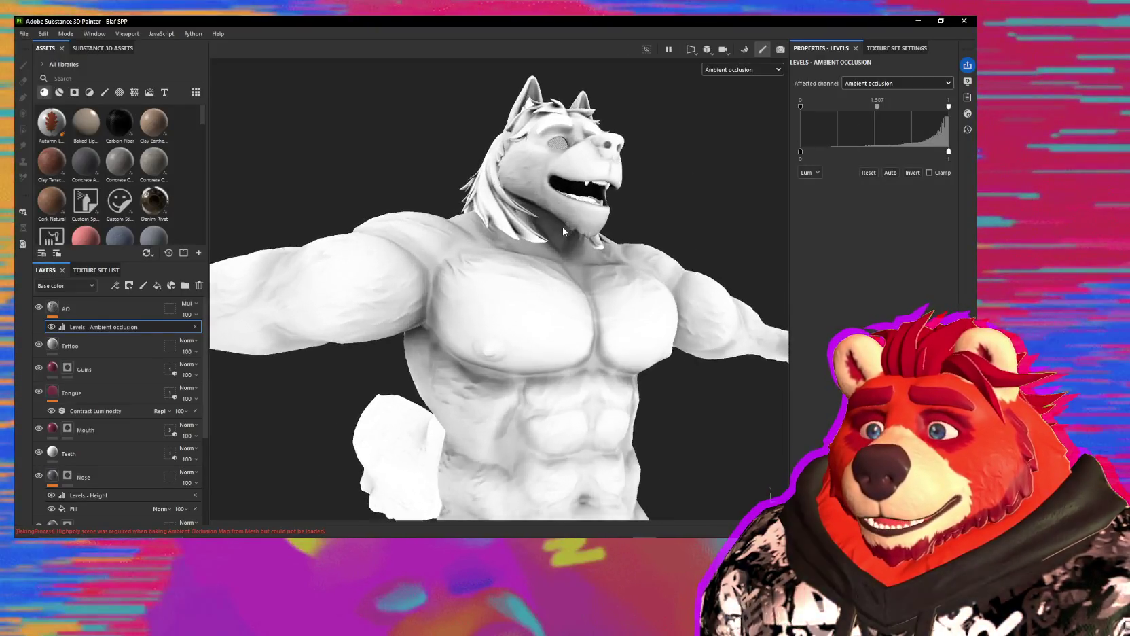
Step: Raise the ambient occlusion Levels midtone to 1.811 and frame the whole head
scroll(563, 227, "up", 5)
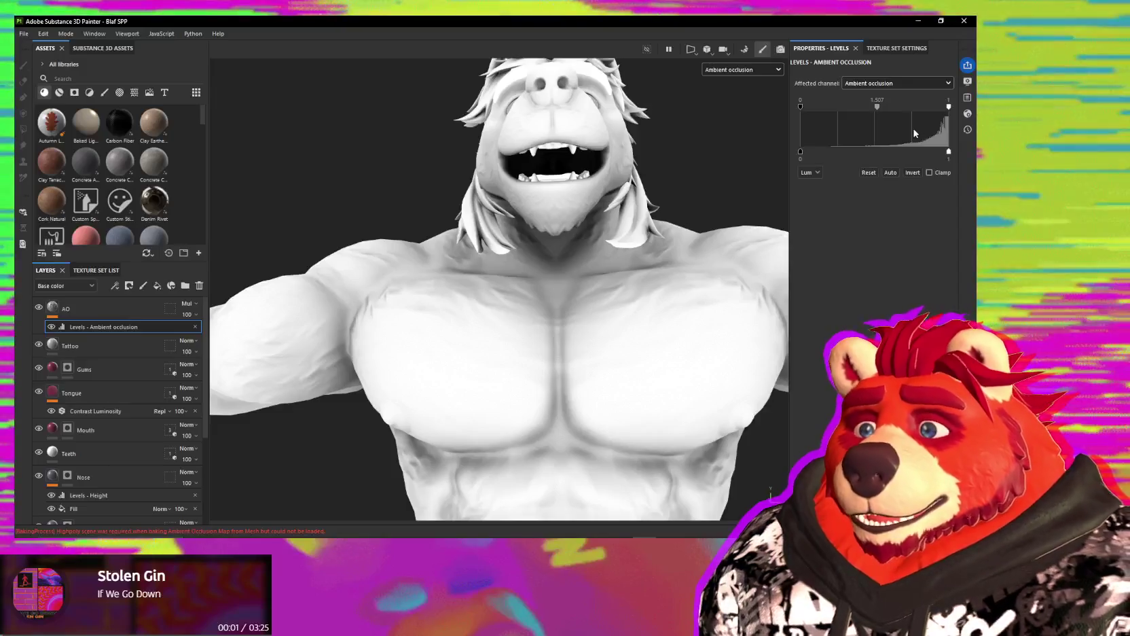
left_click_drag(876, 107, 878, 107)
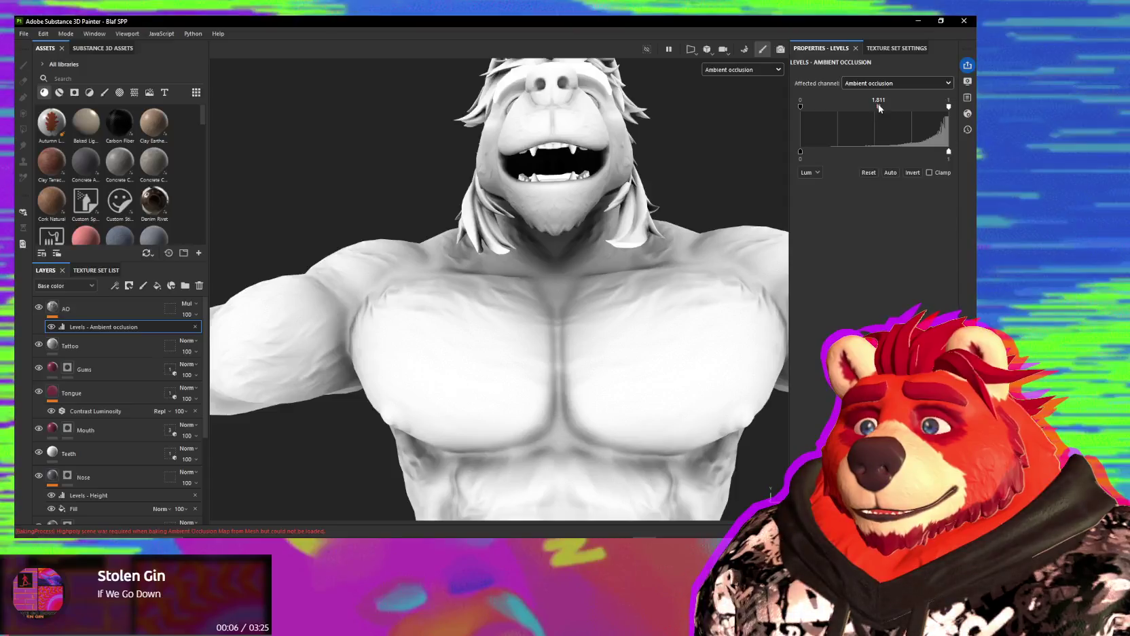
middle_click_drag(679, 166, 381, 251)
Step: Add a white mask to the AO layer
left_click(118, 315)
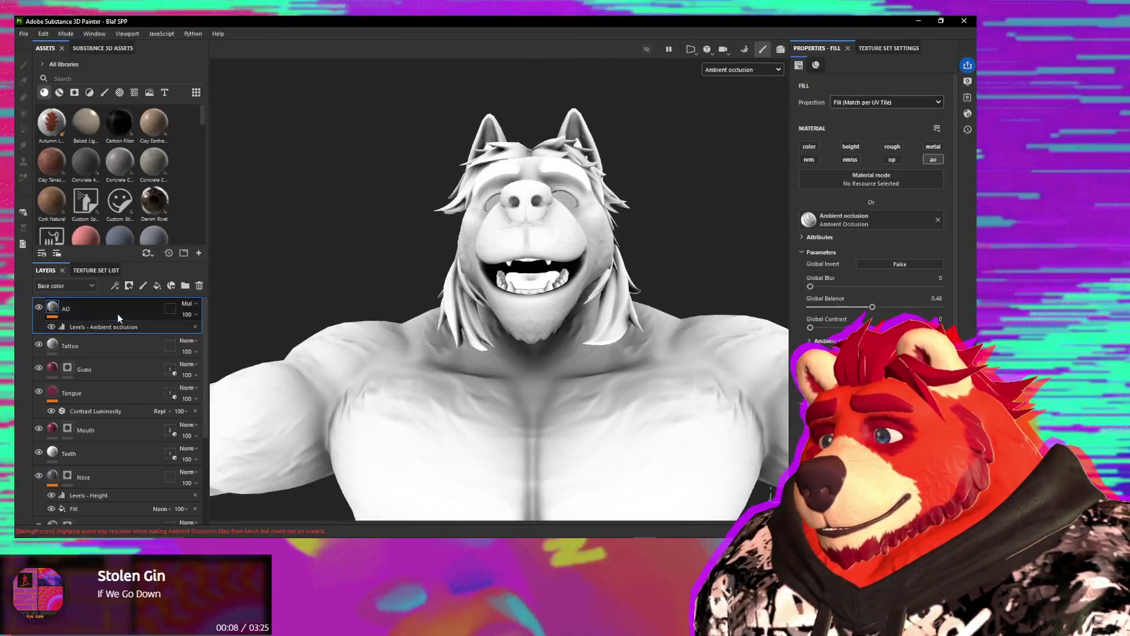
left_click(130, 286)
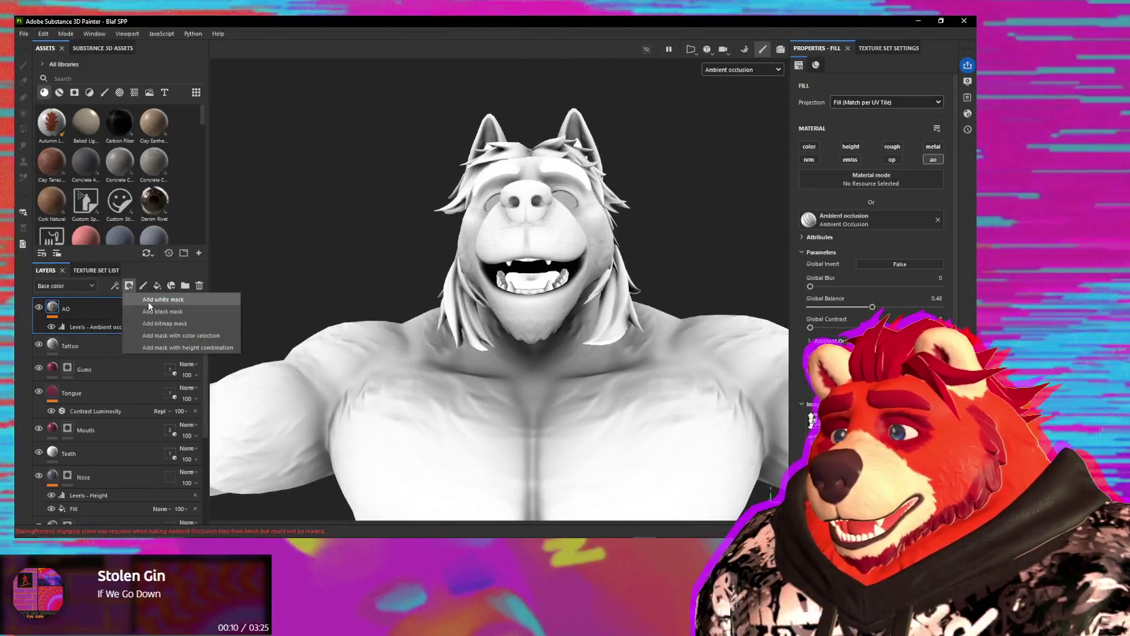
left_click(148, 302)
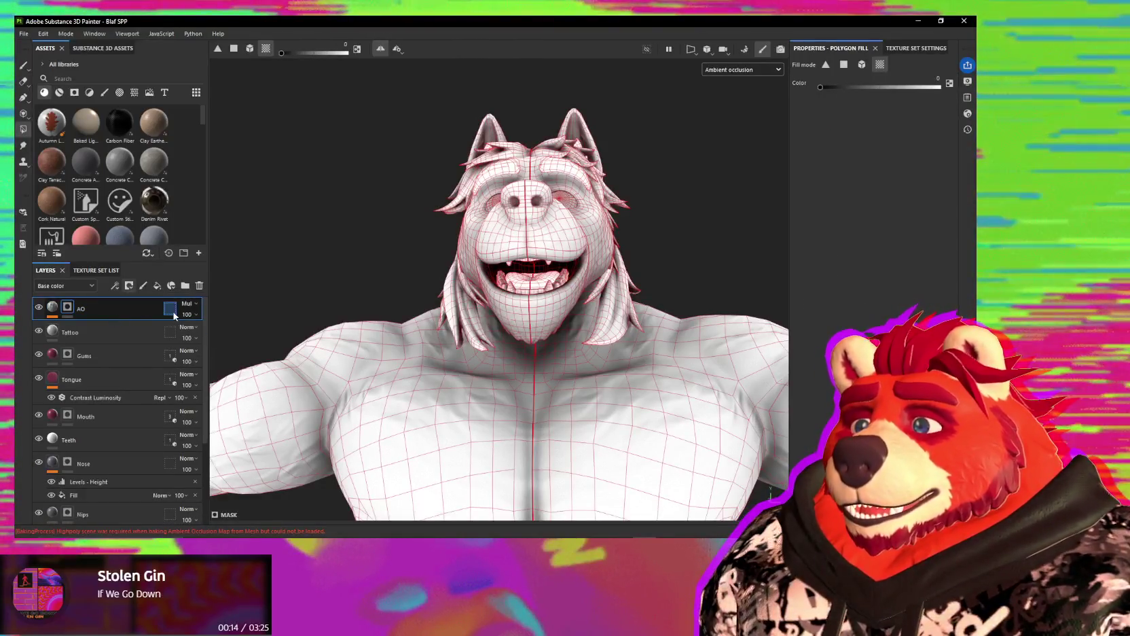
Step: Zoom in on the open mouth, switch to the Paint tool, and select the AO geometry mask
left_click_drag(543, 204, 546, 250, "alt")
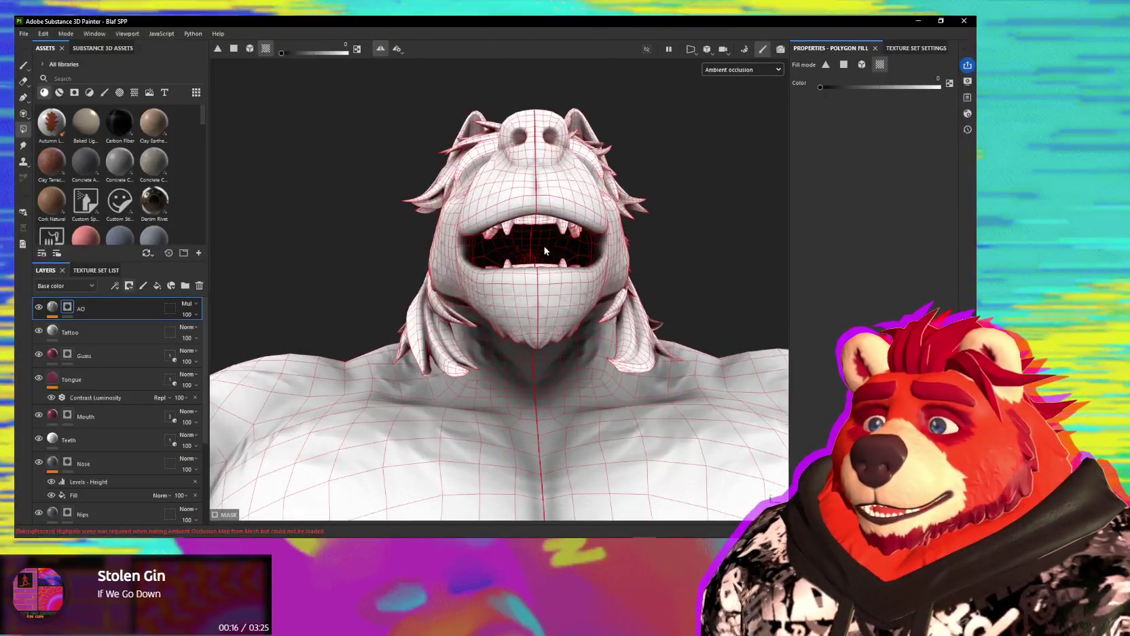
scroll(544, 250, "up", 2)
scroll(544, 238, "up", 3)
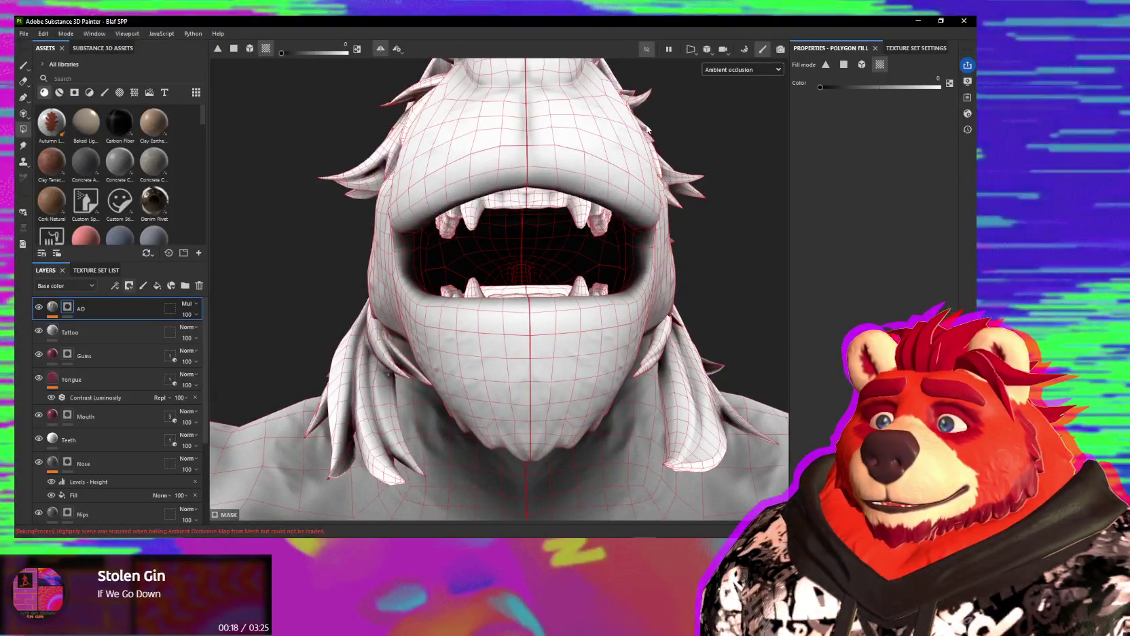
scroll(538, 197, "up", 3)
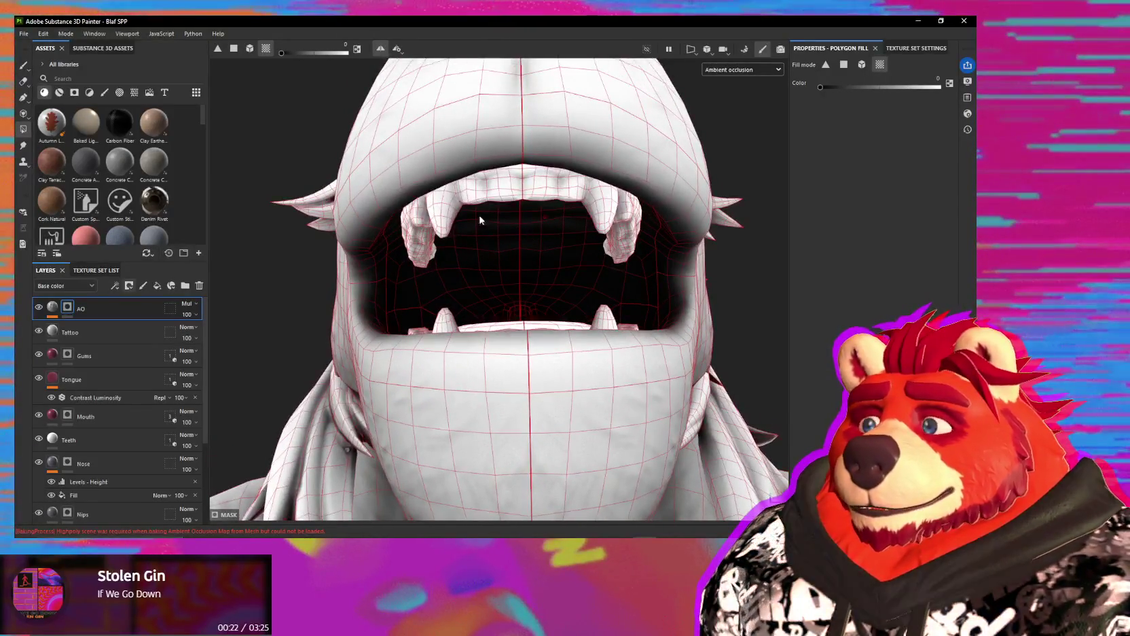
left_click(23, 66)
left_click_drag(499, 250, 446, 235, "alt")
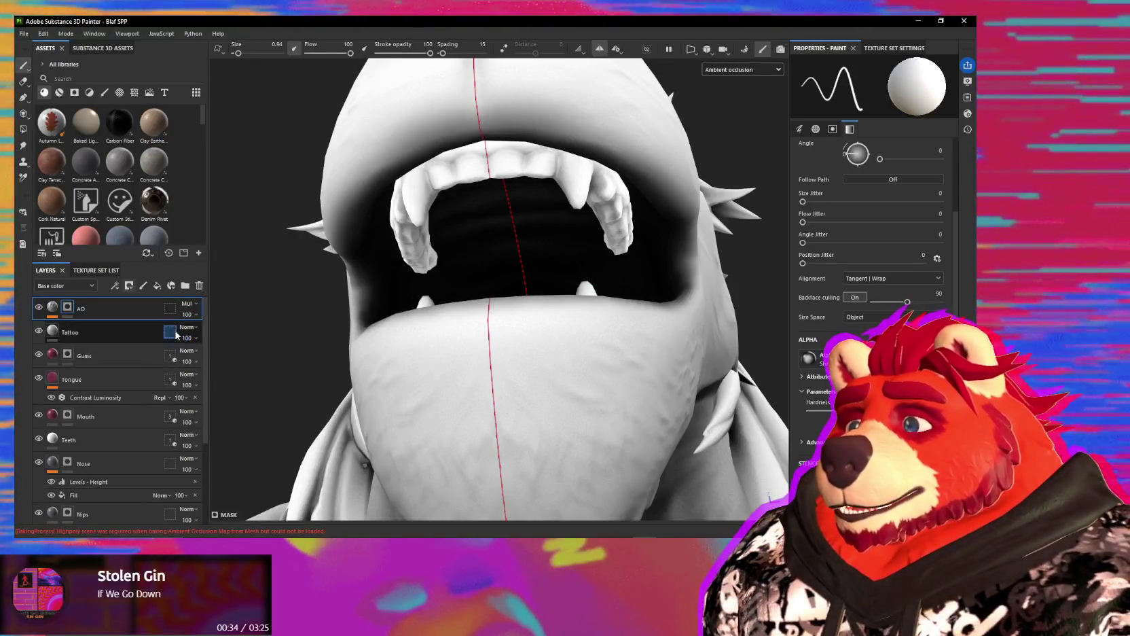
left_click(170, 308)
Step: Set the AO geometry mask to Mesh names with only Body_Low enabled, then select the layer mask
left_click(879, 65)
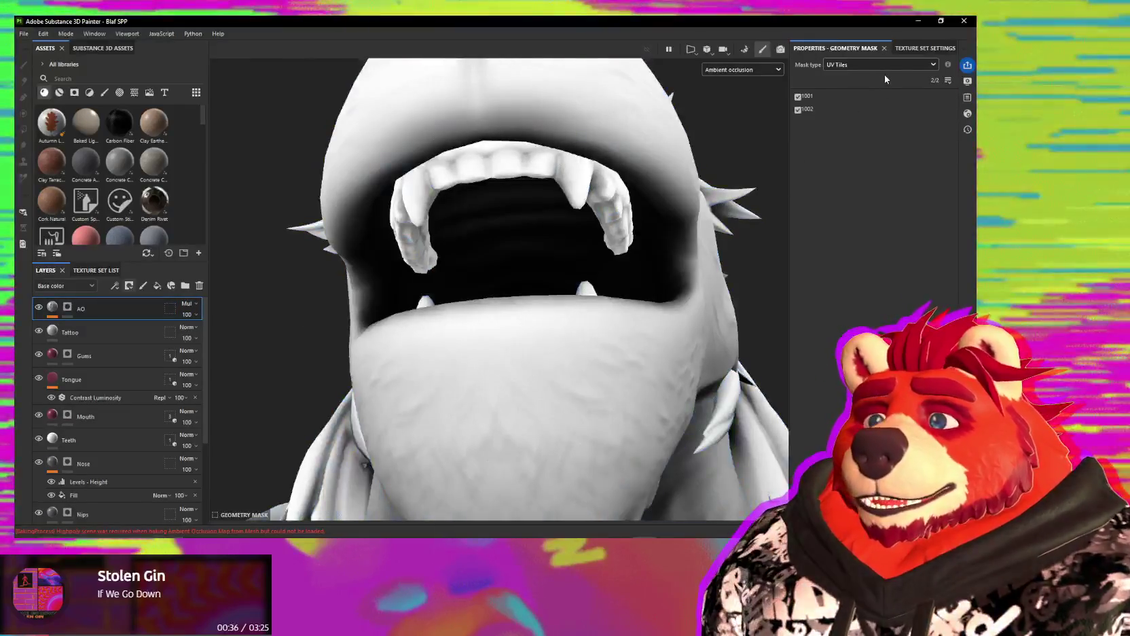
left_click(842, 88)
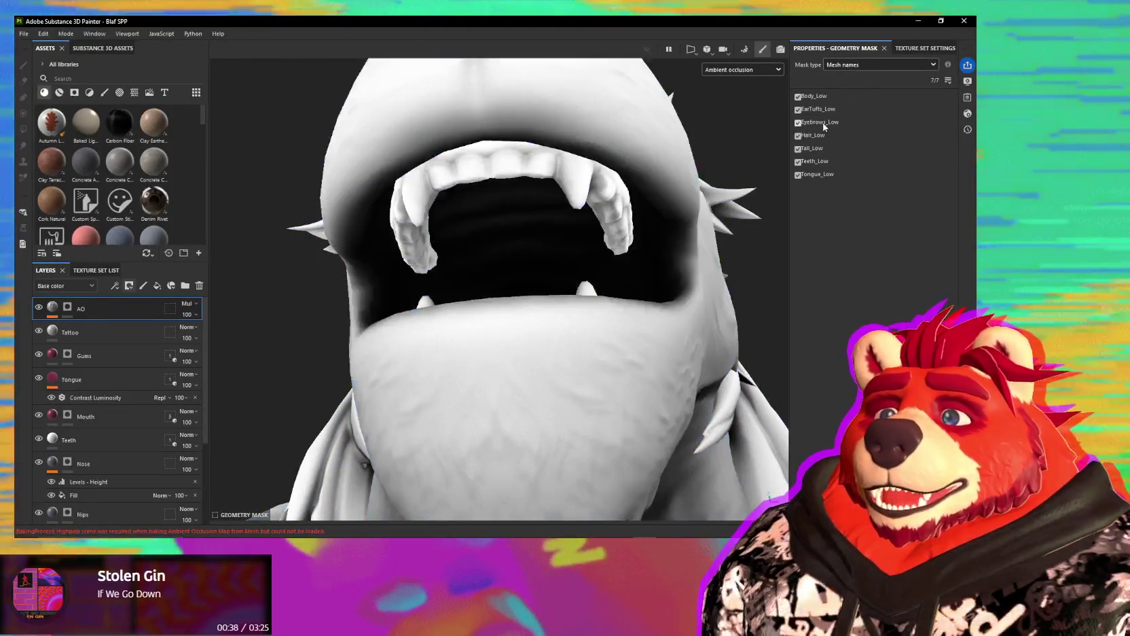
left_click_drag(798, 109, 798, 175)
mouse_move(543, 272)
left_mouse_down("alt")
mouse_move(552, 345)
mouse_move(641, 349)
mouse_move(611, 396)
mouse_move(676, 260)
mouse_move(641, 207)
left_mouse_up("alt")
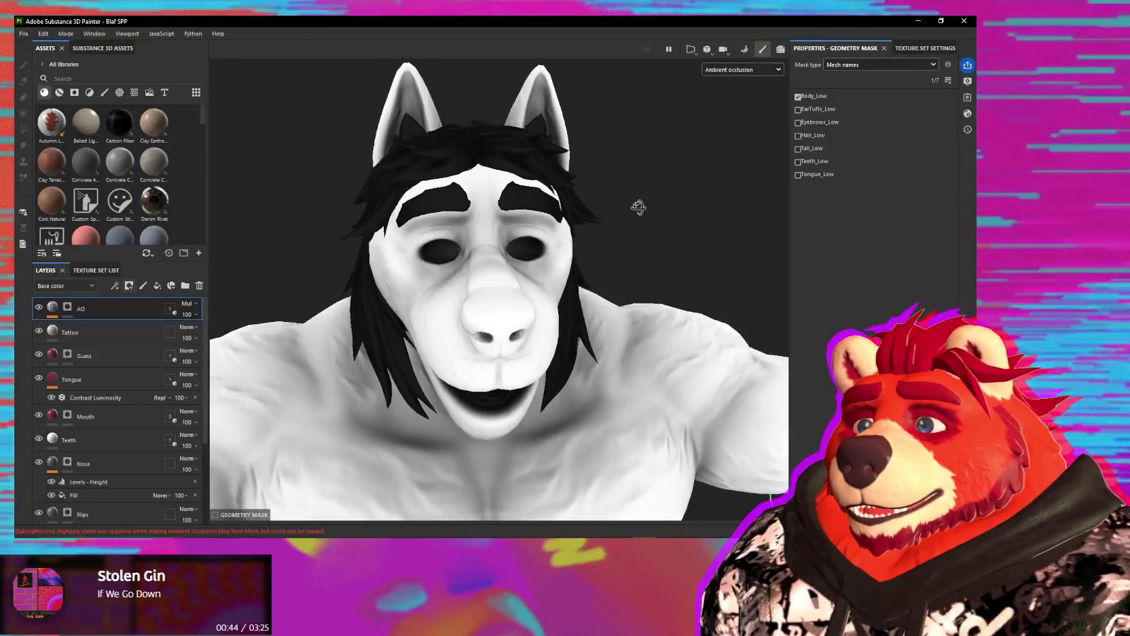
left_click(68, 306)
mouse_move(317, 224)
left_mouse_down("alt")
mouse_move(317, 278)
mouse_move(469, 234)
mouse_move(471, 303)
mouse_move(454, 314)
mouse_move(491, 151)
left_mouse_up("alt")
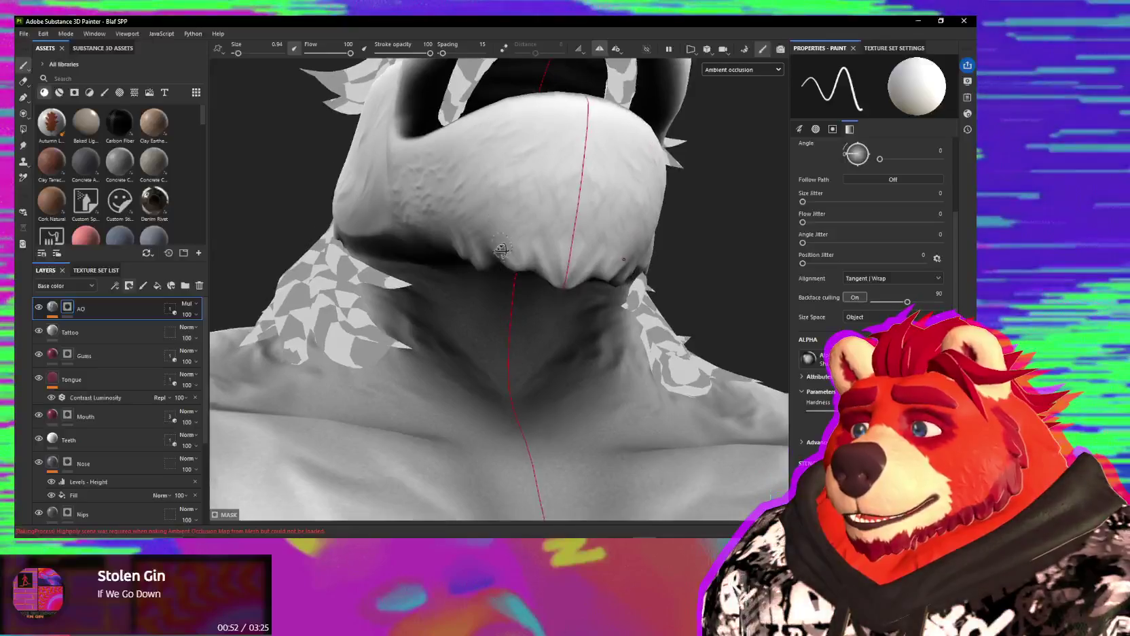
Step: Hide the teeth to expose the inside of the mouth
scroll(522, 322, "up", 3)
scroll(495, 344, "up", 3)
scroll(495, 344, "down", 3)
mouse_move(494, 342)
left_mouse_down("alt")
mouse_move(474, 291)
mouse_move(487, 294)
mouse_move(495, 265)
mouse_move(501, 290)
mouse_move(465, 292)
mouse_move(522, 321)
mouse_move(581, 326)
left_mouse_up("alt")
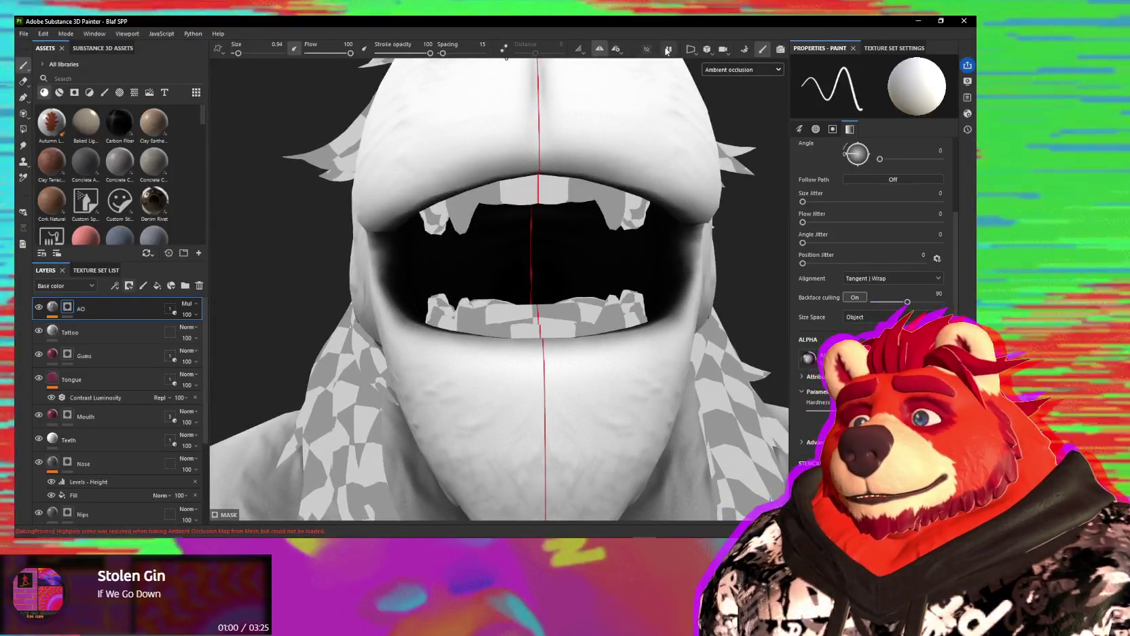
left_click(647, 49)
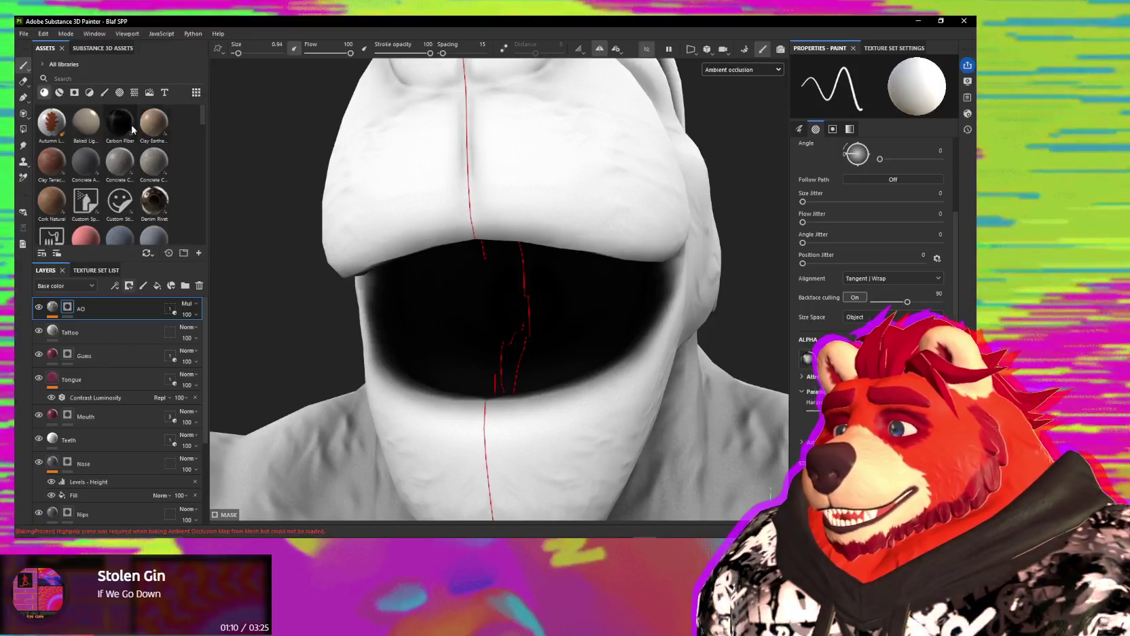
Step: Pick the Basic Soft brush, lower its flow to 54, and frame the mouth interior
left_click(104, 93)
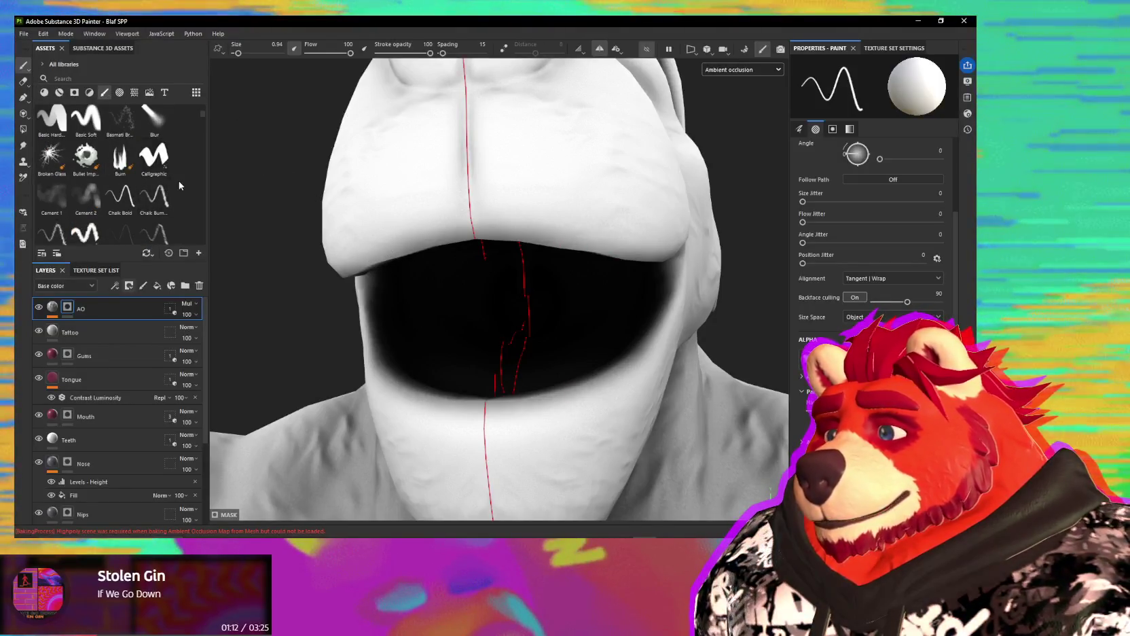
left_click(87, 122)
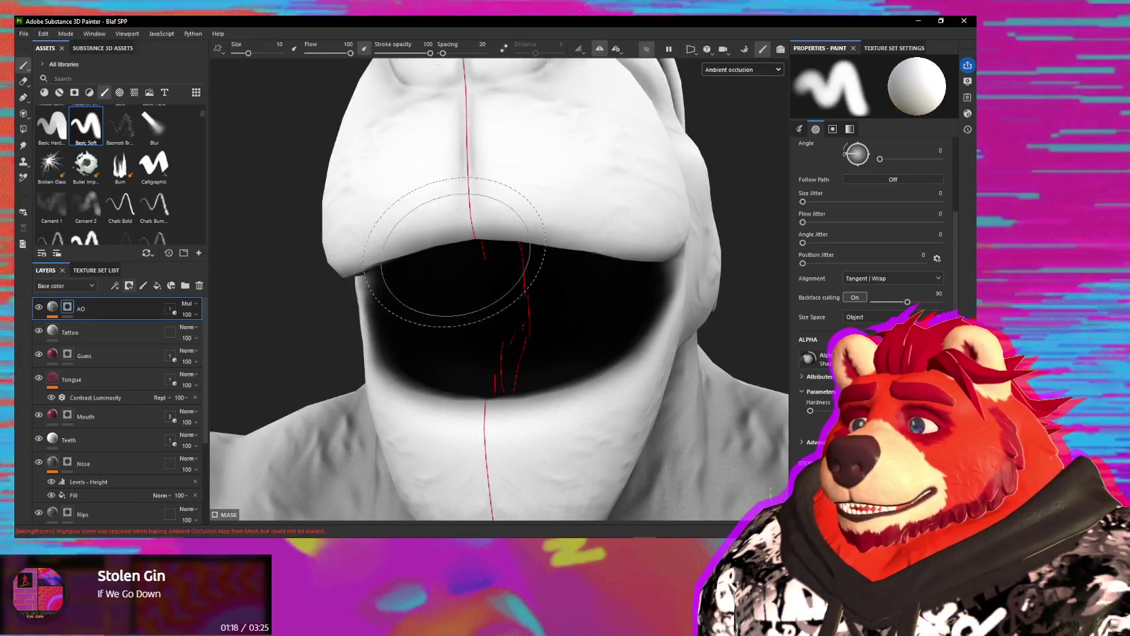
left_click_drag(336, 53, 331, 53)
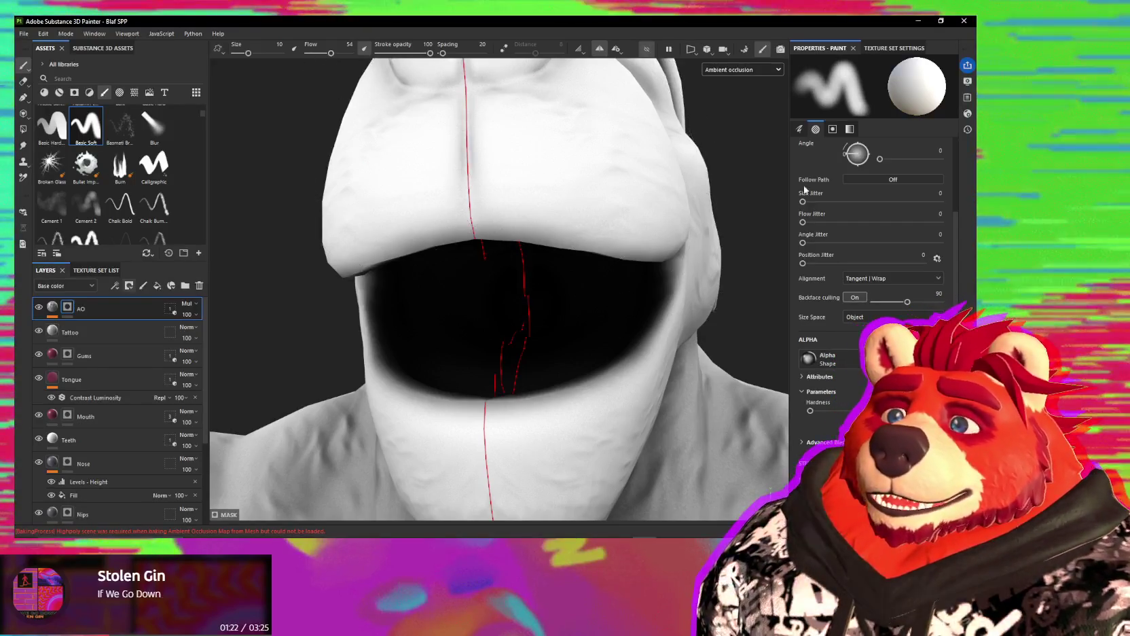
scroll(874, 232, "up", 1)
scroll(874, 233, "up", 1)
scroll(874, 233, "up", 1)
scroll(875, 232, "down", 5)
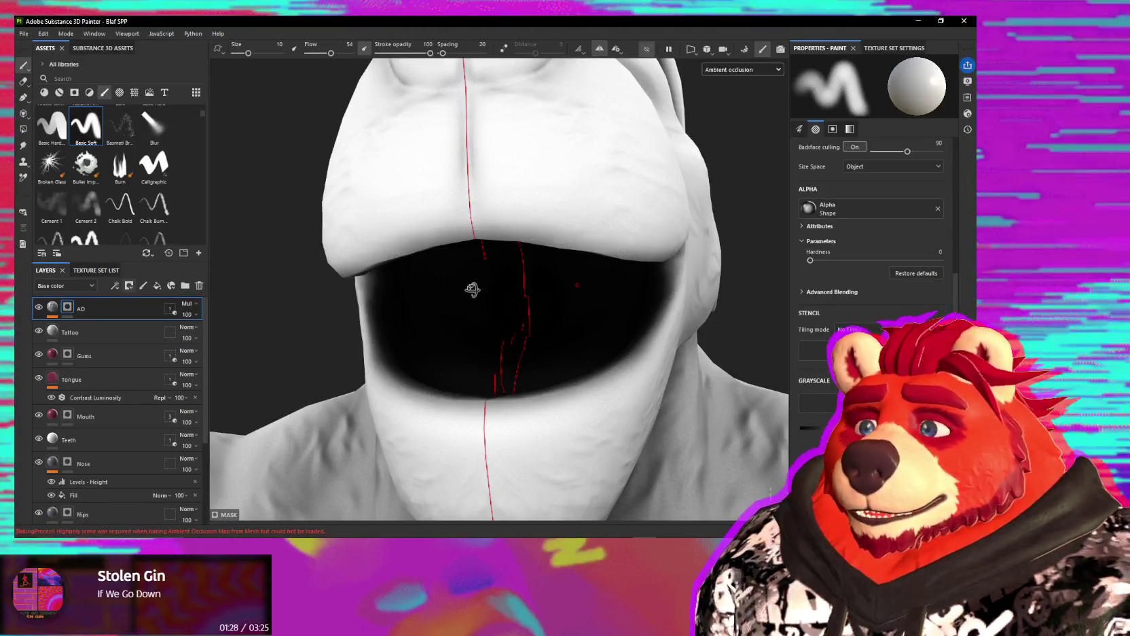
left_click_drag(474, 290, 460, 285, "alt")
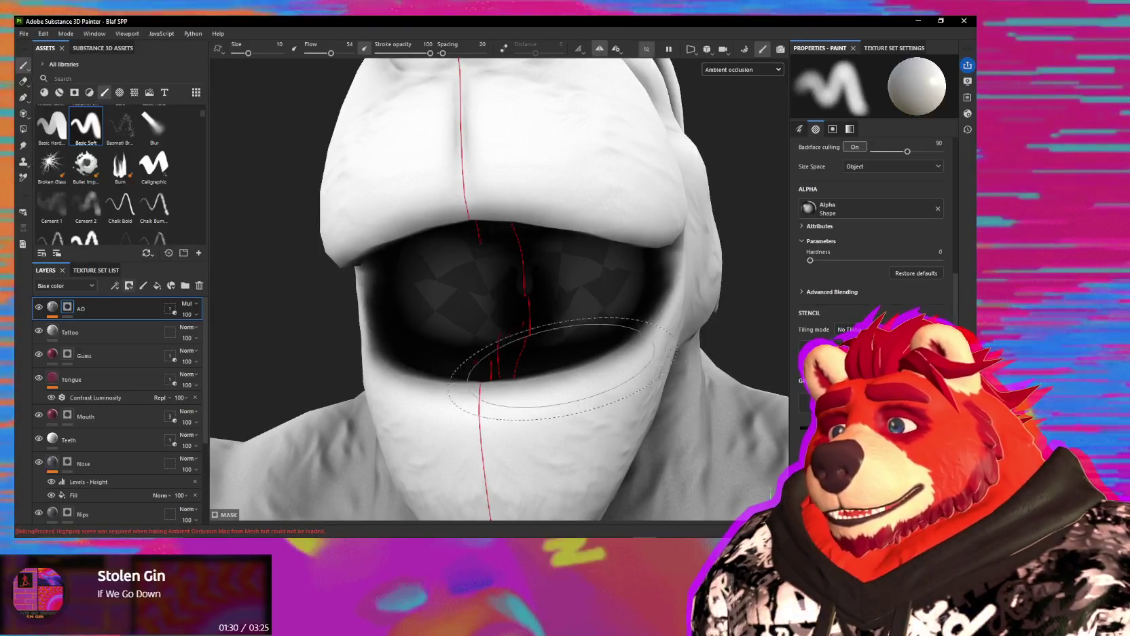
left_click_drag(536, 326, 557, 334, "alt")
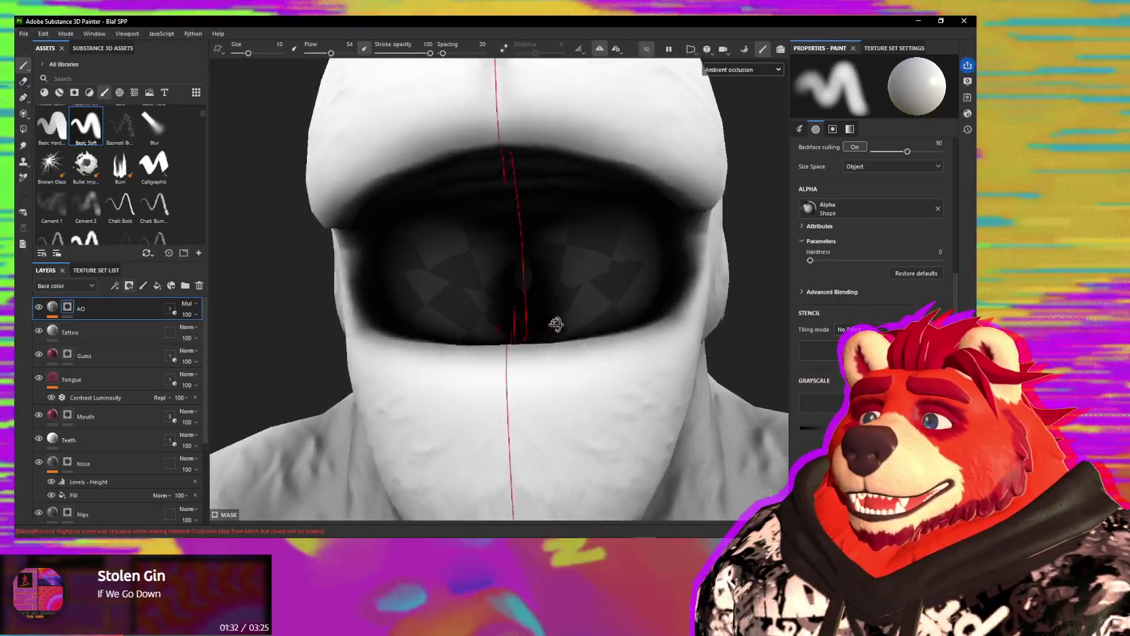
left_click_drag(468, 231, 531, 322, "alt")
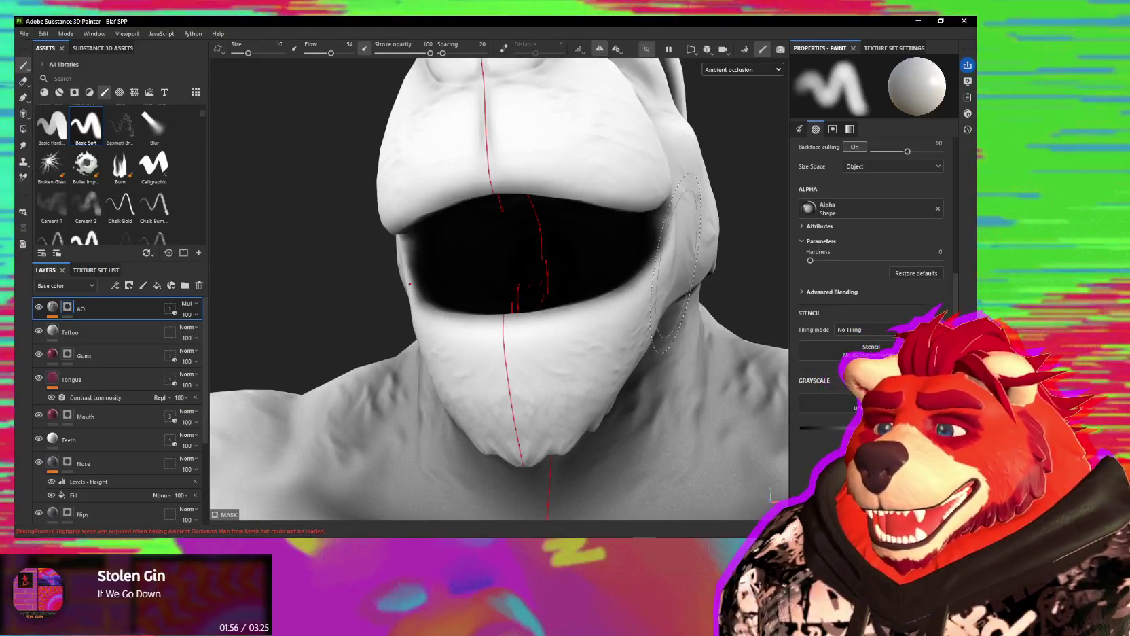
left_click(52, 306)
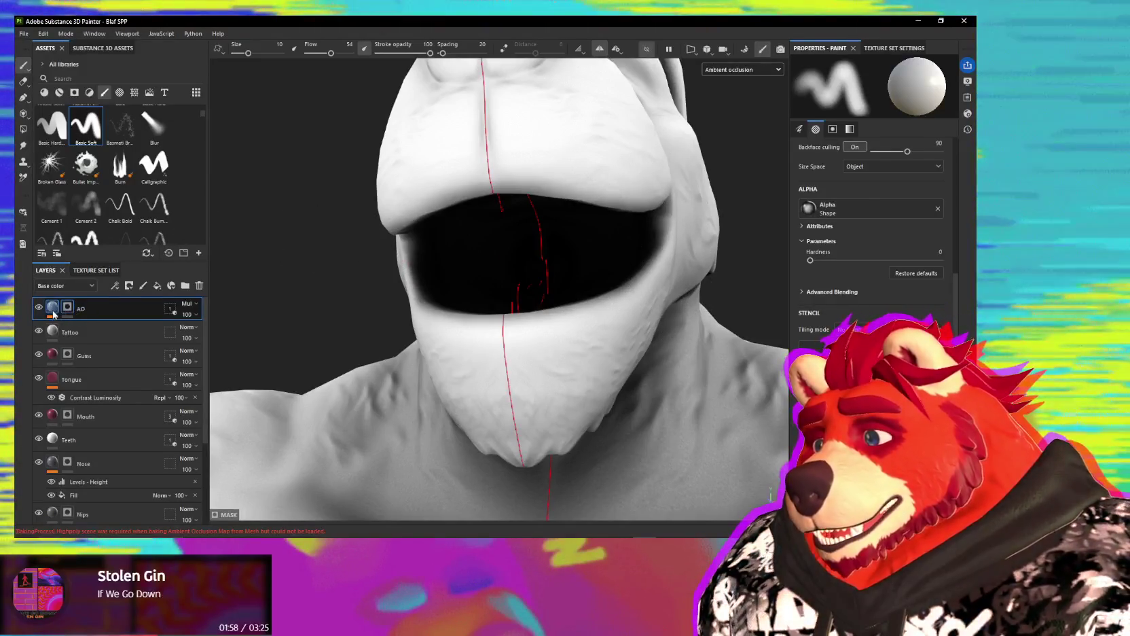
Step: Add a Paint effect inside the AO layer above its Levels adjustment
left_click(105, 328)
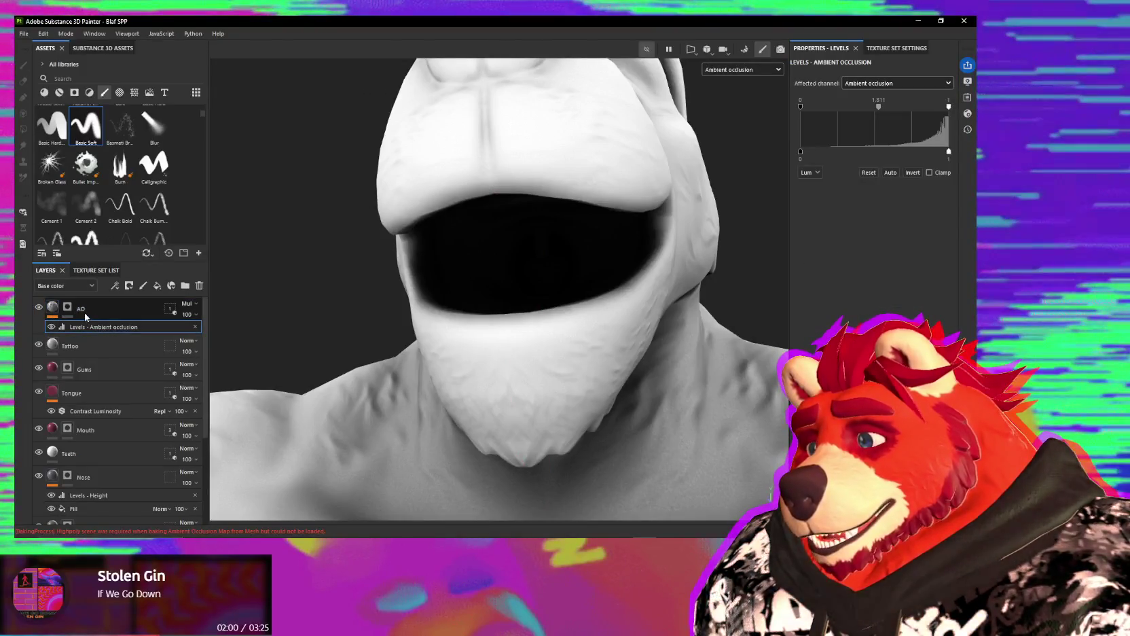
right_click(123, 314)
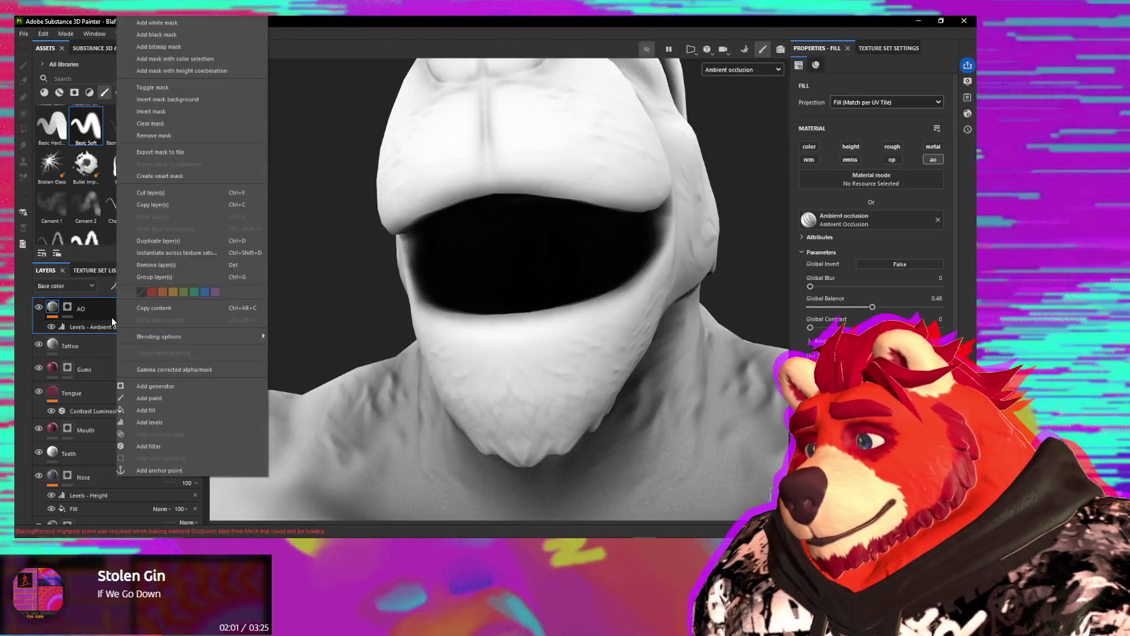
left_click(154, 401)
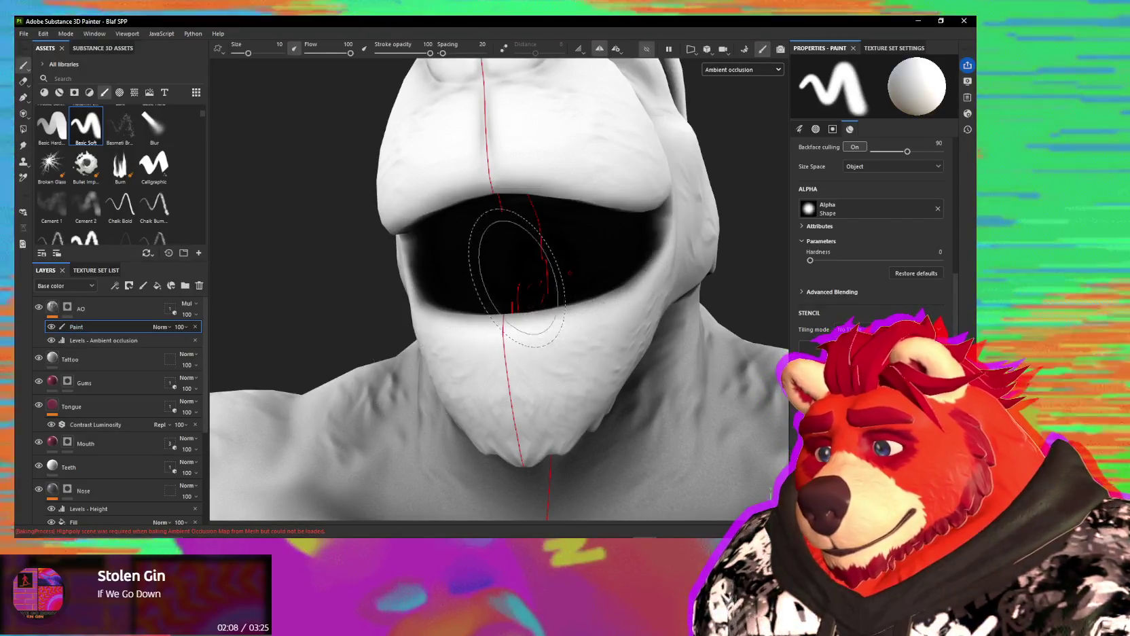
Step: Inspect the mouth from several angles, toggling the ambient occlusion Levels off and on to compare
left_click_drag(459, 268, 499, 269, "alt")
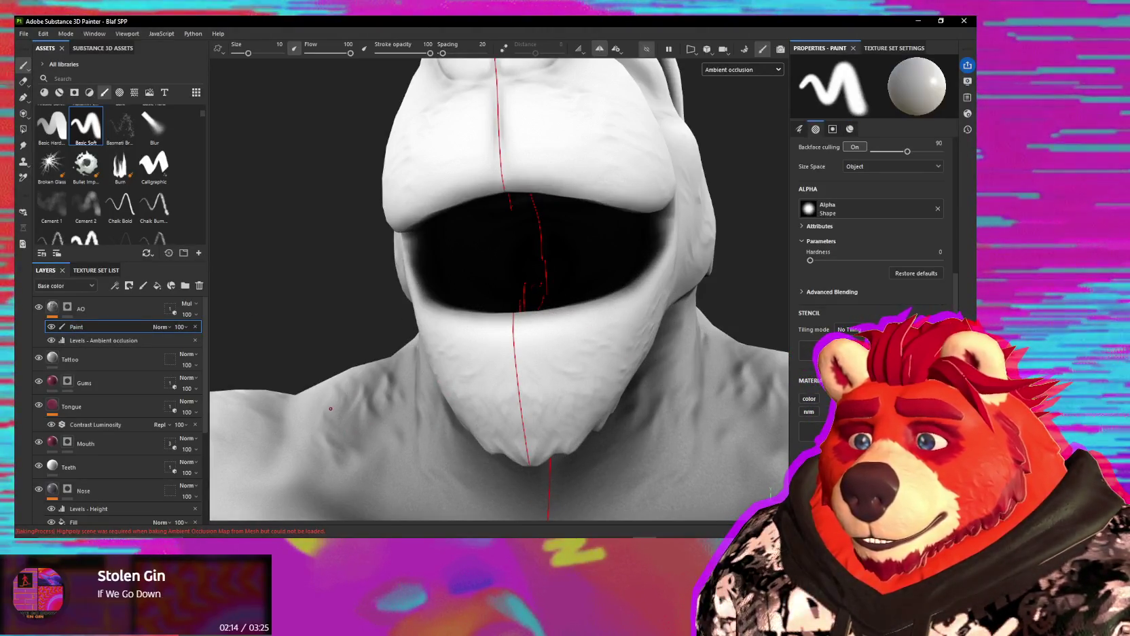
mouse_move(545, 275)
left_mouse_down("alt")
mouse_move(543, 303)
mouse_move(548, 294)
left_mouse_up("alt")
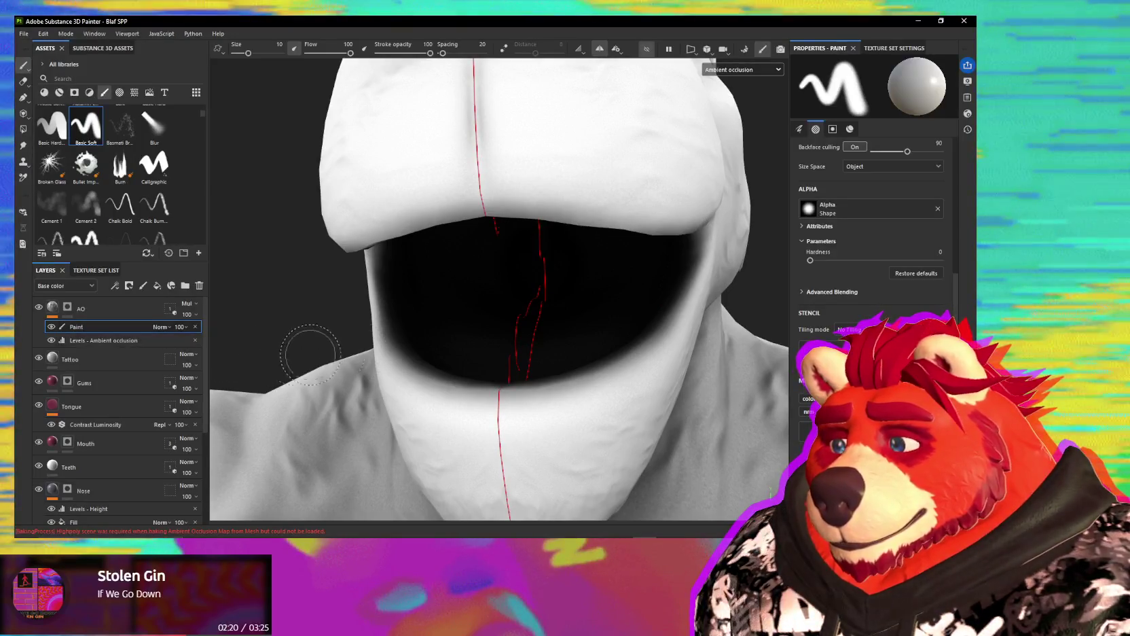
mouse_move(479, 328)
left_mouse_down("alt")
mouse_move(421, 303)
mouse_move(455, 252)
mouse_move(539, 253)
left_mouse_up("alt")
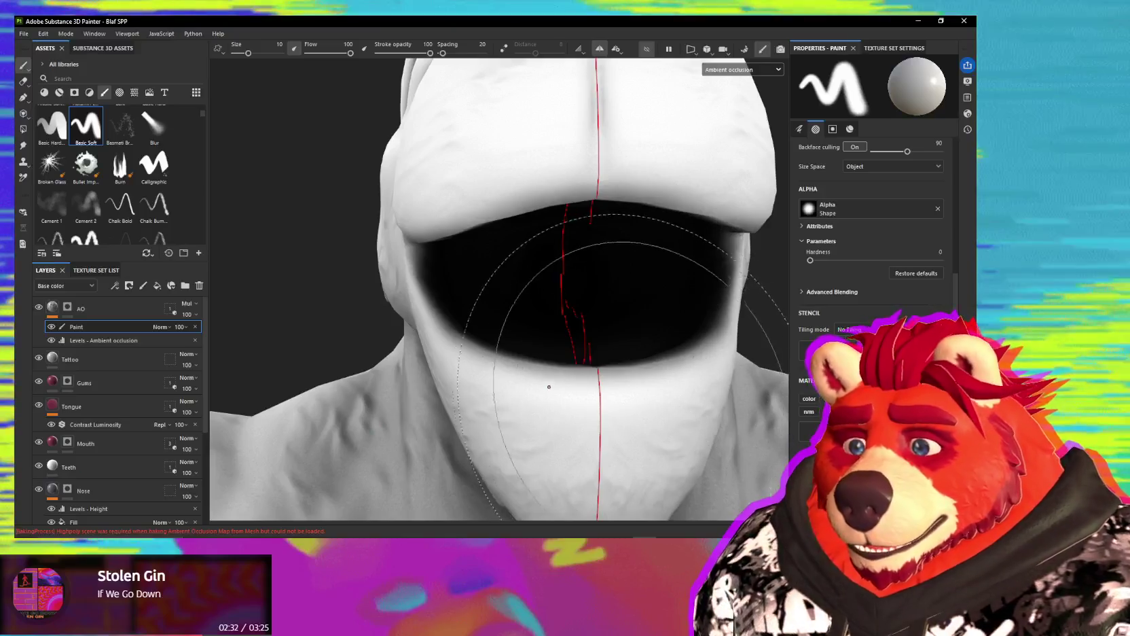
left_click_drag(557, 373, 489, 336, "alt")
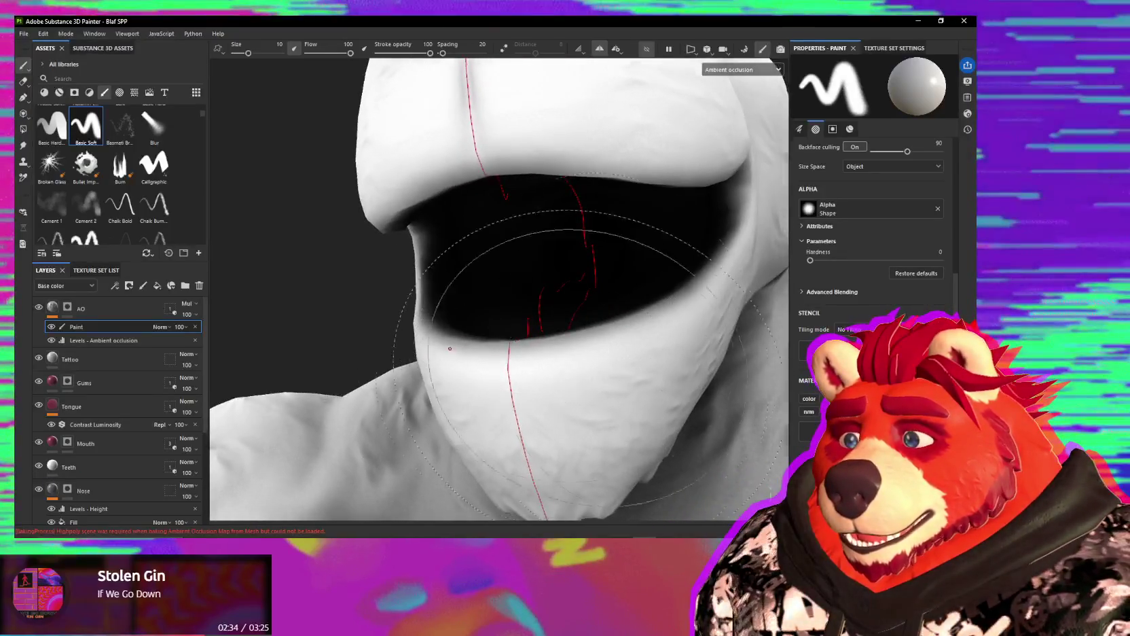
scroll(876, 237, "up", 5)
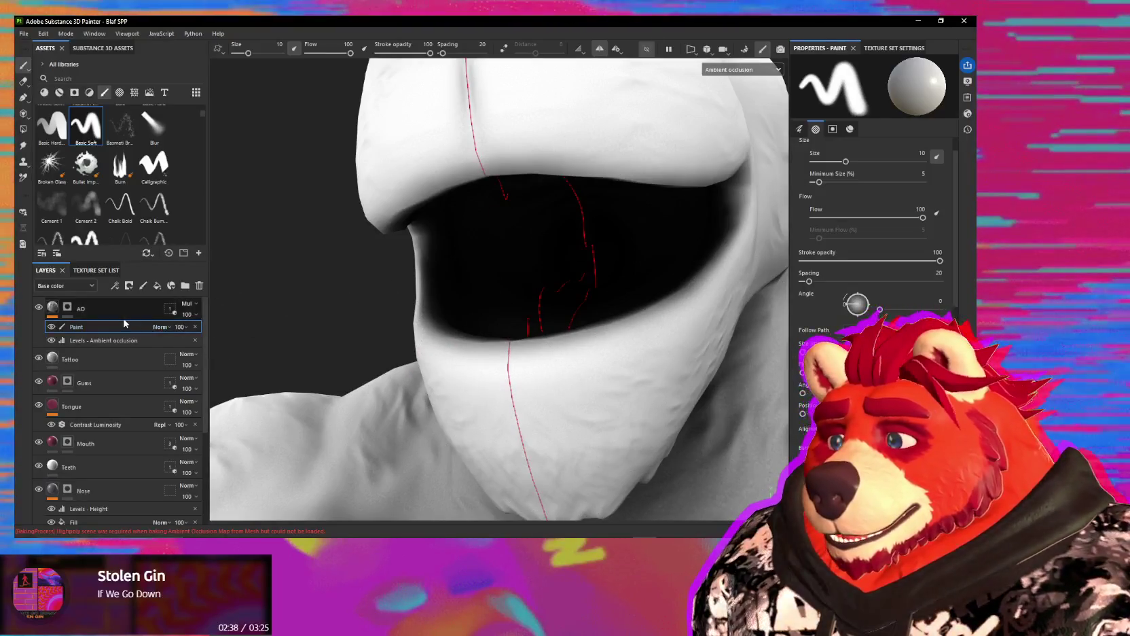
left_click(51, 340)
left_click(50, 340)
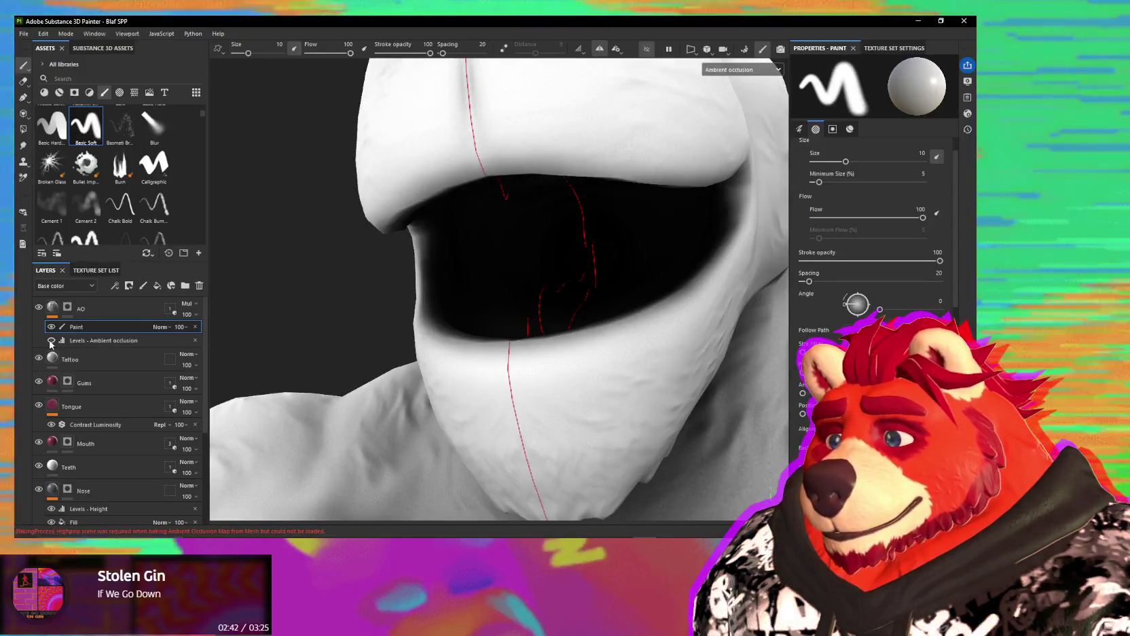
left_click(50, 341)
left_click(51, 340)
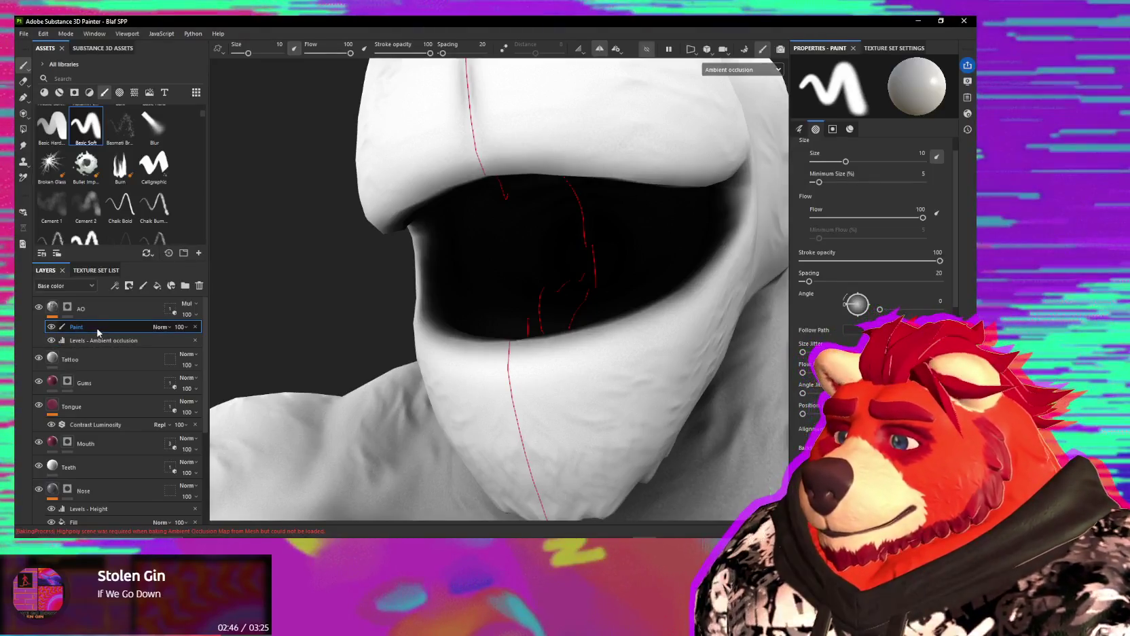
Step: Show the Ambient occlusion channel in the viewport
left_click(165, 329)
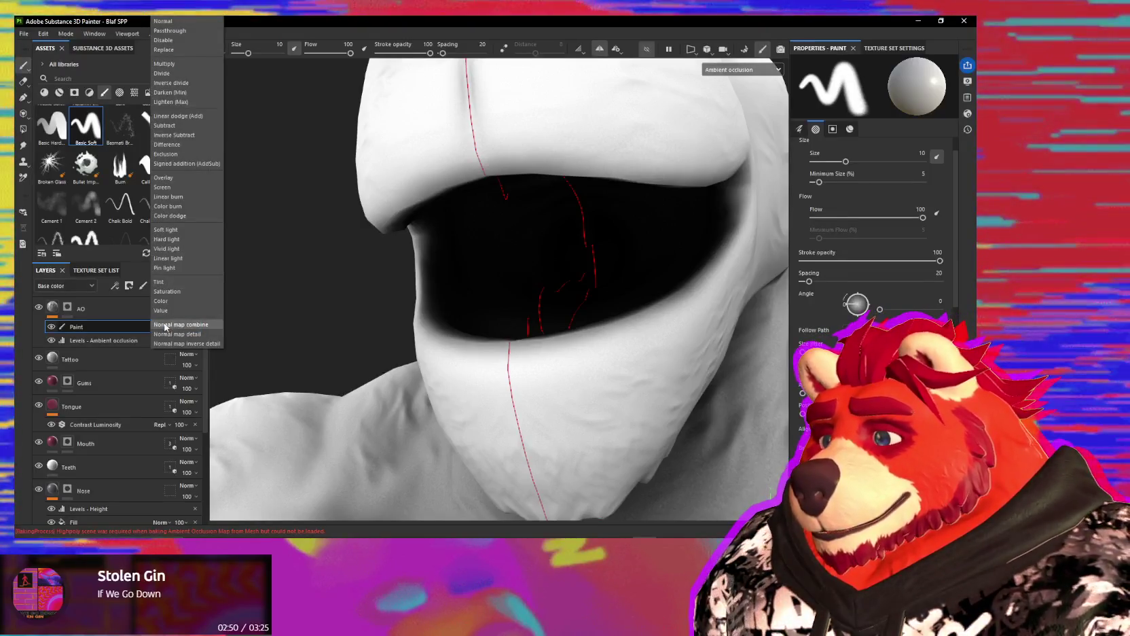
left_click(64, 289)
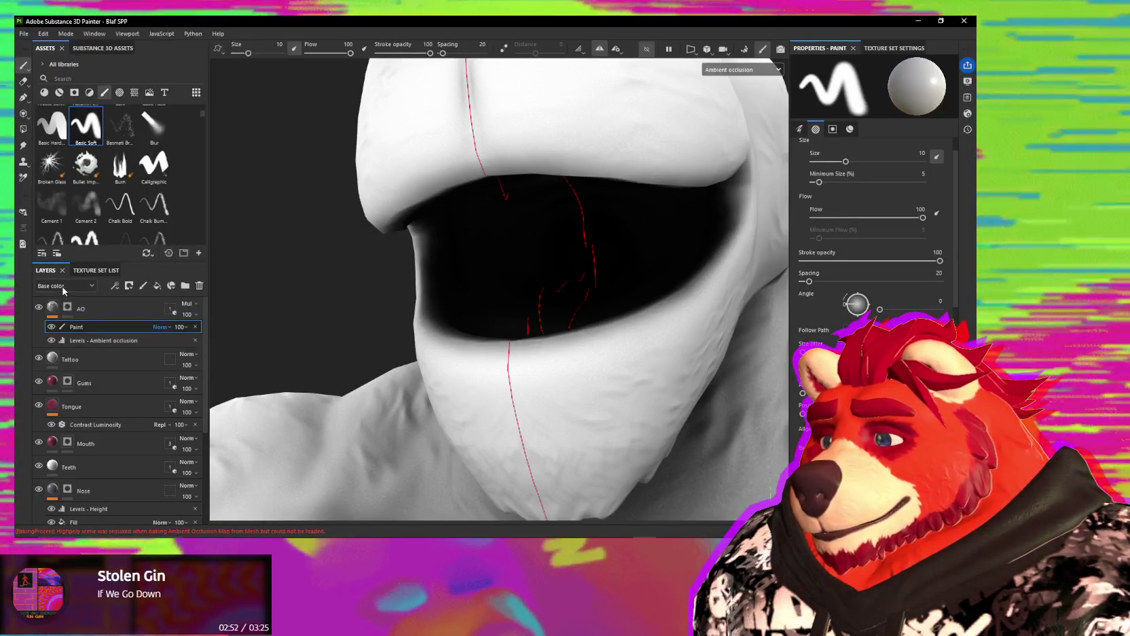
left_click(65, 286)
left_click(64, 367)
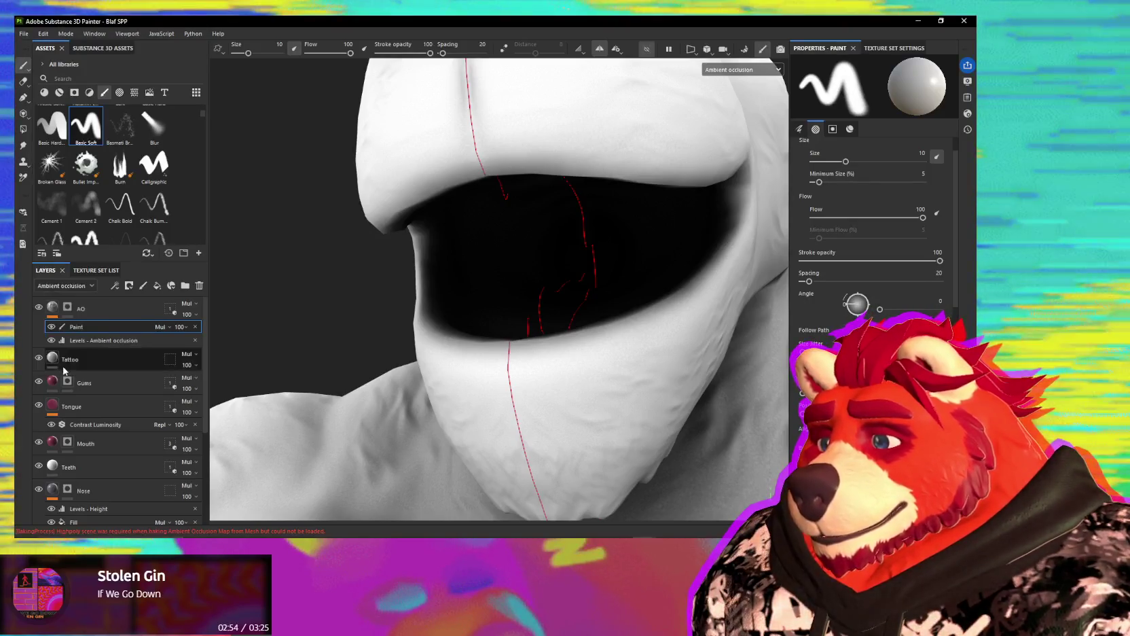
Step: Set the Paint layer's blending to Normal so white paint shows in the mouth
left_click(166, 328)
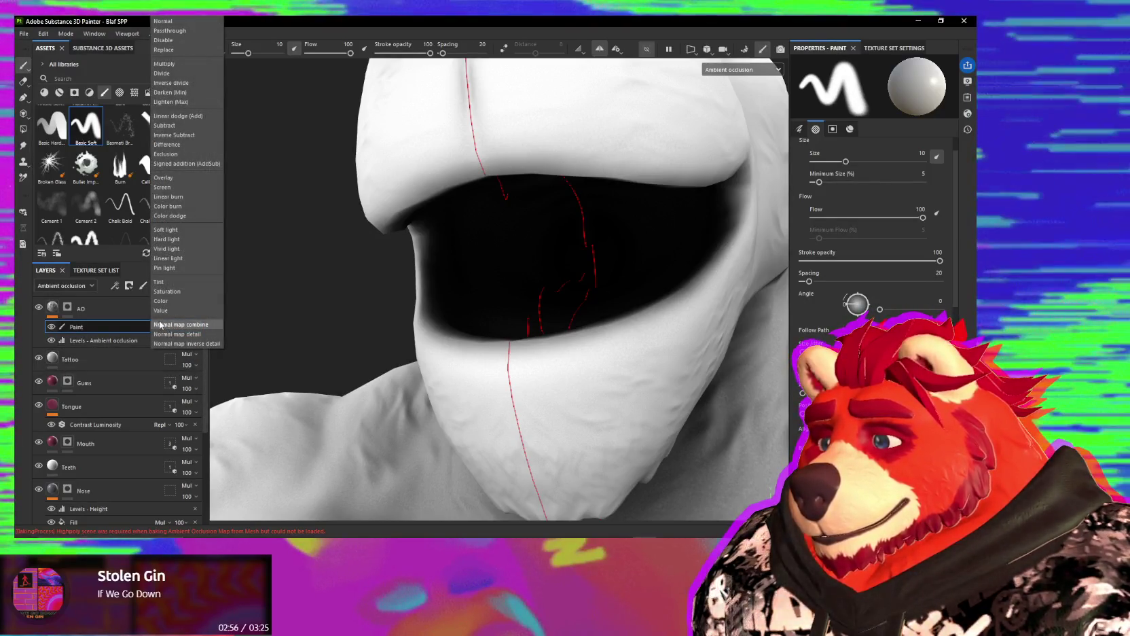
left_click(168, 21)
mouse_move(550, 245)
left_mouse_down("alt")
mouse_move(542, 257)
mouse_move(512, 204)
mouse_move(543, 270)
left_mouse_up("alt")
key("2")
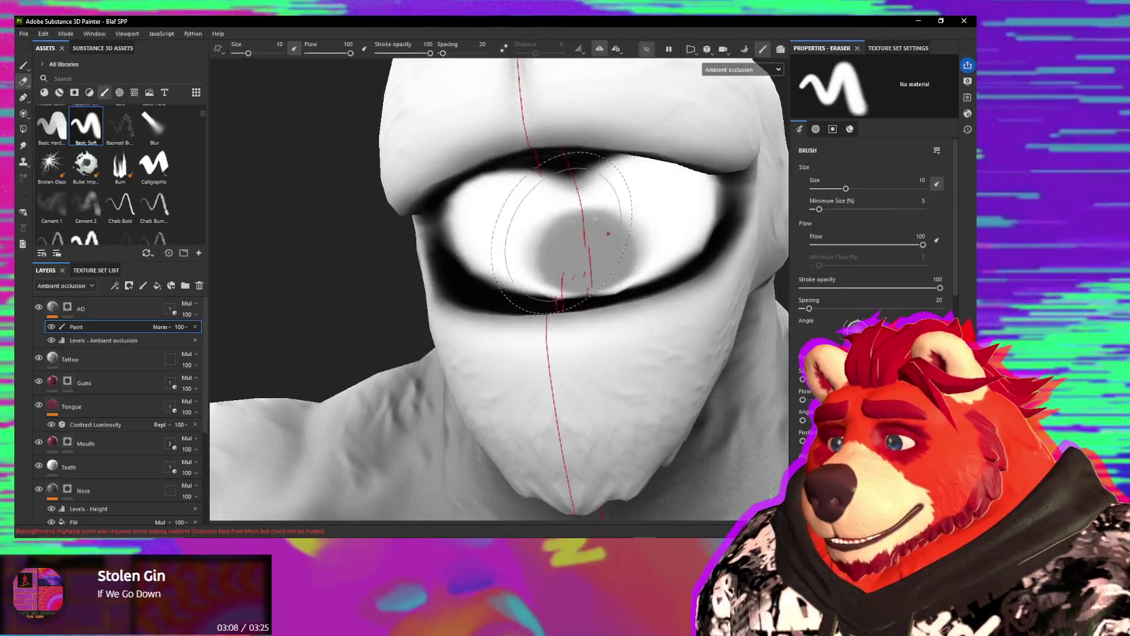
Step: Return to the Paint tool and undo the last paint change with Ctrl+Z
left_click_drag(489, 243, 378, 240, "alt")
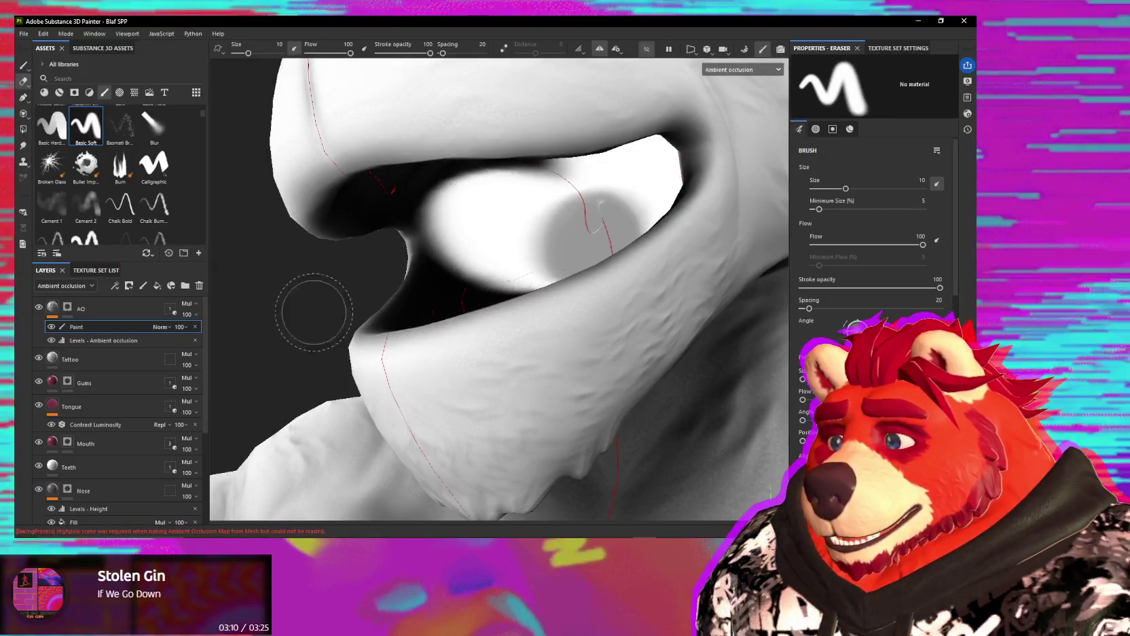
left_click(23, 65)
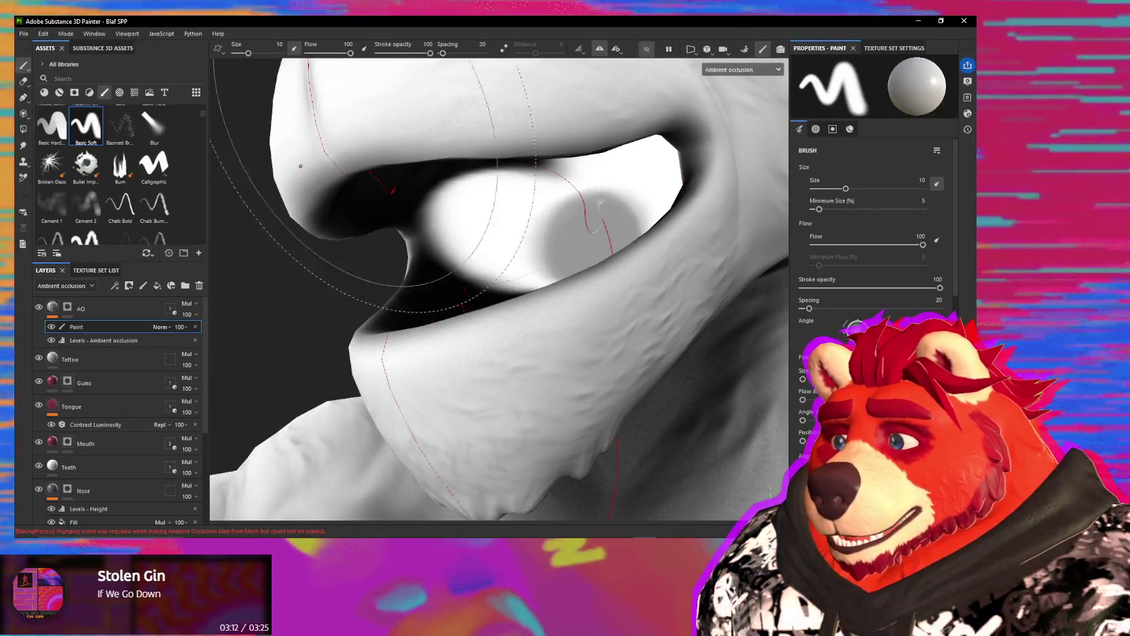
left_click_drag(603, 172, 438, 368, "alt")
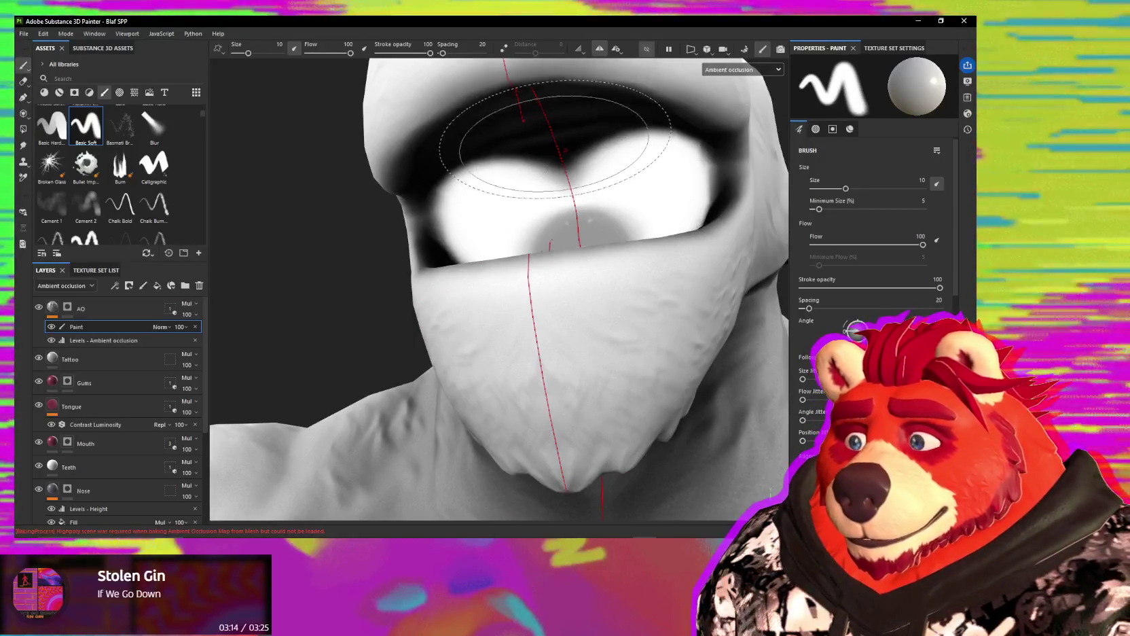
scroll(873, 272, "down", 3)
scroll(873, 271, "down", 5)
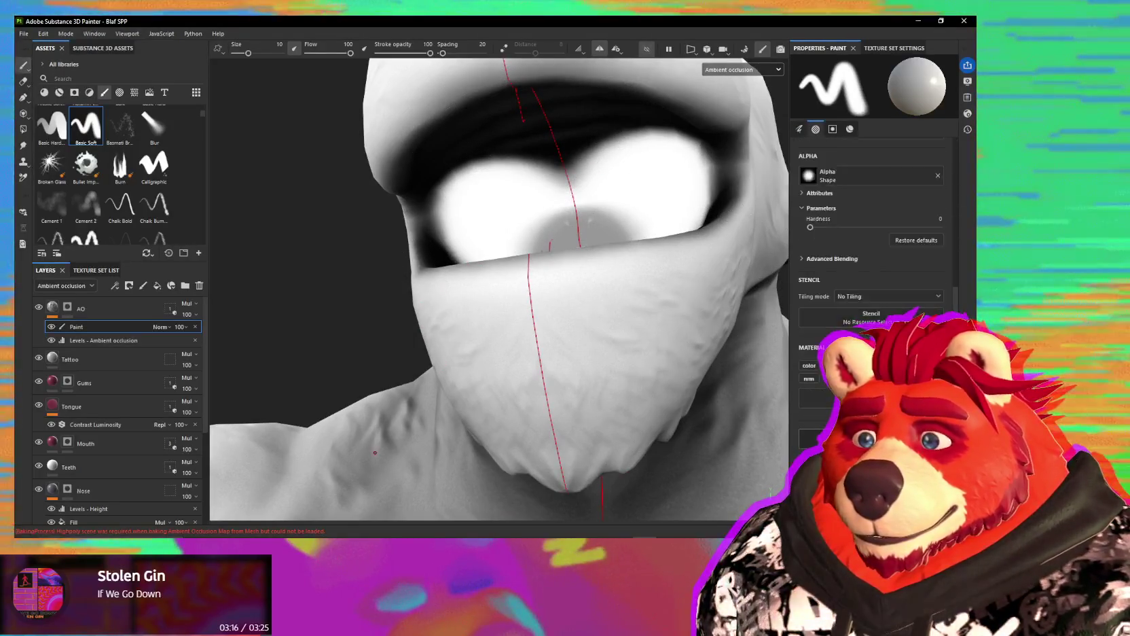
scroll(873, 272, "down", 3)
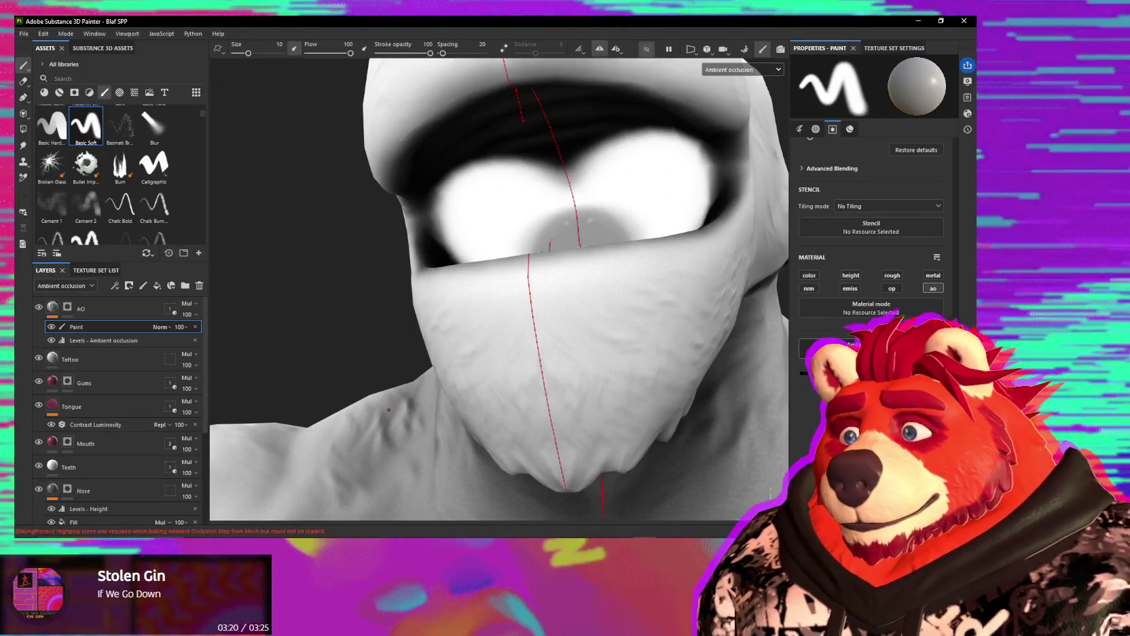
key("ctrl+z")
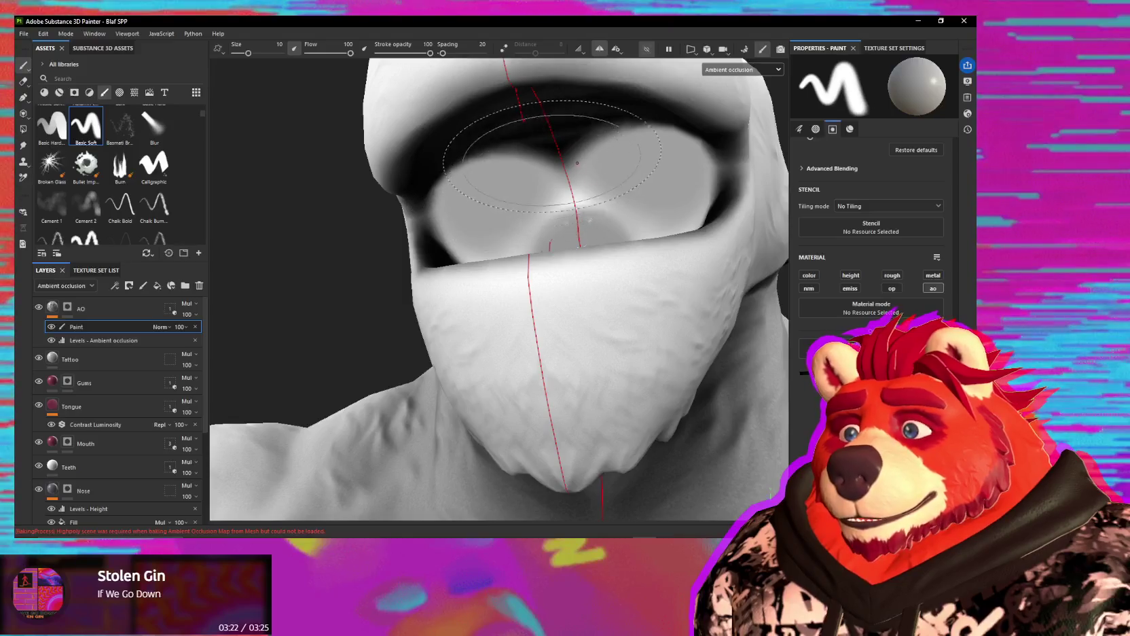
Step: Revert the Paint layer's blending to Multiply
mouse_move(475, 265)
left_mouse_down("alt")
mouse_move(569, 225)
mouse_move(579, 232)
mouse_move(502, 250)
left_mouse_up("alt")
scroll(569, 225, "up", 3)
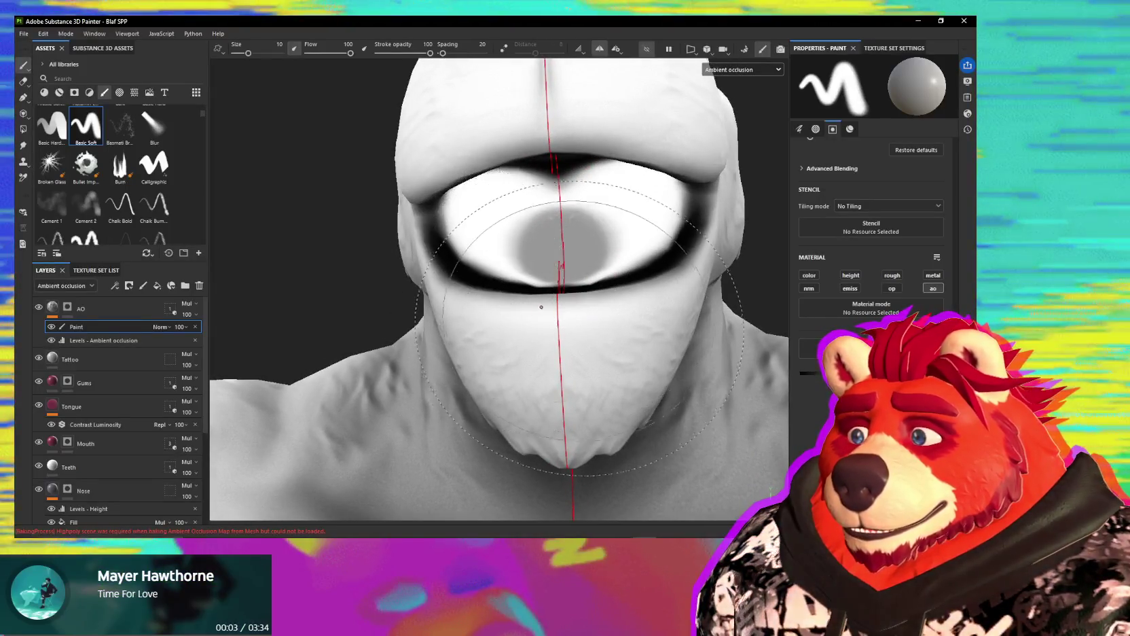
left_click_drag(580, 328, 681, 260, "alt")
key("shift+alt+m")
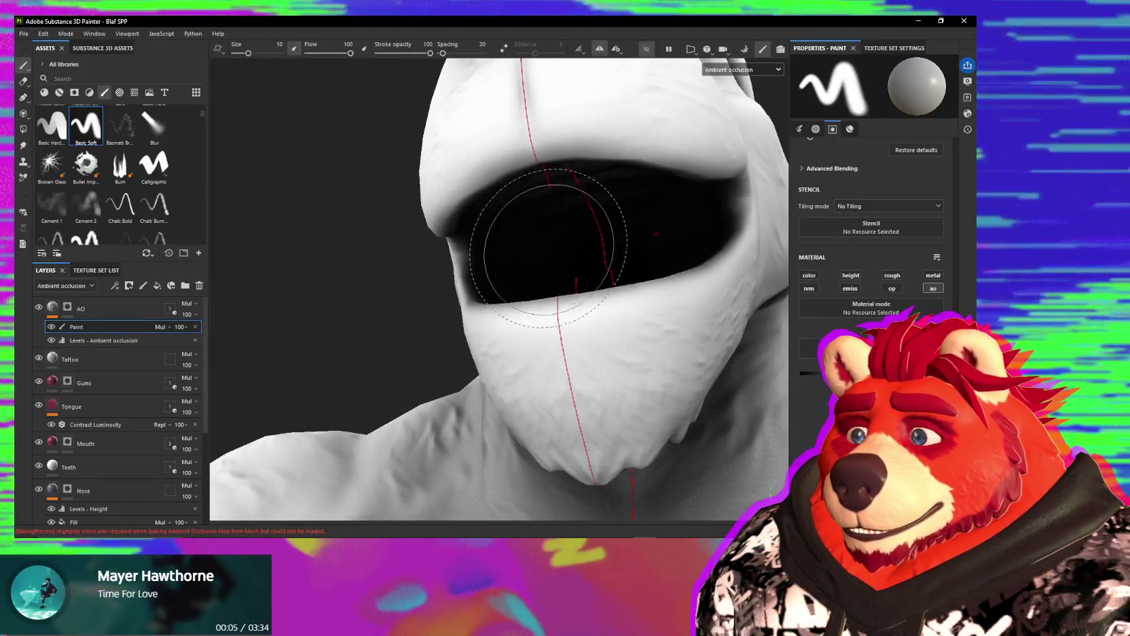
left_click_drag(547, 244, 550, 256, "alt")
key("ctrl")
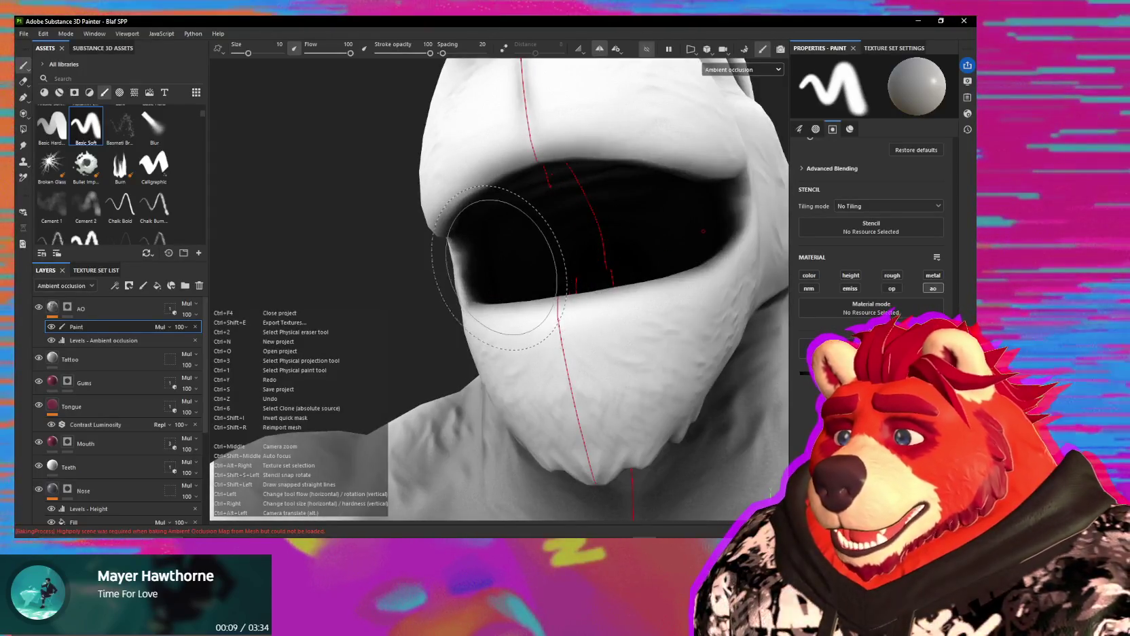
Step: Hide the Levels - Ambient occlusion effect and browse the Edit and File menus
left_click(51, 341)
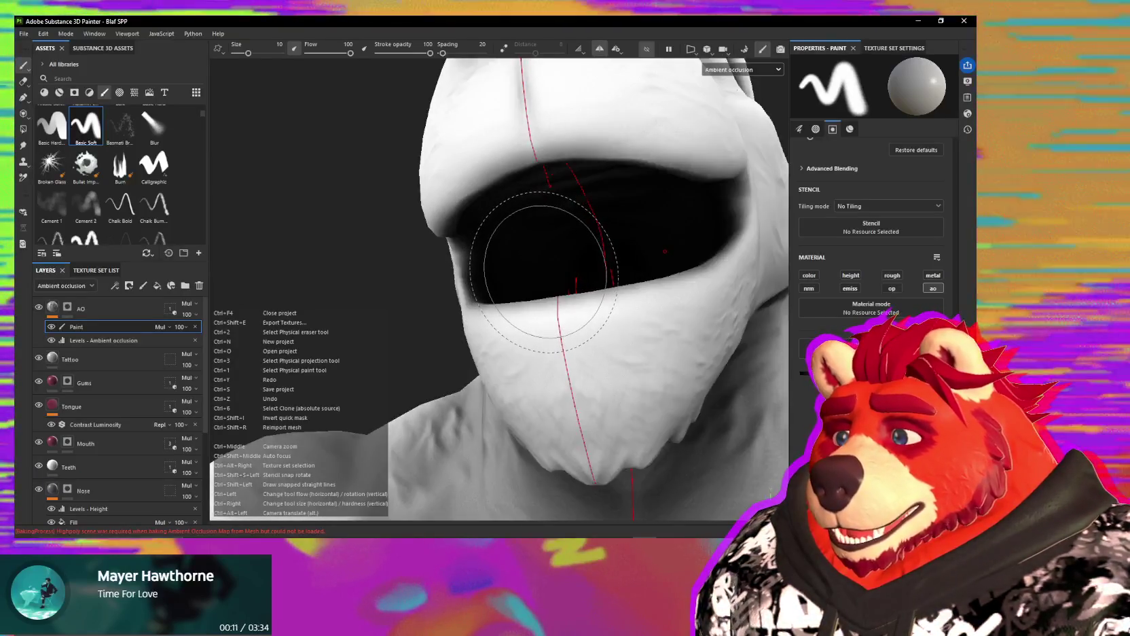
mouse_move(535, 248)
left_mouse_down("alt")
mouse_move(603, 261)
mouse_move(411, 210)
left_mouse_up("alt")
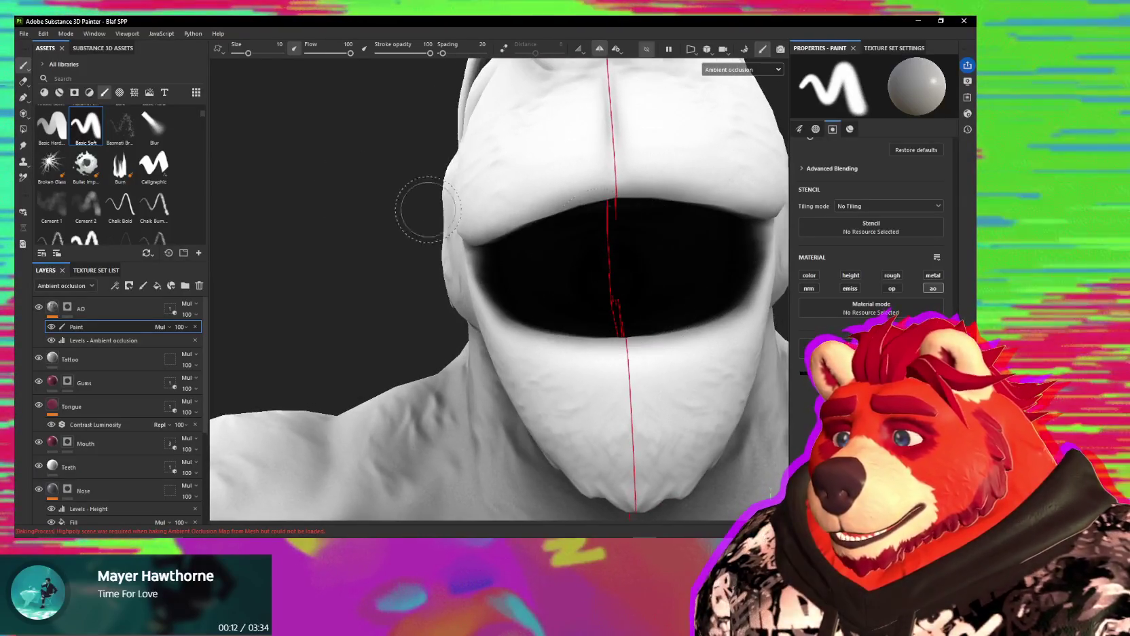
left_click(43, 33)
left_click(43, 34)
left_click(25, 33)
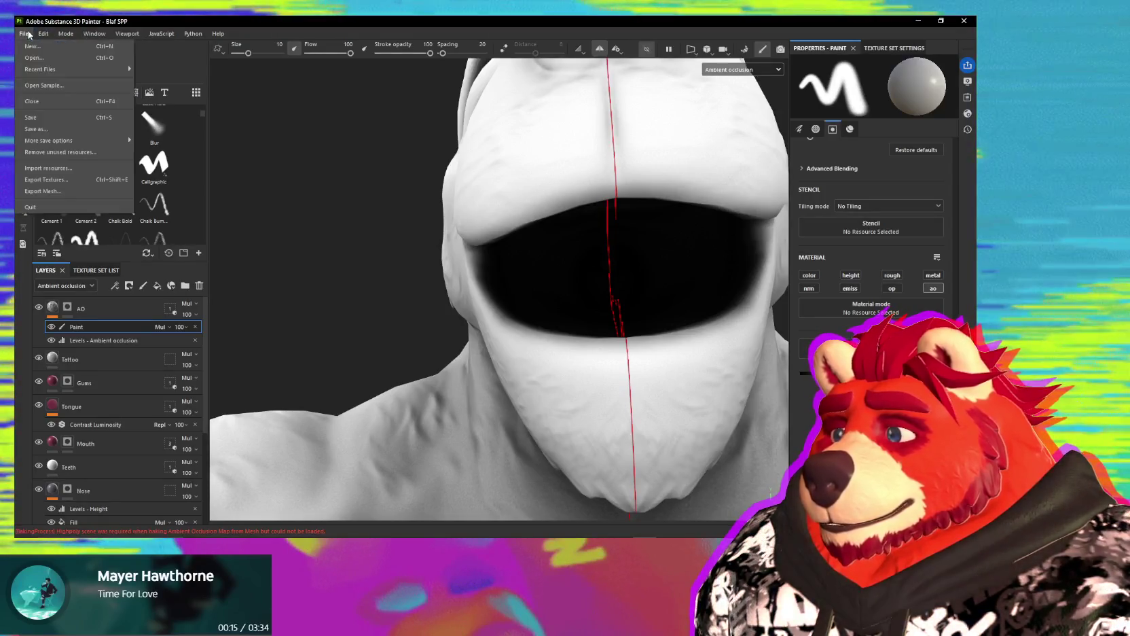
Step: Roll the history back to just before the Paint layer was added
key("Escape")
left_click(966, 129)
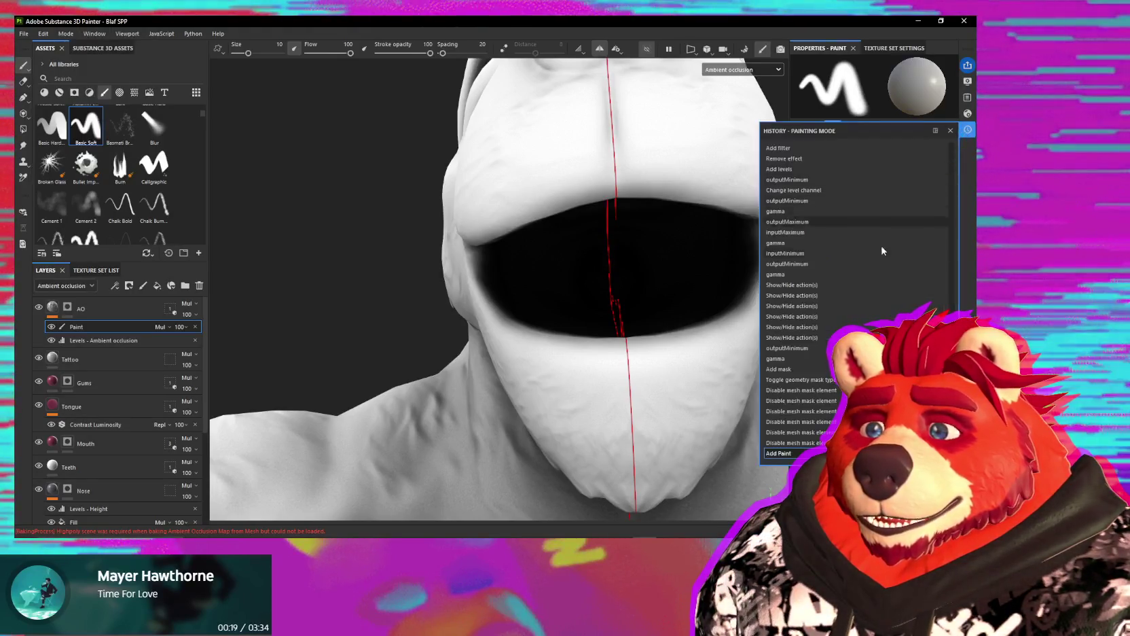
scroll(838, 400, "down", 1)
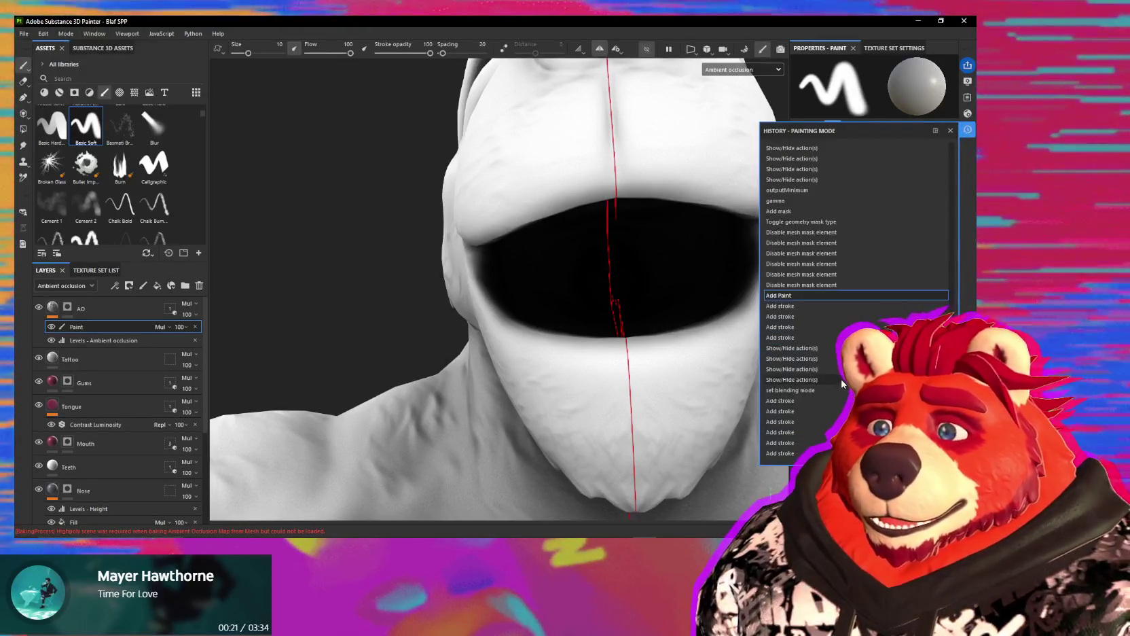
scroll(819, 379, "up", 1)
scroll(819, 380, "up", 1)
scroll(819, 380, "up", 5)
scroll(821, 382, "up", 5)
scroll(823, 385, "up", 5)
scroll(822, 387, "down", 5)
scroll(818, 388, "down", 5)
scroll(813, 393, "down", 4)
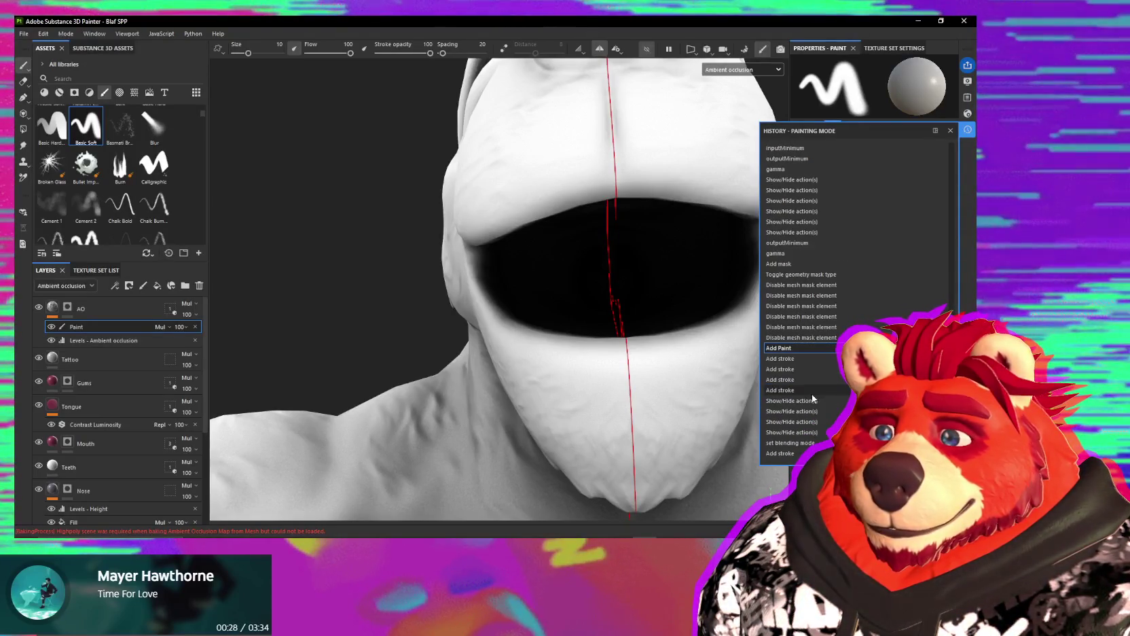
left_click(807, 347)
left_click(806, 341)
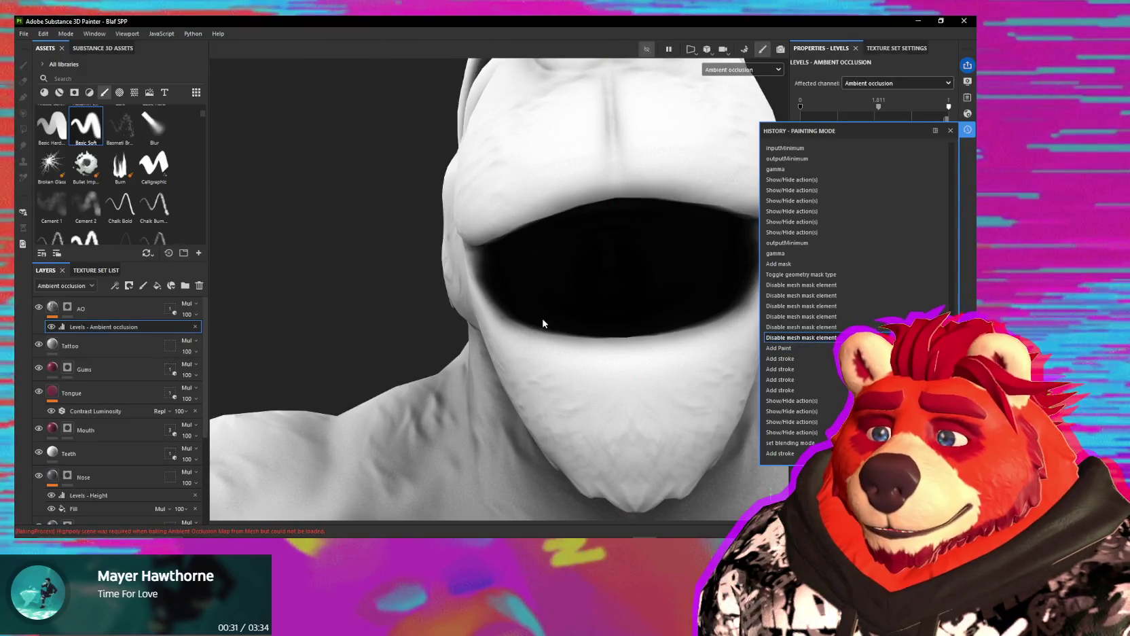
Step: Add a new Paint layer inside the AO folder with Normal blending
left_click(123, 316)
right_click(122, 310)
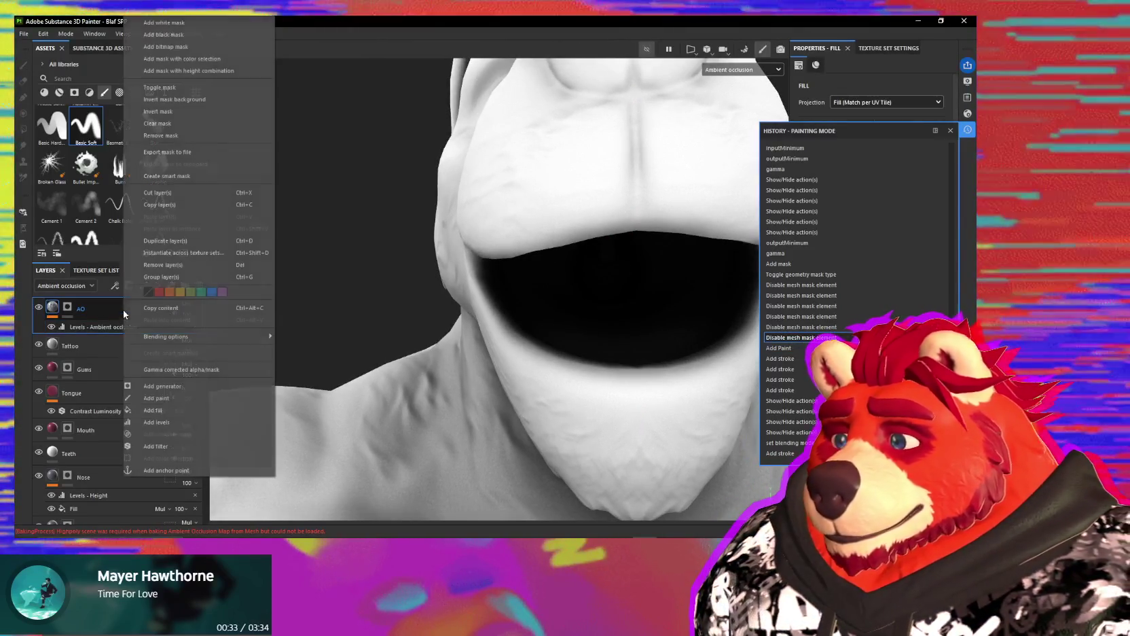
left_click(156, 398)
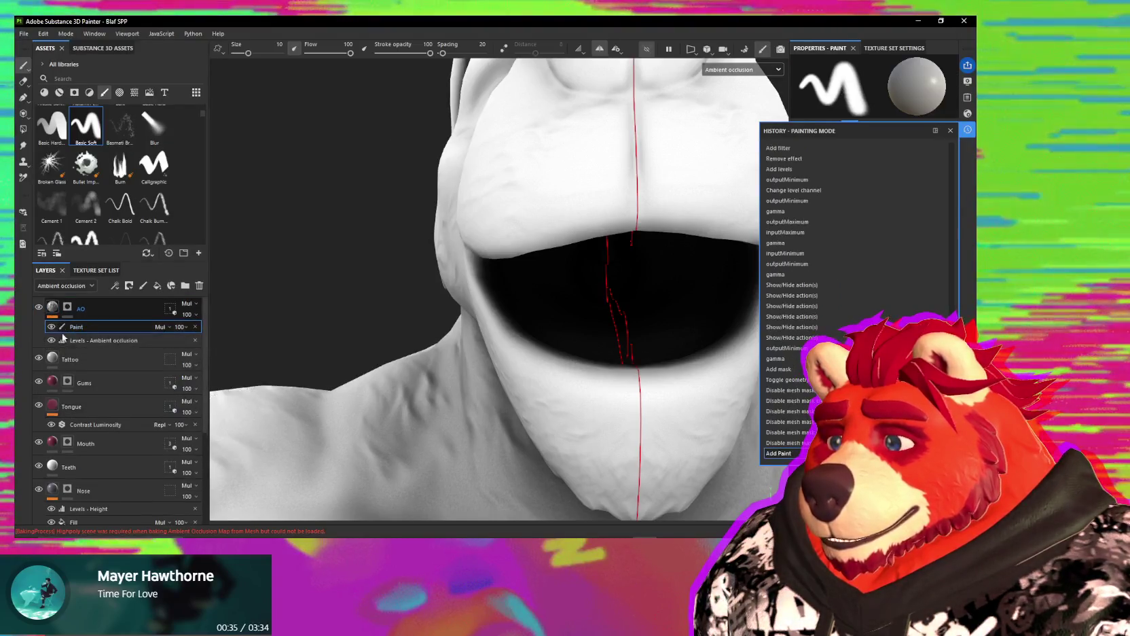
left_click(161, 327)
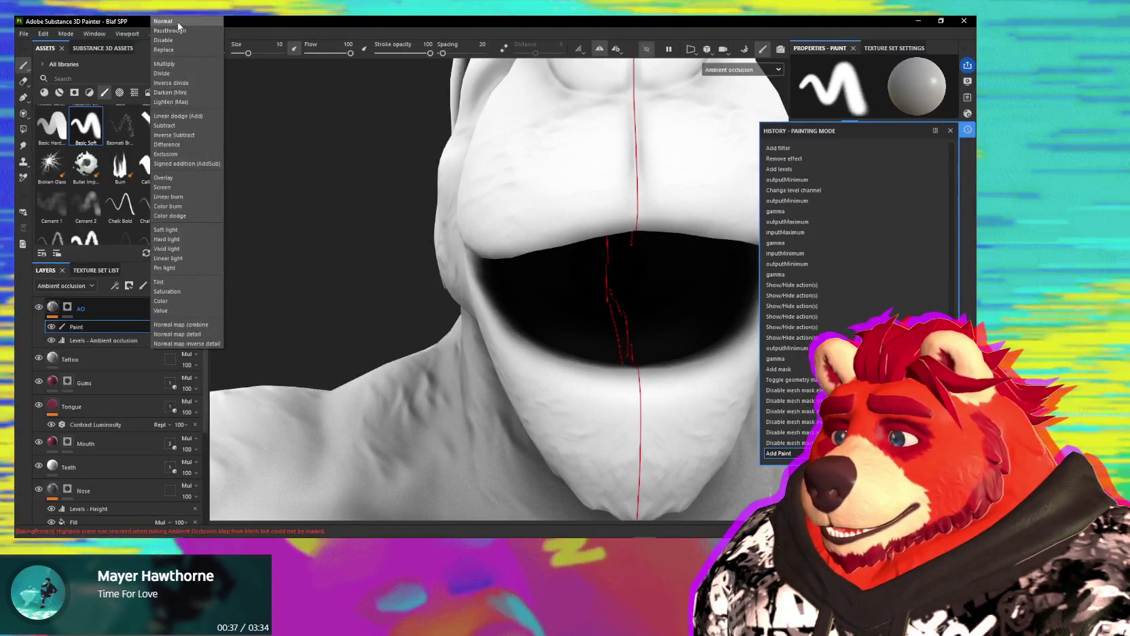
left_click(178, 24)
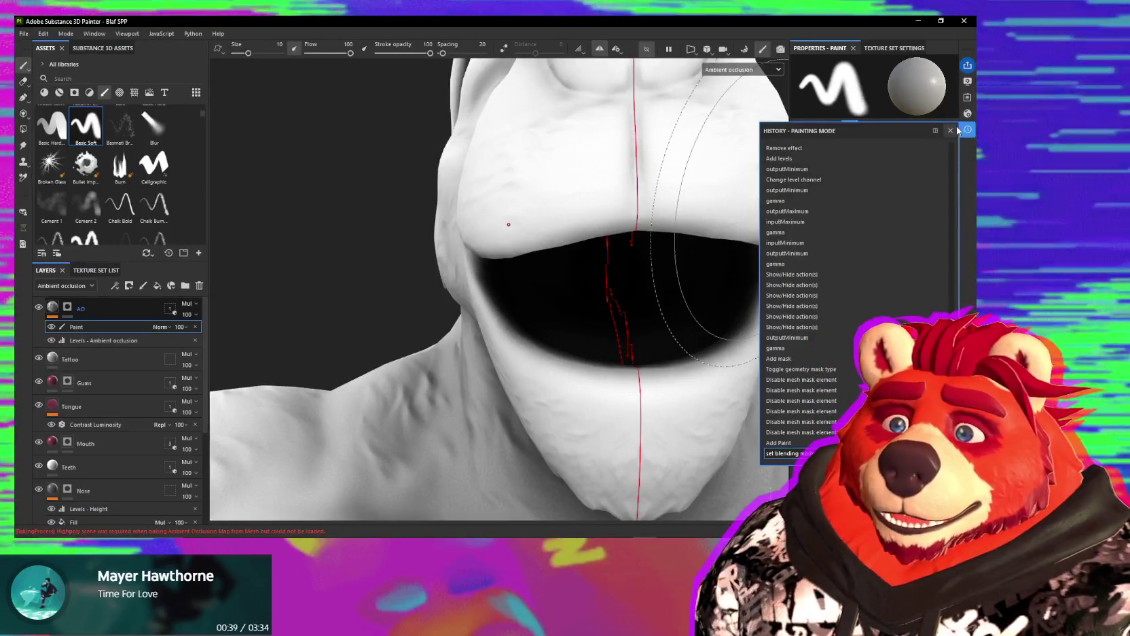
left_click(951, 131)
Step: Try Overlay blending on the Paint layer, then return it to Normal
mouse_move(563, 261)
left_mouse_down("alt")
mouse_move(576, 247)
mouse_move(575, 199)
mouse_move(560, 353)
mouse_move(577, 310)
mouse_move(591, 349)
left_mouse_up("alt")
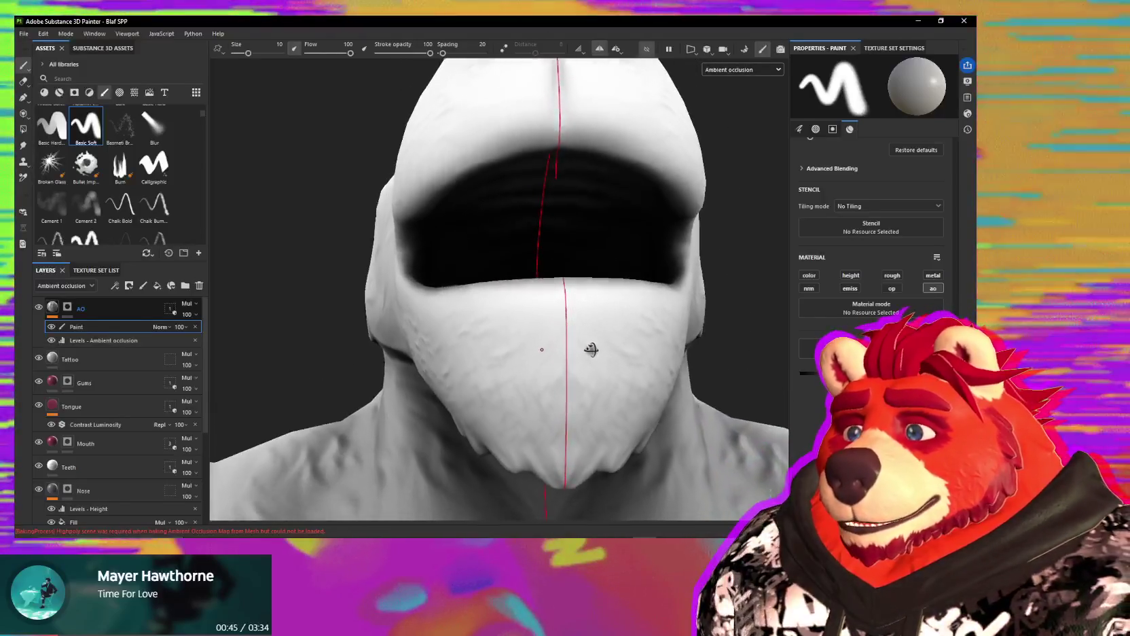
left_click(161, 327)
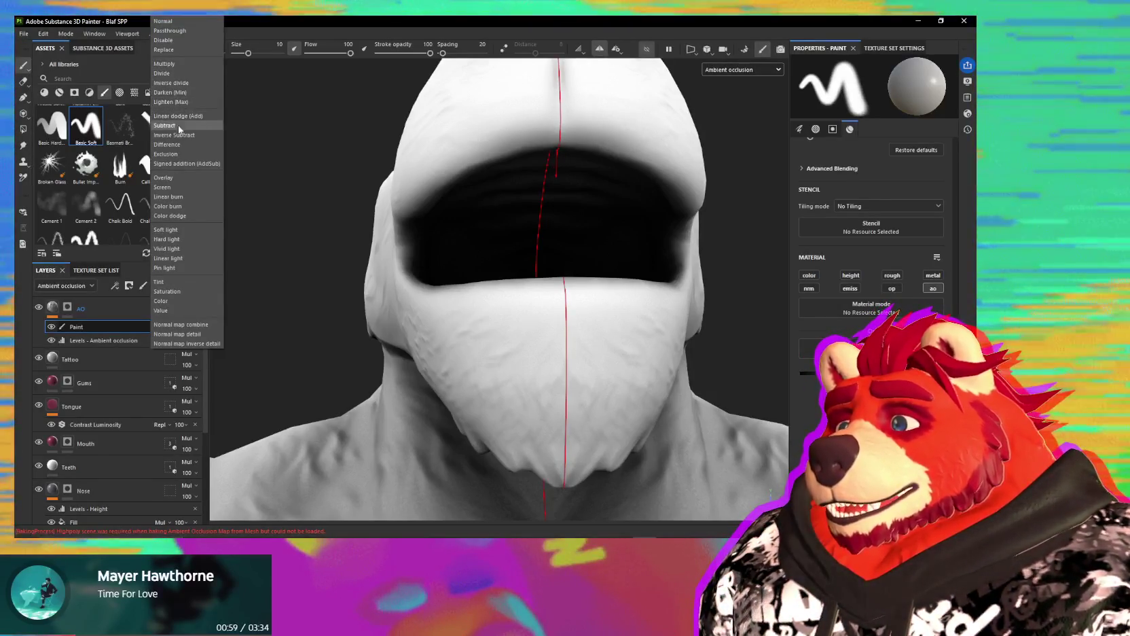
left_click(178, 179)
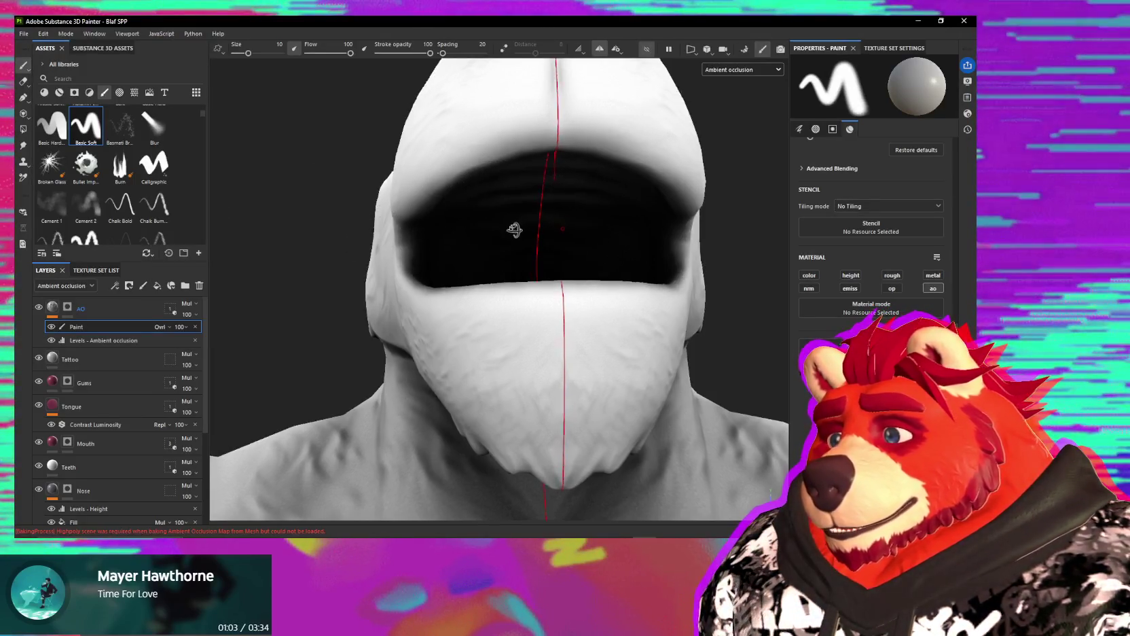
left_click_drag(514, 230, 511, 215, "alt")
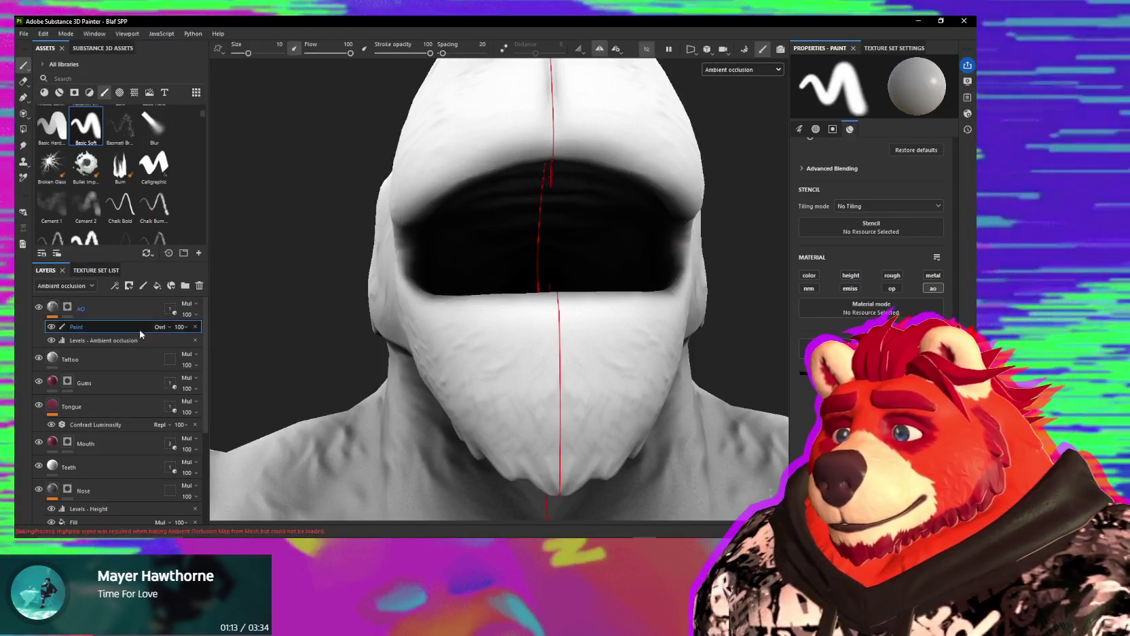
left_click(161, 328)
left_click(164, 22)
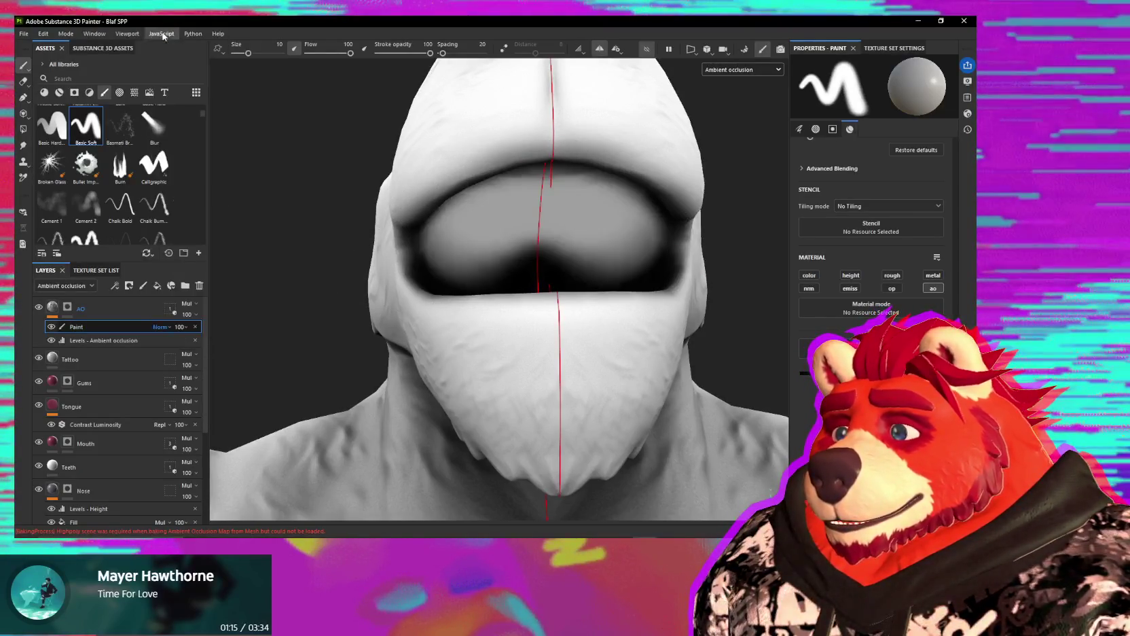
Step: Cycle the Paint layer through Passthrough, Screen and Linear burn, ending on Color dodge
left_click(169, 327)
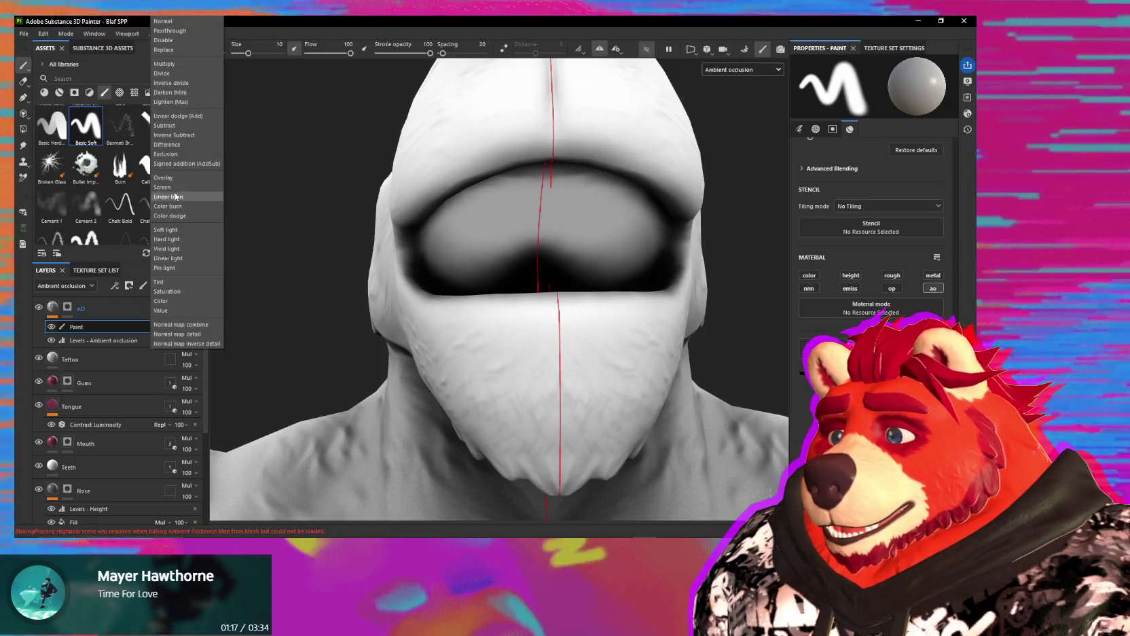
left_click(174, 32)
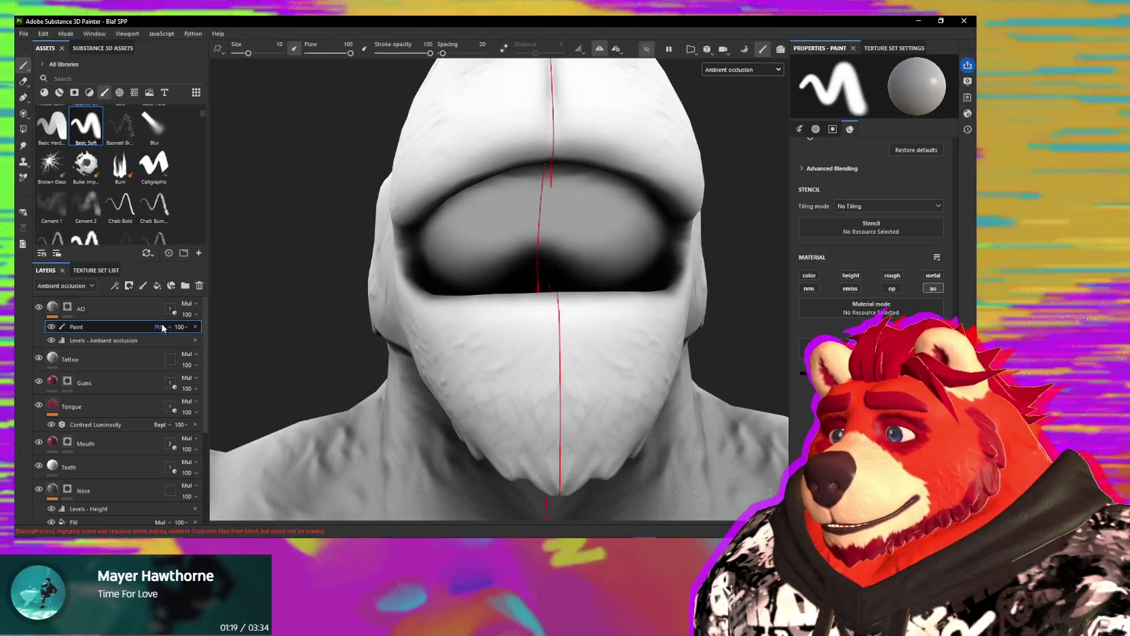
left_click(166, 327)
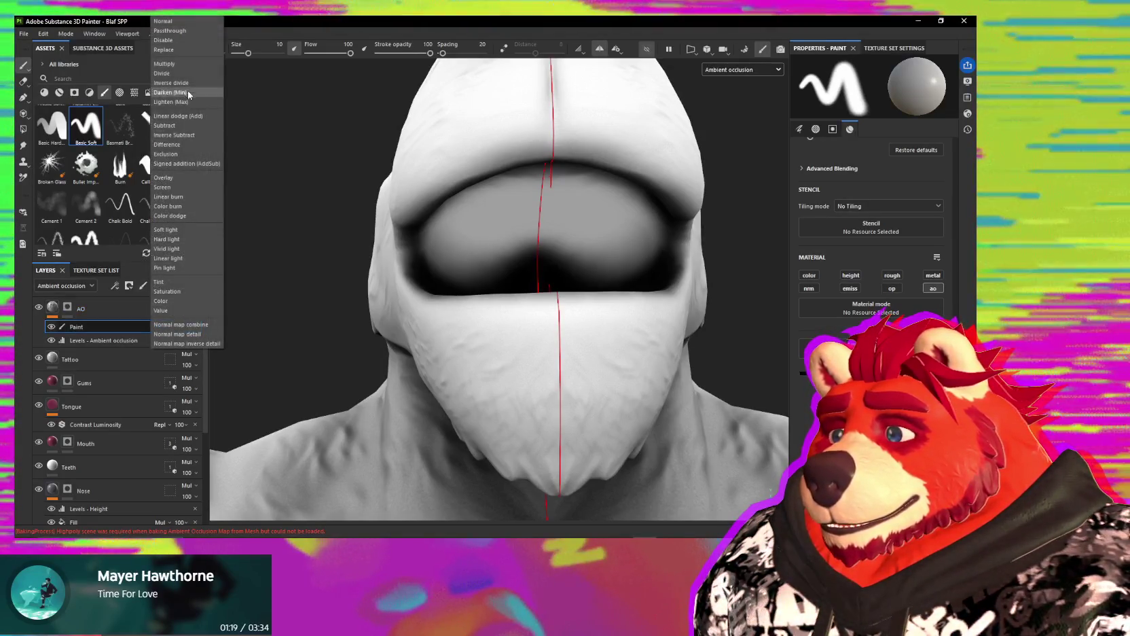
left_click(182, 189)
left_click(165, 328)
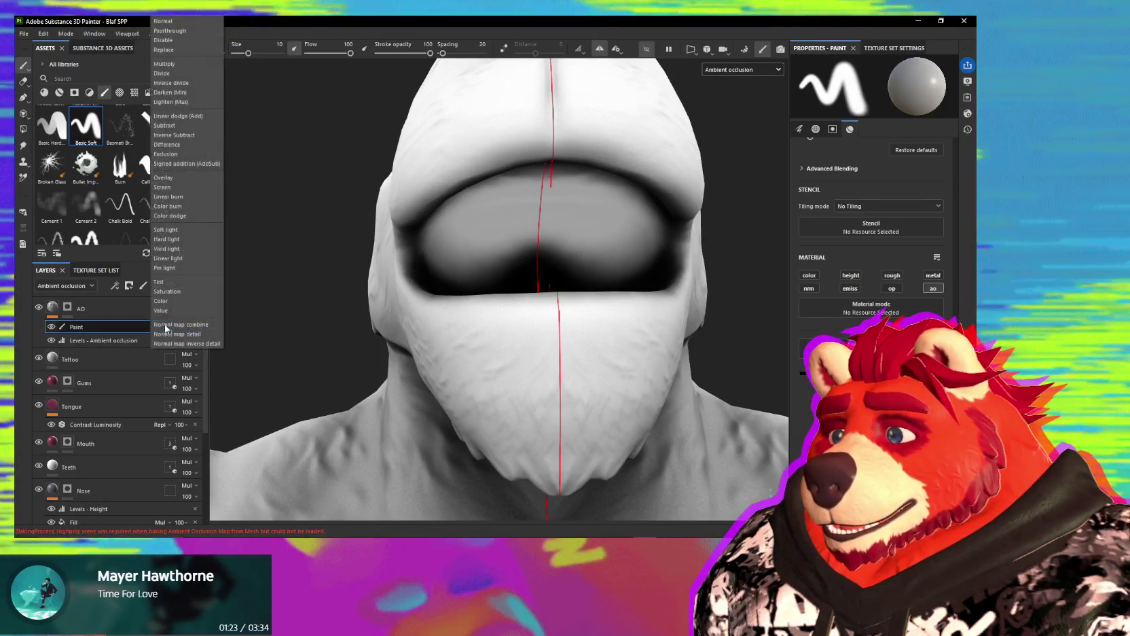
left_click(171, 196)
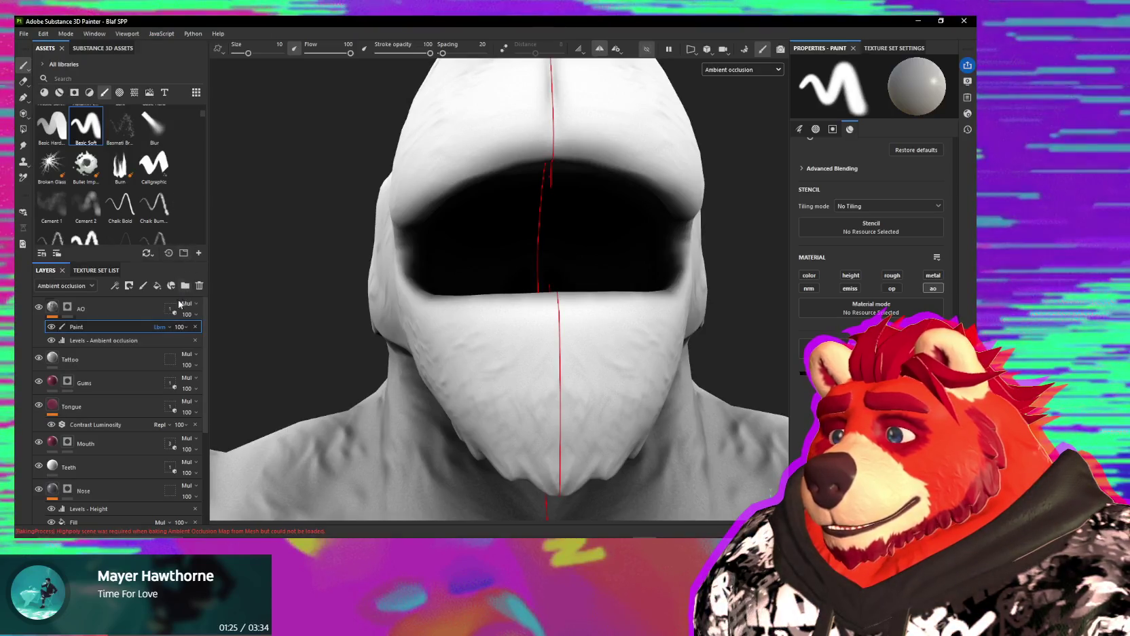
left_click(161, 327)
left_click(177, 217)
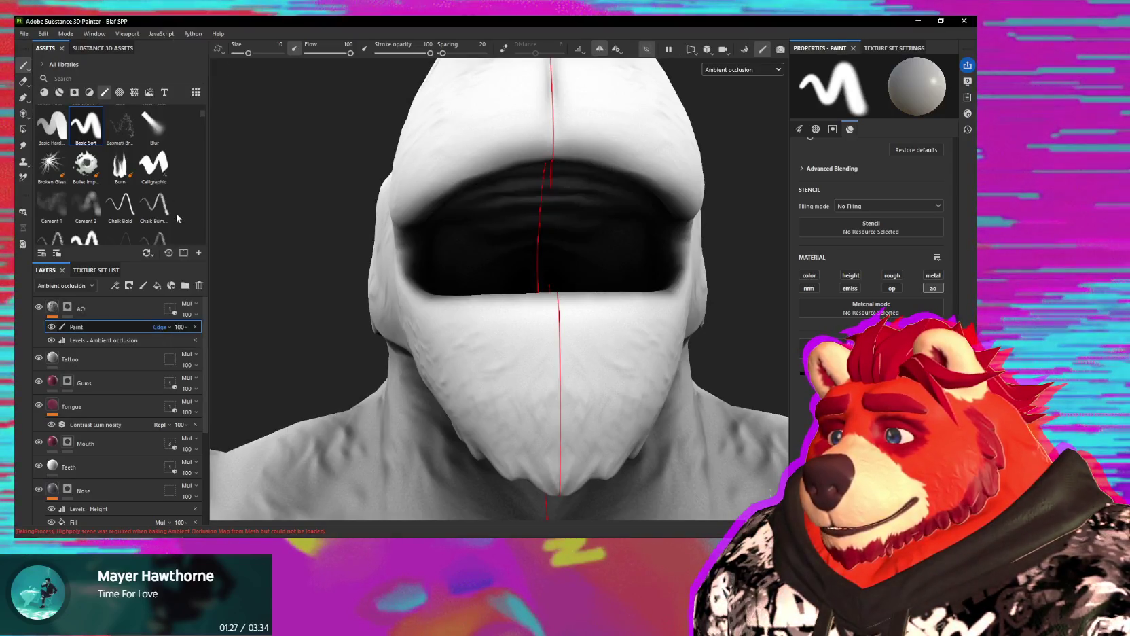
Step: Lower the brush size to about 3.11 and inspect the mouth from several angles
left_click_drag(511, 234, 506, 204, "alt")
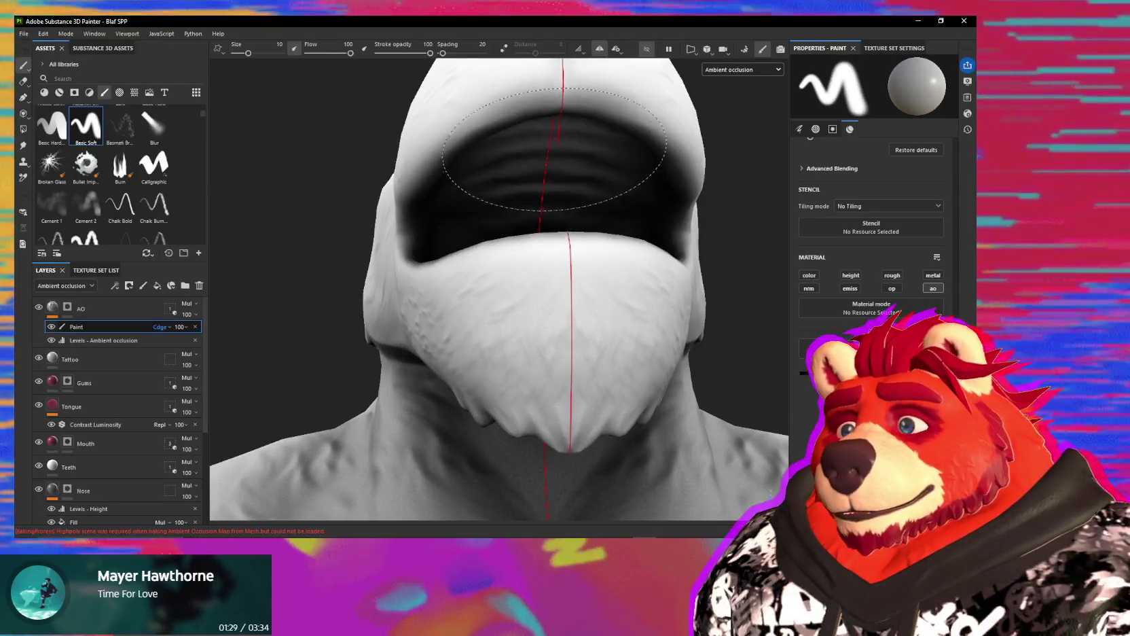
mouse_move(632, 220)
left_mouse_down("alt")
mouse_move(508, 232)
mouse_move(469, 271)
mouse_move(470, 159)
left_mouse_up("alt")
right_click_drag(470, 160, 445, 210, "ctrl")
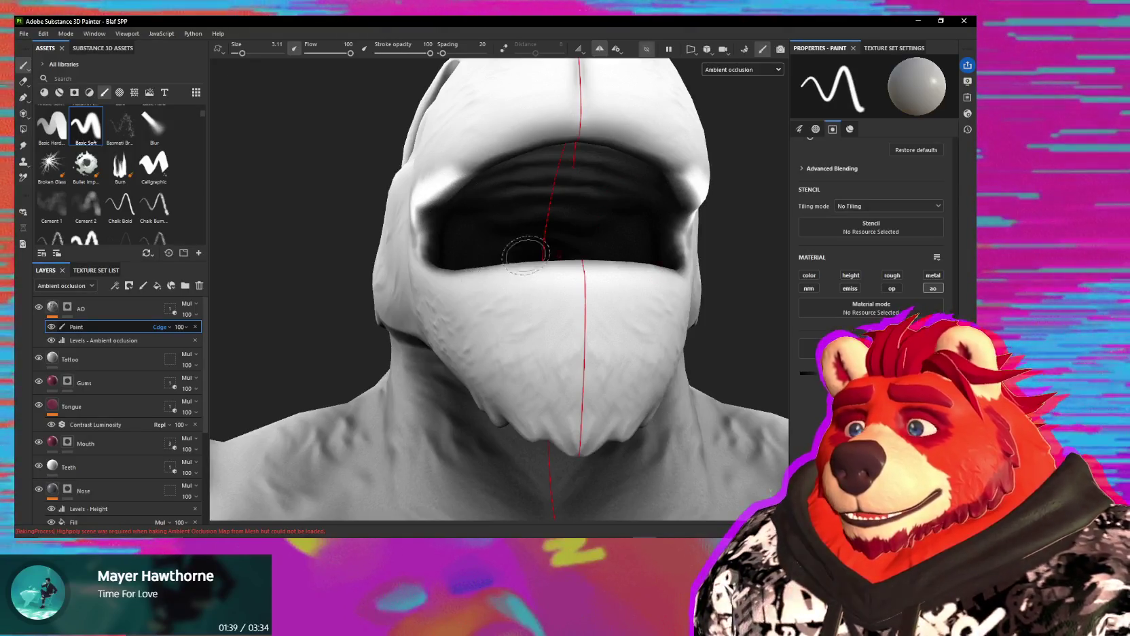
mouse_move(550, 222)
left_mouse_down("alt")
mouse_move(544, 187)
mouse_move(547, 198)
left_mouse_up("alt")
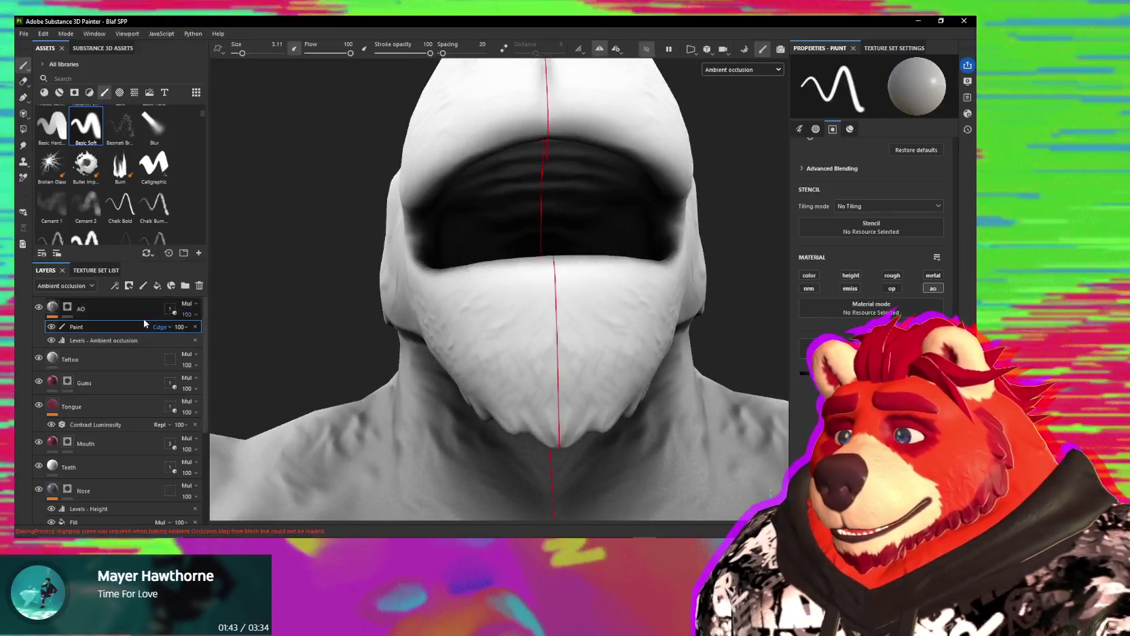
left_click(169, 328)
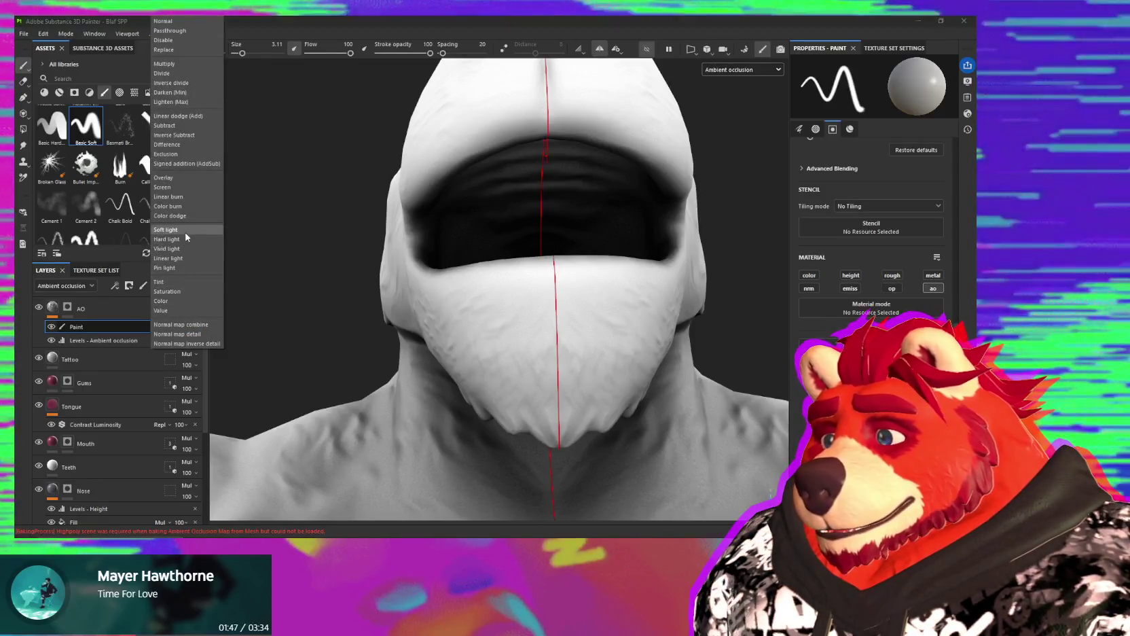
Step: Set the Paint layer's blend mode to Hard light, after briefly trying Soft light
left_click(186, 231)
left_click(161, 327)
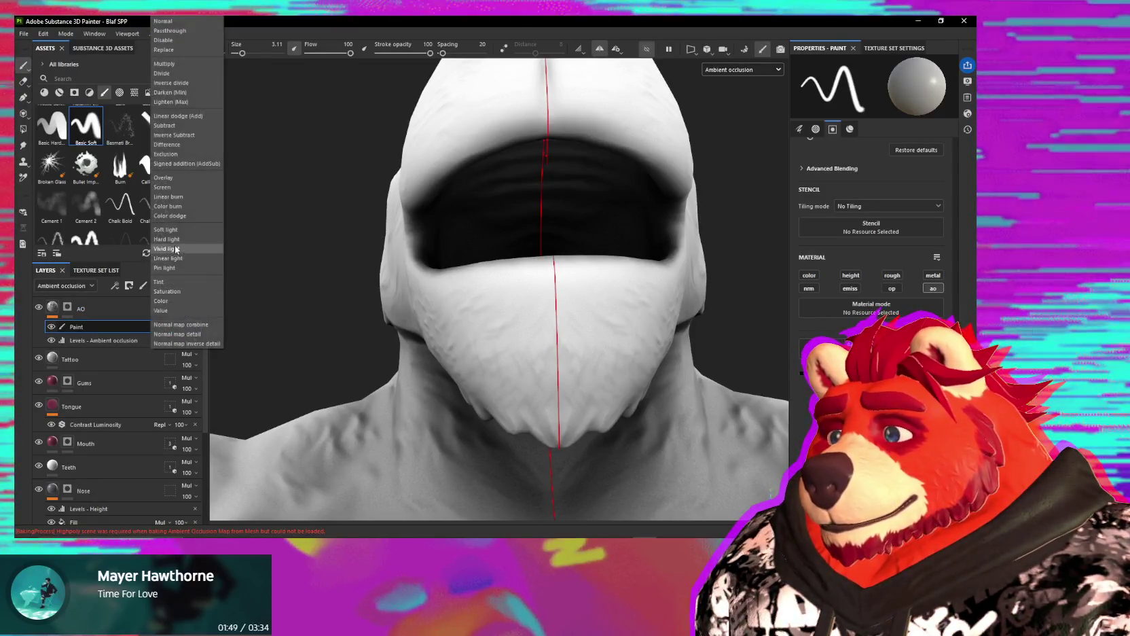
left_click(176, 242)
mouse_move(532, 235)
left_mouse_down("alt")
mouse_move(569, 257)
mouse_move(563, 305)
left_mouse_up("alt")
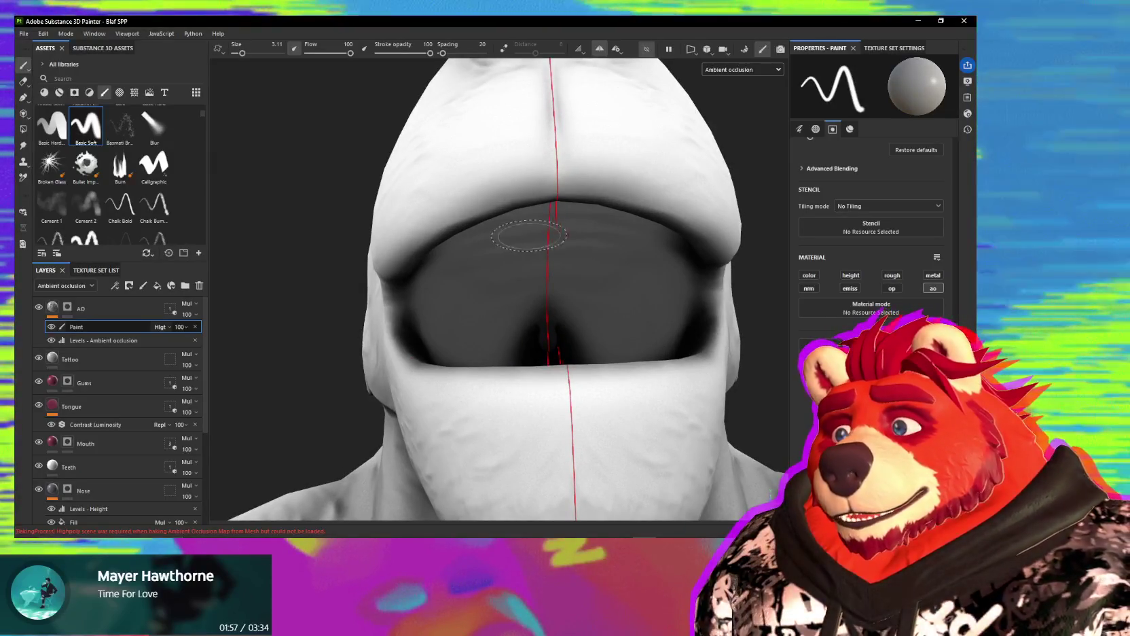
Step: Paint symmetric dark and light occlusion strokes inside the mouth cavity with the Basic Soft brush
left_click_drag(547, 272, 546, 317)
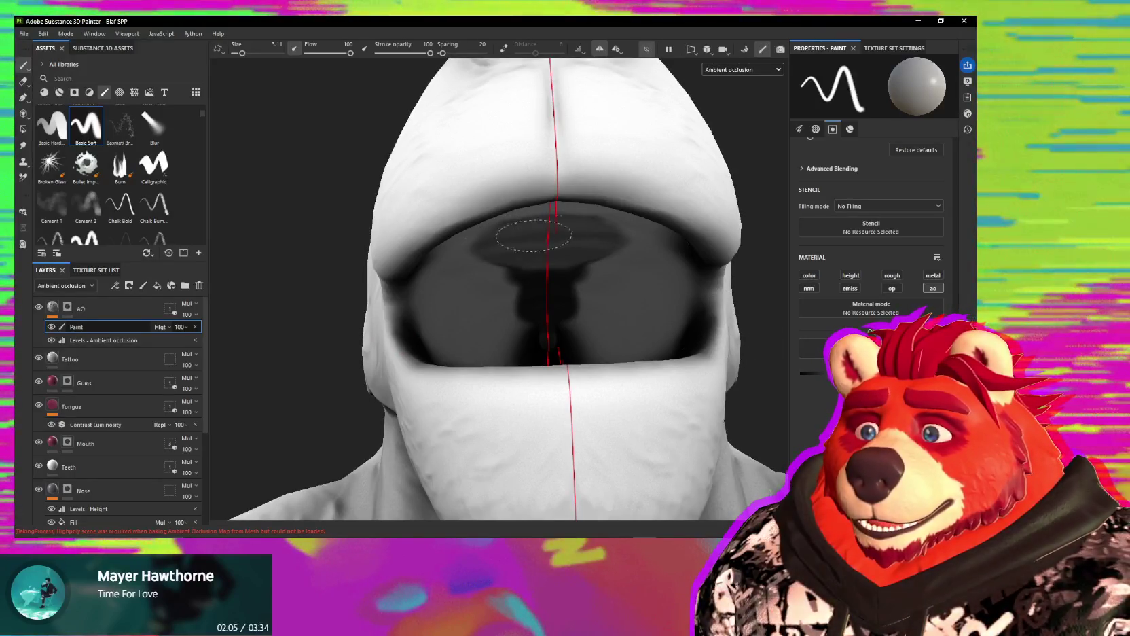
left_click_drag(472, 288, 451, 309)
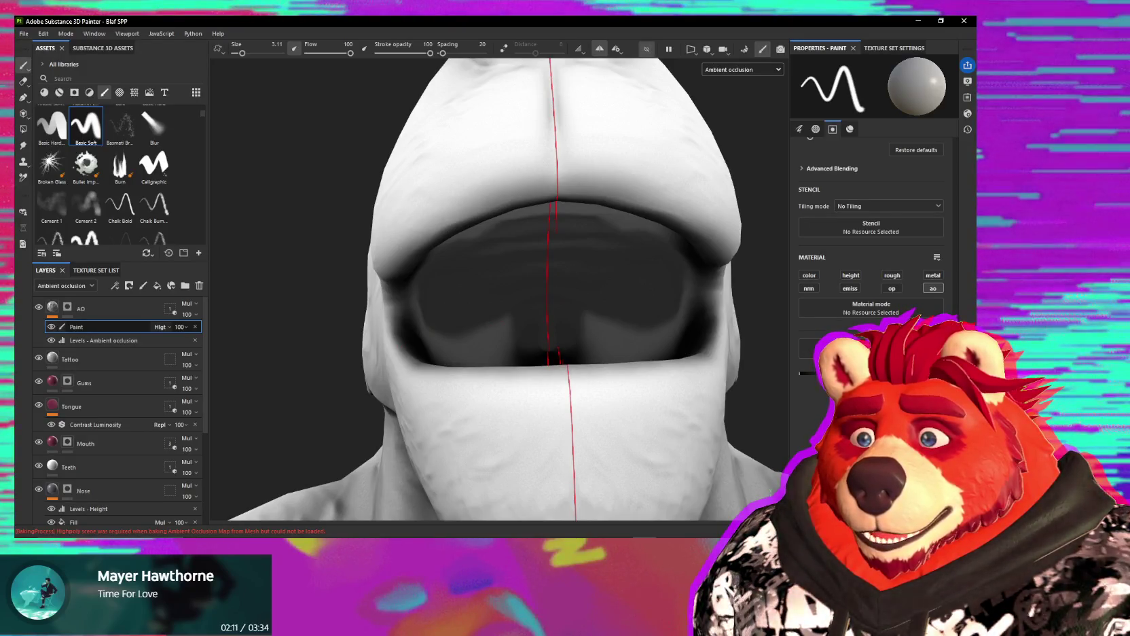
left_click_drag(506, 256, 461, 275)
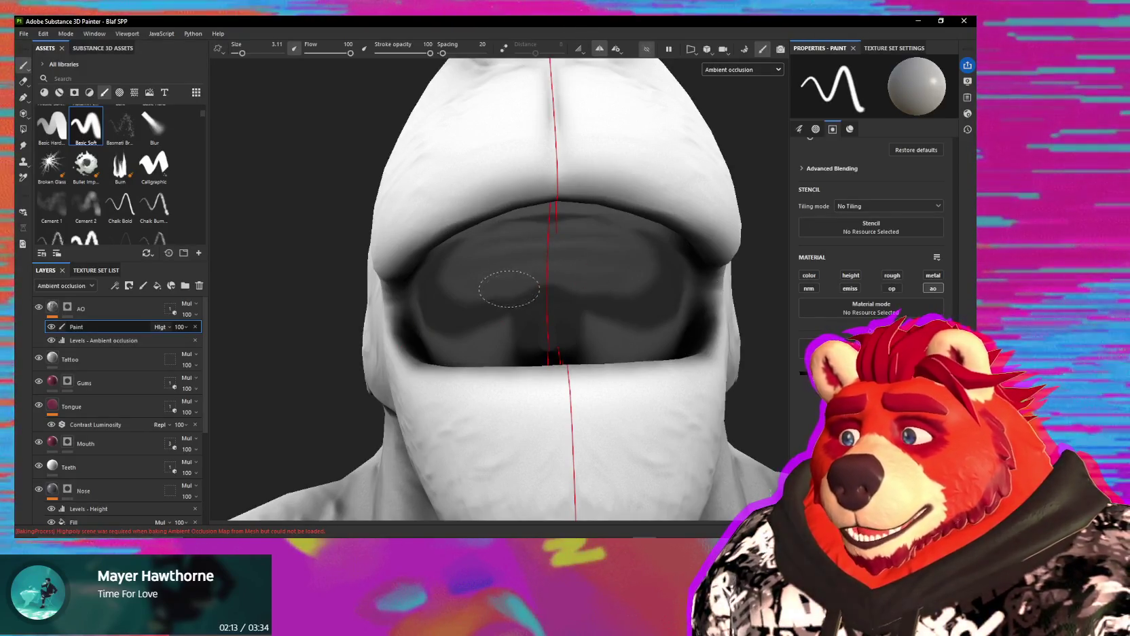
mouse_move(536, 311)
left_mouse_down("alt")
mouse_move(534, 347)
mouse_move(532, 319)
left_mouse_up("alt")
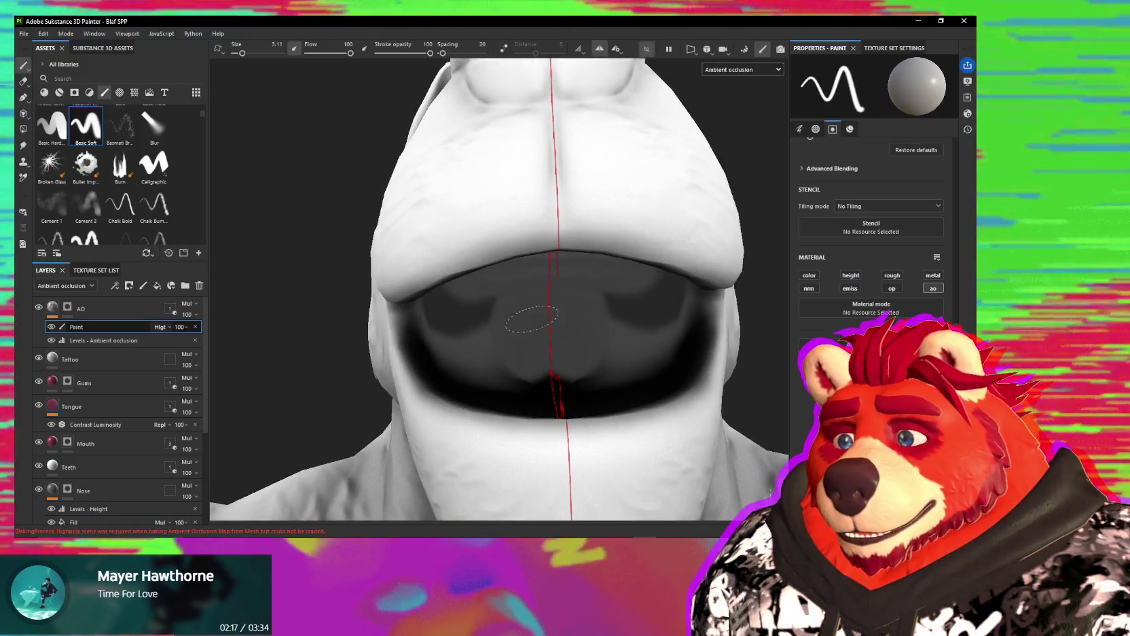
Step: Orbit around the mouth corners, lips and chin to check the painted occlusion from several angles
mouse_move(482, 350)
left_mouse_down("alt")
mouse_move(415, 264)
mouse_move(498, 231)
mouse_move(464, 205)
left_mouse_up("alt")
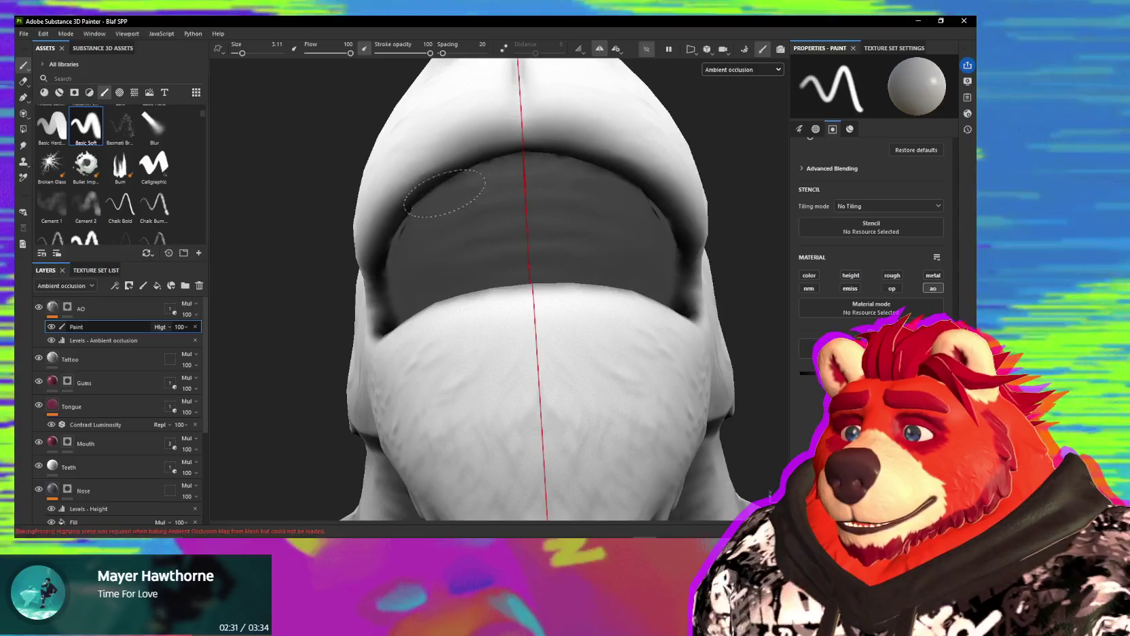
mouse_move(441, 204)
left_mouse_down("alt")
mouse_move(429, 180)
mouse_move(410, 225)
left_mouse_up("alt")
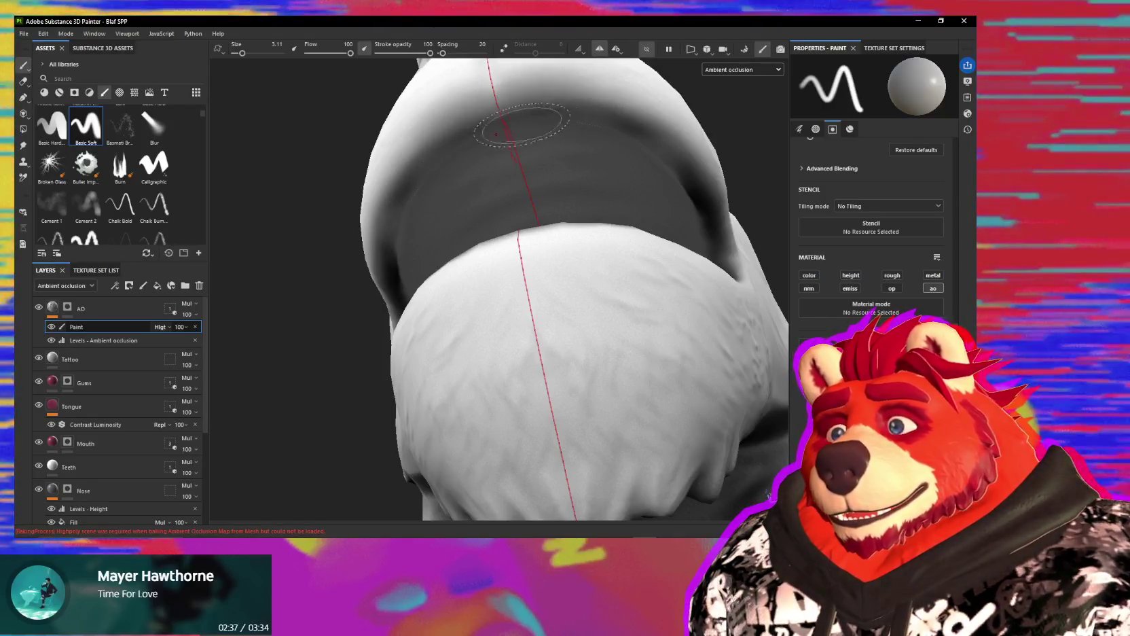
left_click_drag(521, 124, 517, 189, "alt+shift")
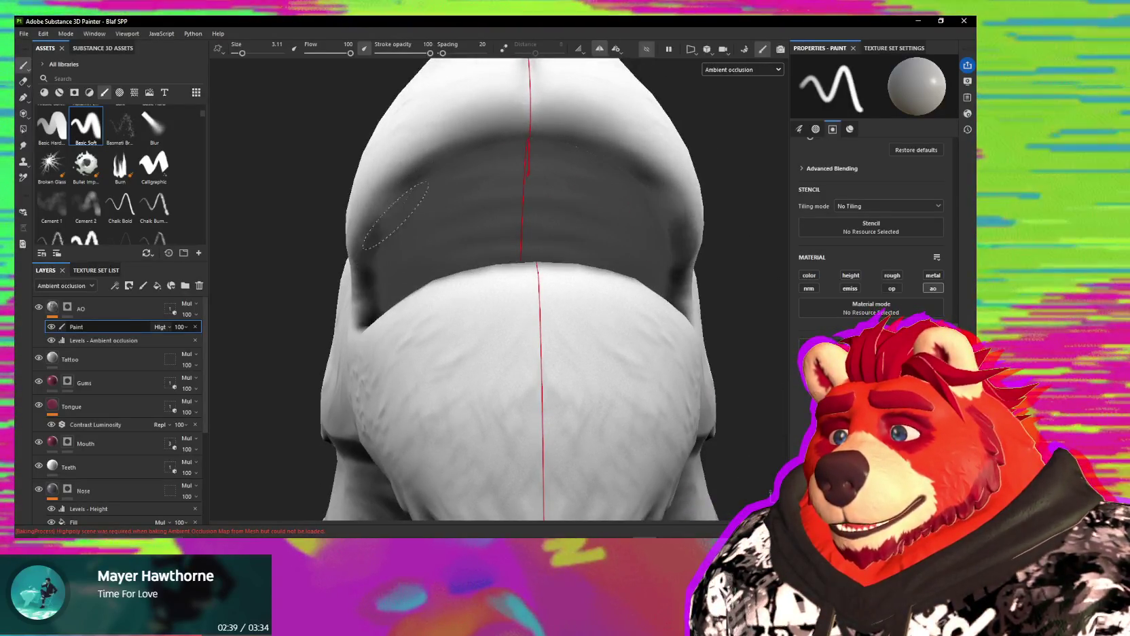
left_click_drag(396, 215, 393, 339, "alt")
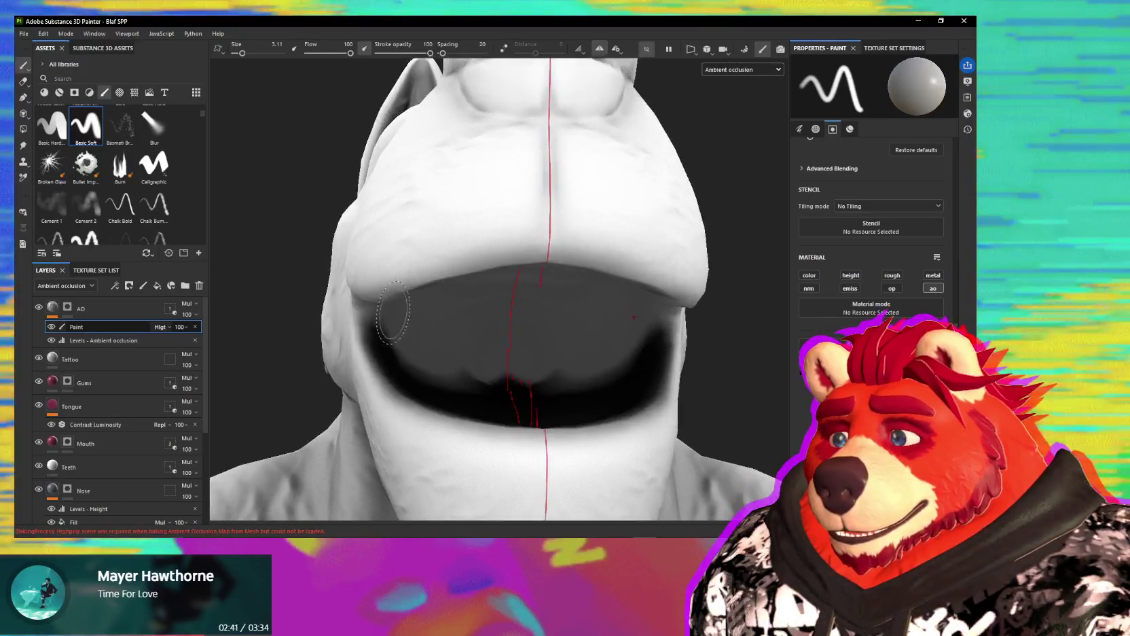
left_click_drag(419, 385, 399, 360, "alt")
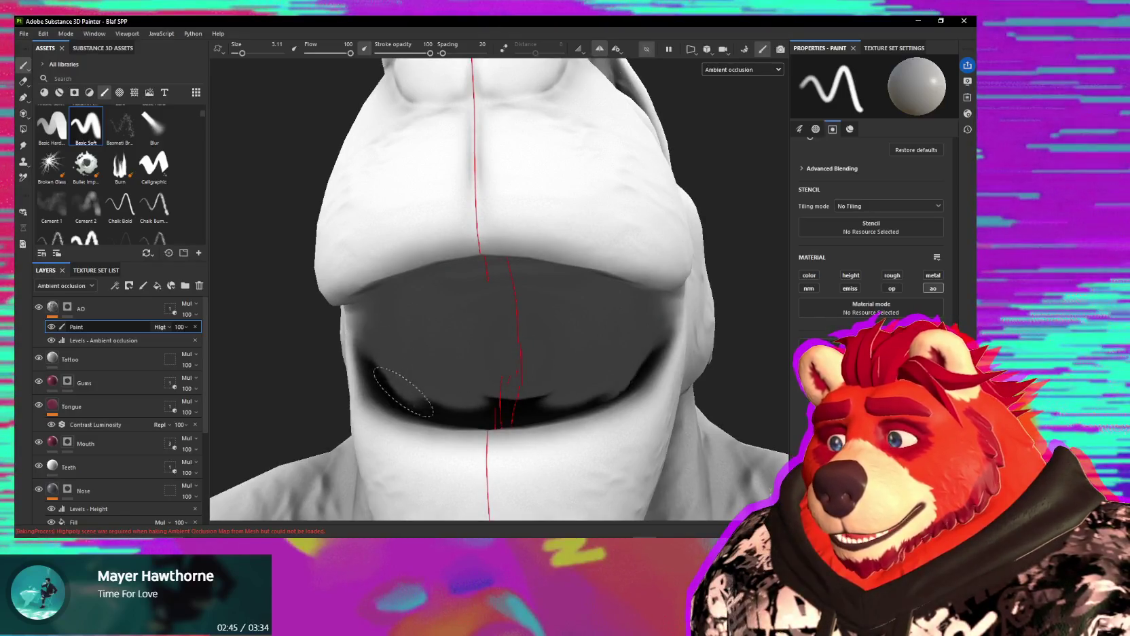
left_click_drag(370, 367, 390, 396, "alt")
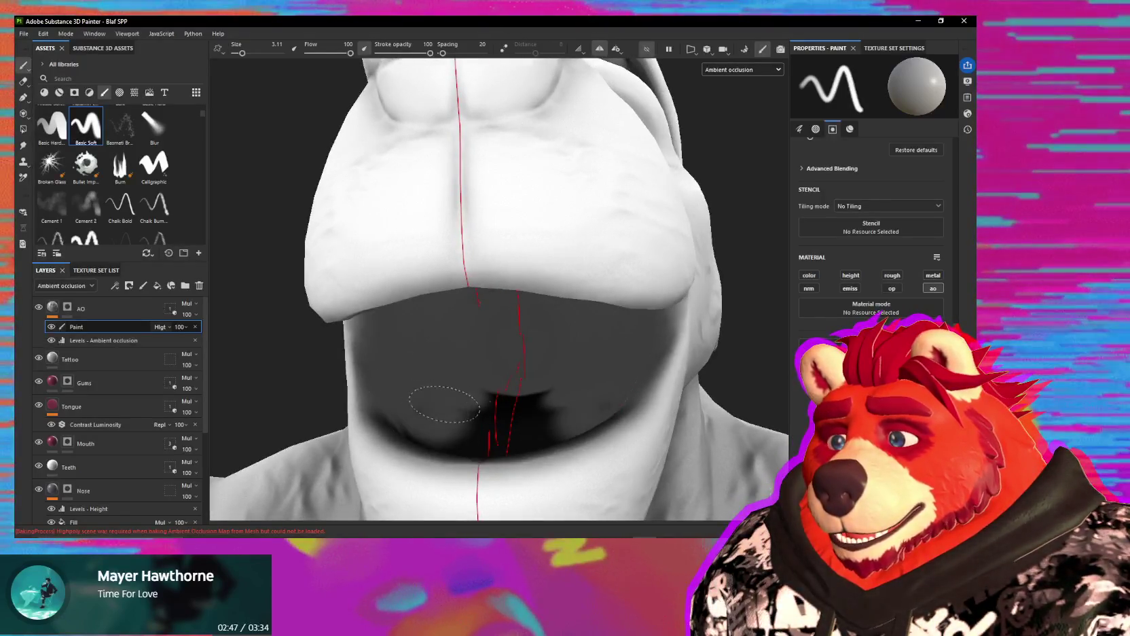
mouse_move(461, 408)
left_mouse_down("alt")
mouse_move(448, 453)
mouse_move(449, 328)
mouse_move(461, 358)
mouse_move(424, 283)
mouse_move(451, 245)
mouse_move(441, 253)
mouse_move(469, 292)
mouse_move(525, 245)
mouse_move(560, 298)
left_mouse_up("alt")
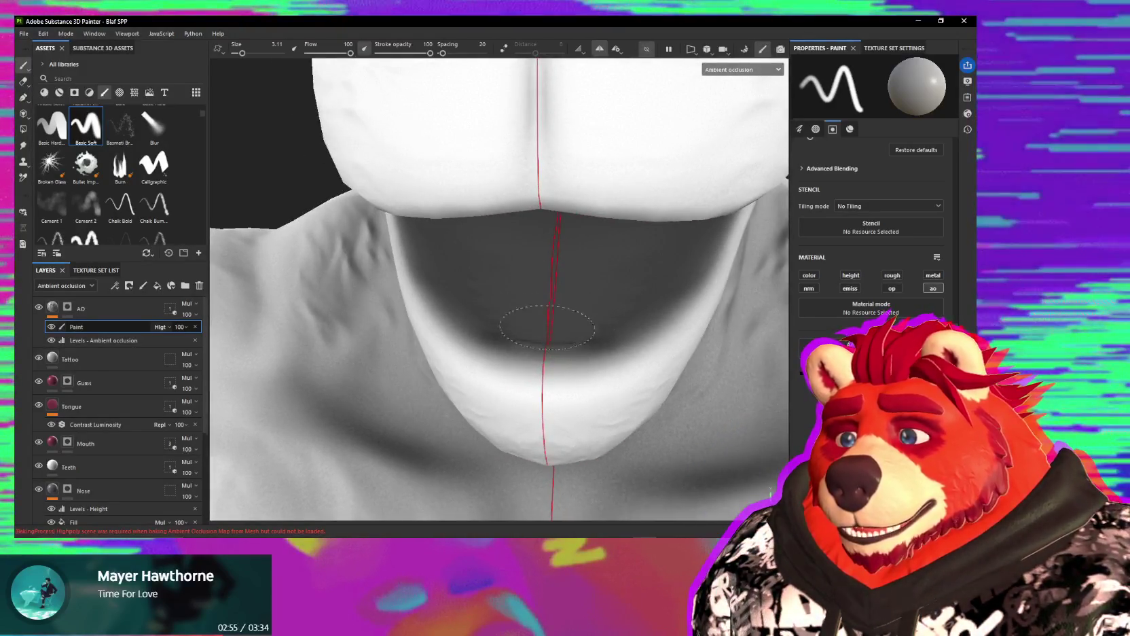
mouse_move(584, 335)
left_mouse_down("alt")
mouse_move(547, 328)
mouse_move(627, 336)
left_mouse_up("alt")
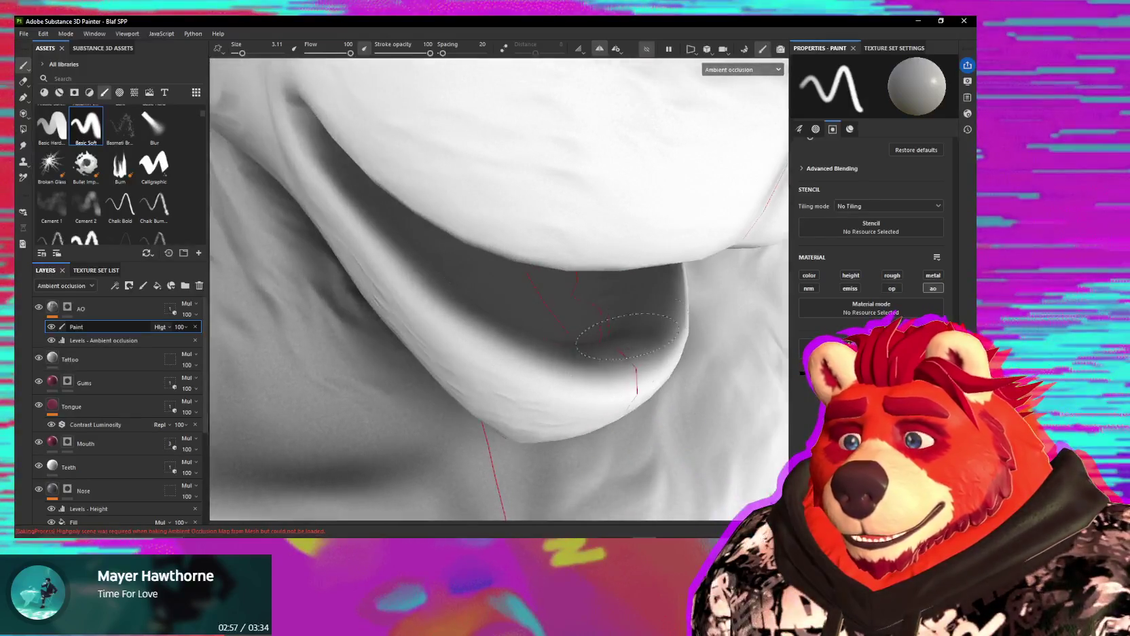
mouse_move(549, 346)
left_mouse_down("alt")
mouse_move(565, 323)
mouse_move(533, 326)
left_mouse_up("alt")
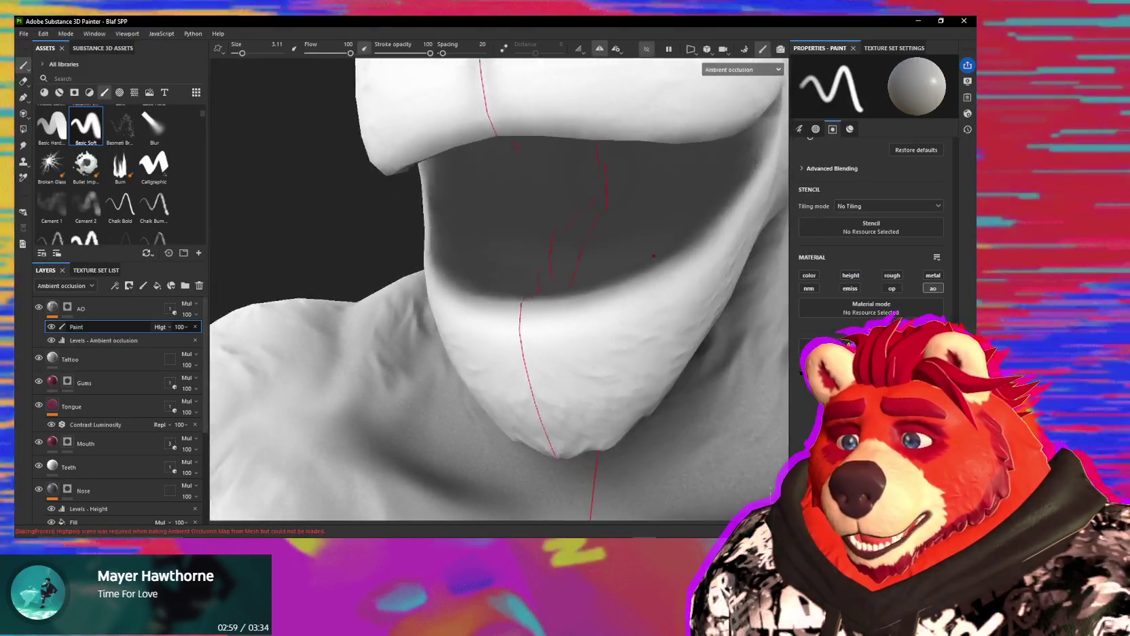
mouse_move(616, 316)
left_mouse_down("alt")
mouse_move(504, 222)
mouse_move(533, 290)
mouse_move(529, 227)
mouse_move(549, 189)
mouse_move(559, 241)
mouse_move(512, 240)
mouse_move(543, 204)
left_mouse_up("alt")
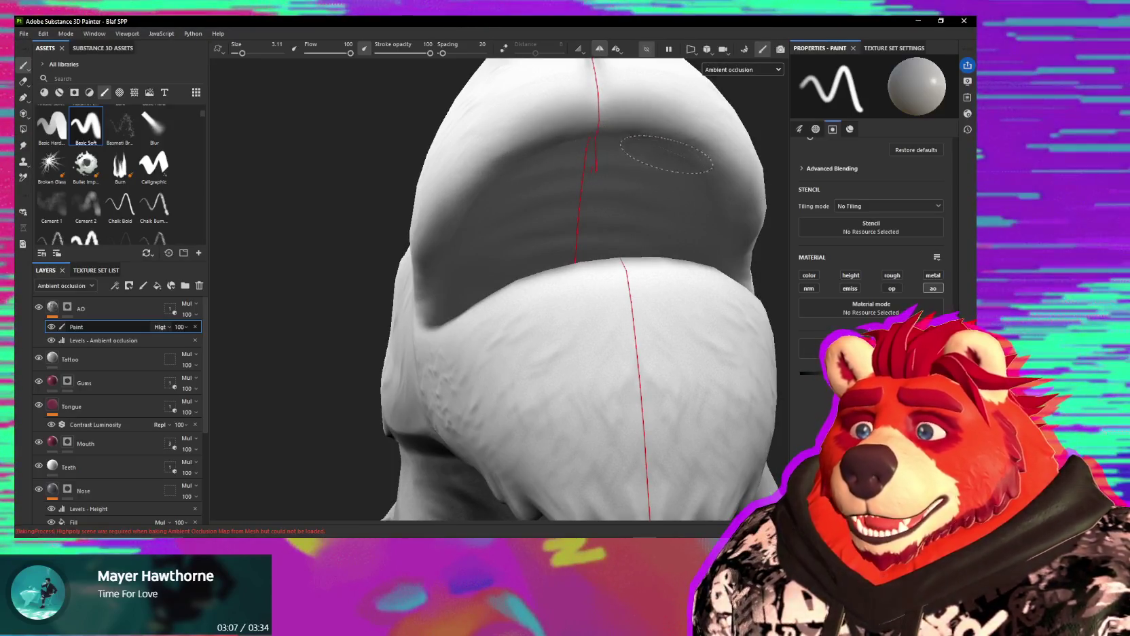
mouse_move(461, 250)
left_mouse_down("alt")
mouse_move(575, 252)
mouse_move(542, 297)
mouse_move(548, 315)
mouse_move(512, 315)
mouse_move(499, 243)
left_mouse_up("alt")
mouse_move(456, 309)
left_mouse_down("alt")
mouse_move(510, 345)
mouse_move(442, 357)
mouse_move(675, 308)
mouse_move(445, 365)
mouse_move(502, 299)
mouse_move(517, 304)
mouse_move(518, 376)
mouse_move(495, 269)
left_mouse_up("alt")
scroll(514, 287, "up", 5)
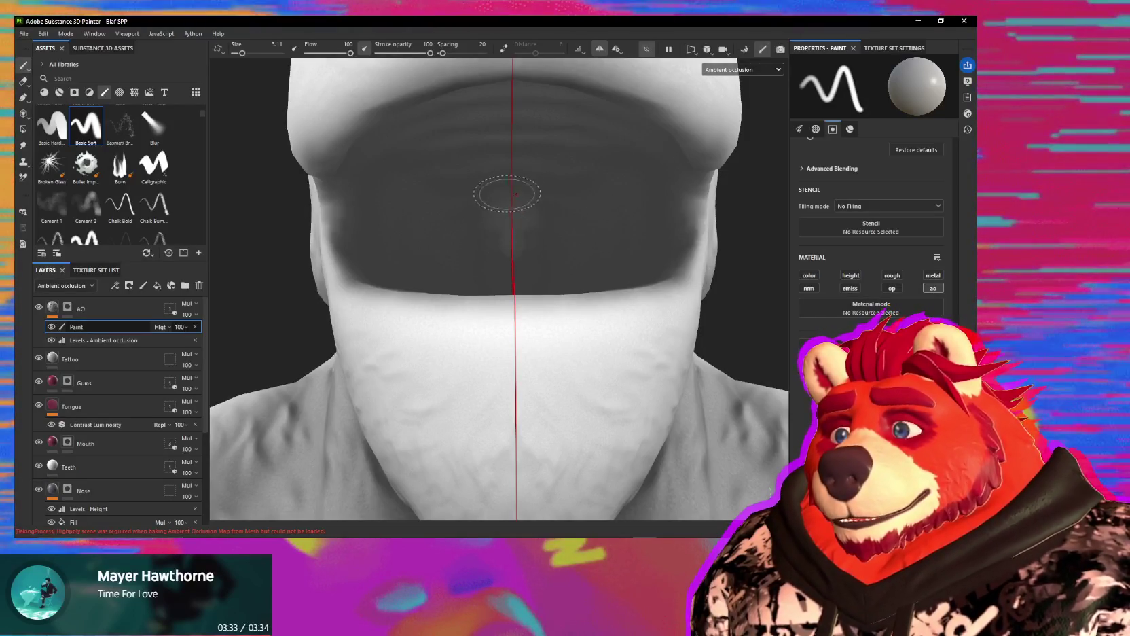
Step: Enlarge the brush to size 7.66, frame the mouth cavity, then shrink it to 4.69 for the centre
right_click_drag(505, 209, 492, 159, "ctrl")
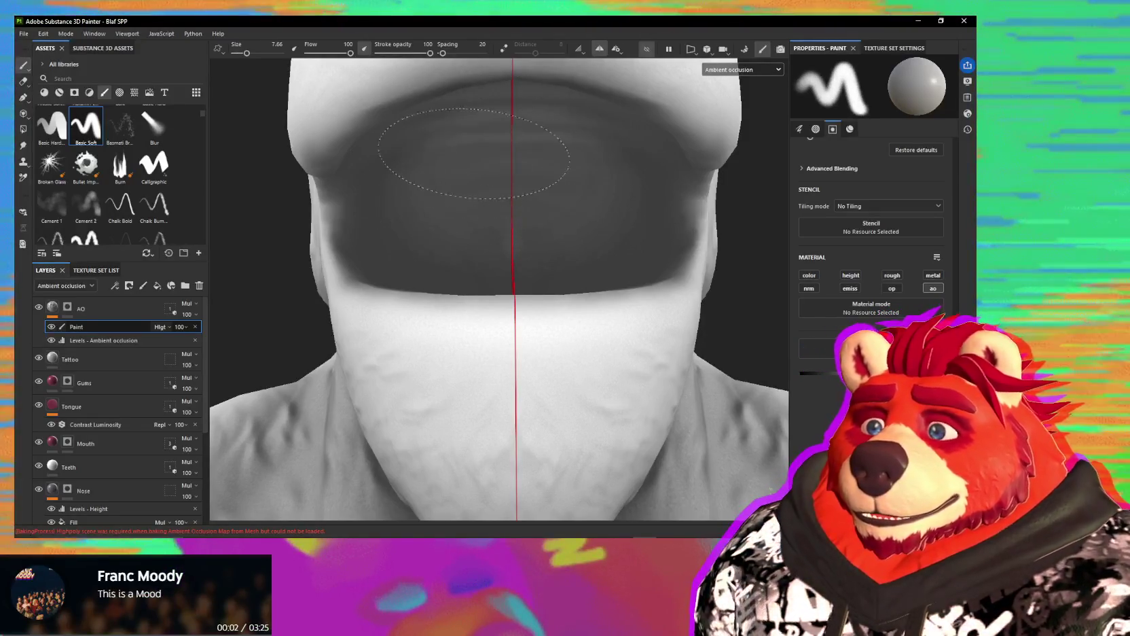
mouse_move(507, 171)
left_mouse_down("alt")
mouse_move(522, 138)
mouse_move(486, 220)
left_mouse_up("alt")
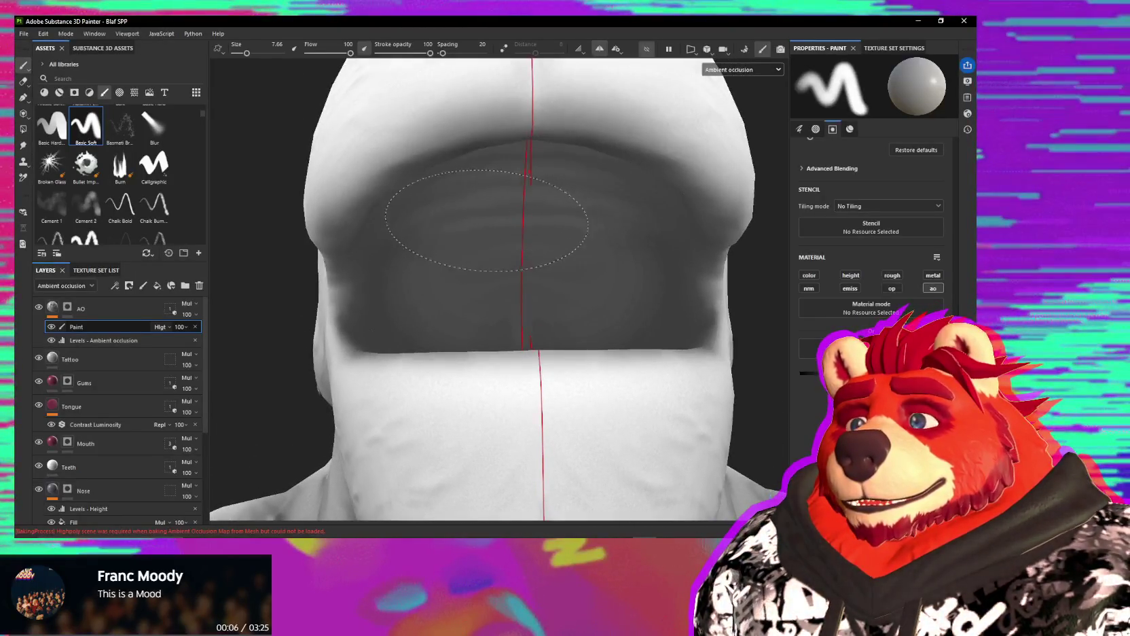
mouse_move(537, 219)
left_mouse_down("alt")
mouse_move(497, 209)
mouse_move(512, 173)
left_mouse_up("alt")
mouse_move(439, 225)
left_mouse_down("alt")
mouse_move(467, 232)
mouse_move(470, 258)
mouse_move(429, 243)
mouse_move(466, 222)
mouse_move(550, 234)
mouse_move(533, 217)
mouse_move(512, 240)
mouse_move(513, 205)
mouse_move(525, 220)
mouse_move(508, 183)
mouse_move(478, 262)
mouse_move(489, 326)
mouse_move(475, 331)
mouse_move(497, 322)
mouse_move(478, 256)
mouse_move(453, 239)
mouse_move(501, 290)
mouse_move(453, 291)
mouse_move(530, 360)
left_mouse_up("alt")
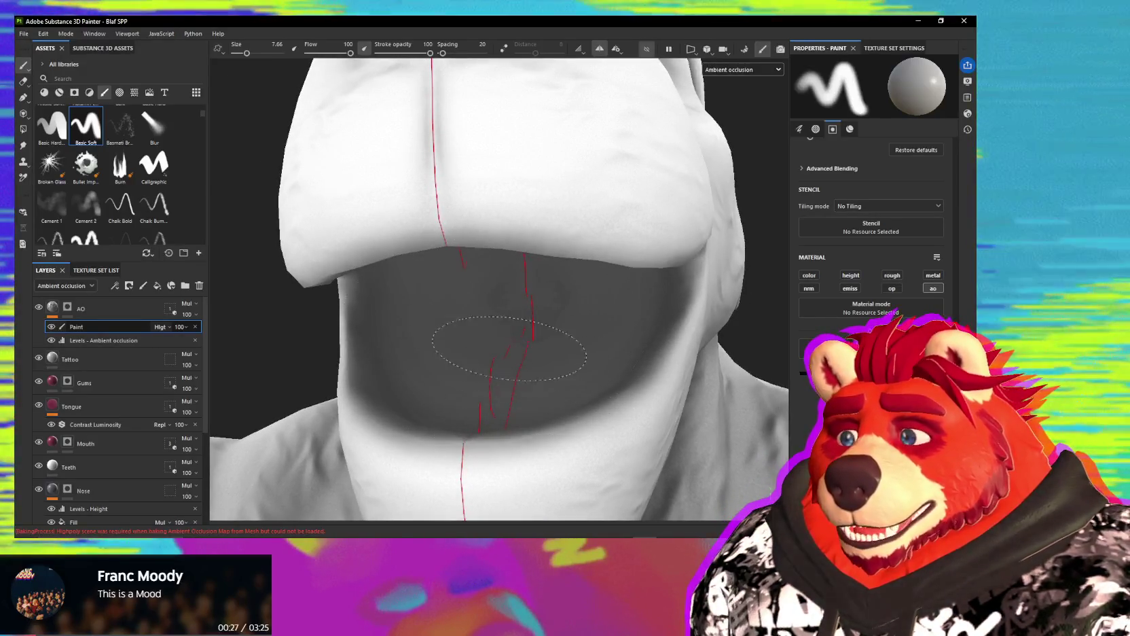
left_click_drag(491, 302, 524, 299, "alt")
scroll(557, 257, "down", 2)
mouse_move(557, 258)
left_mouse_down("alt")
mouse_move(415, 324)
mouse_move(547, 334)
left_mouse_up("alt")
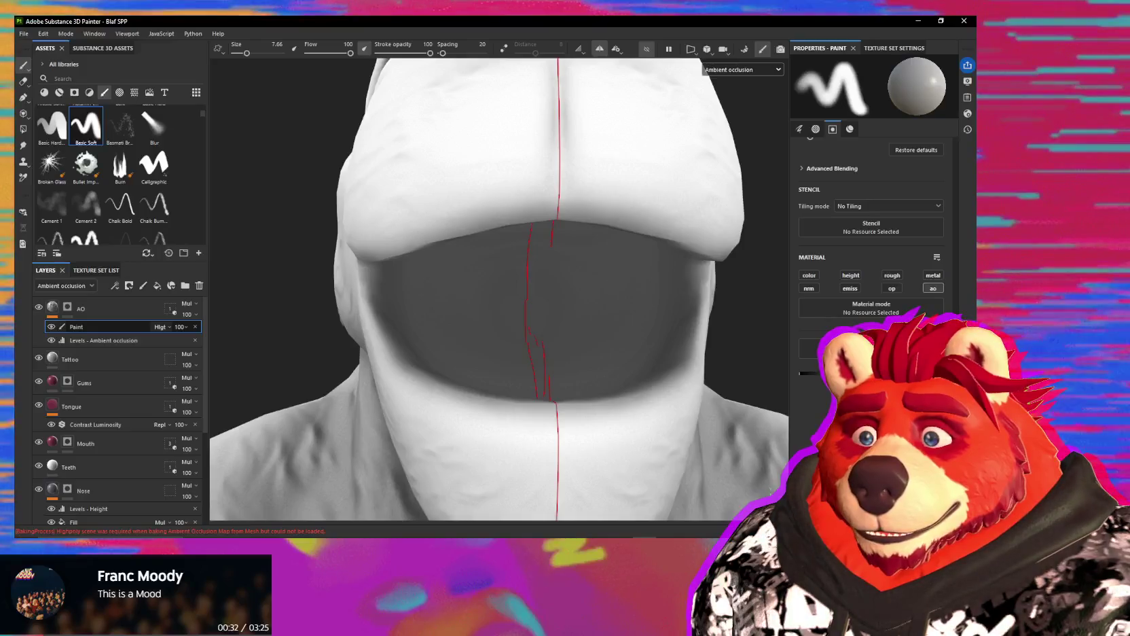
right_click_drag(532, 296, 509, 296, "ctrl")
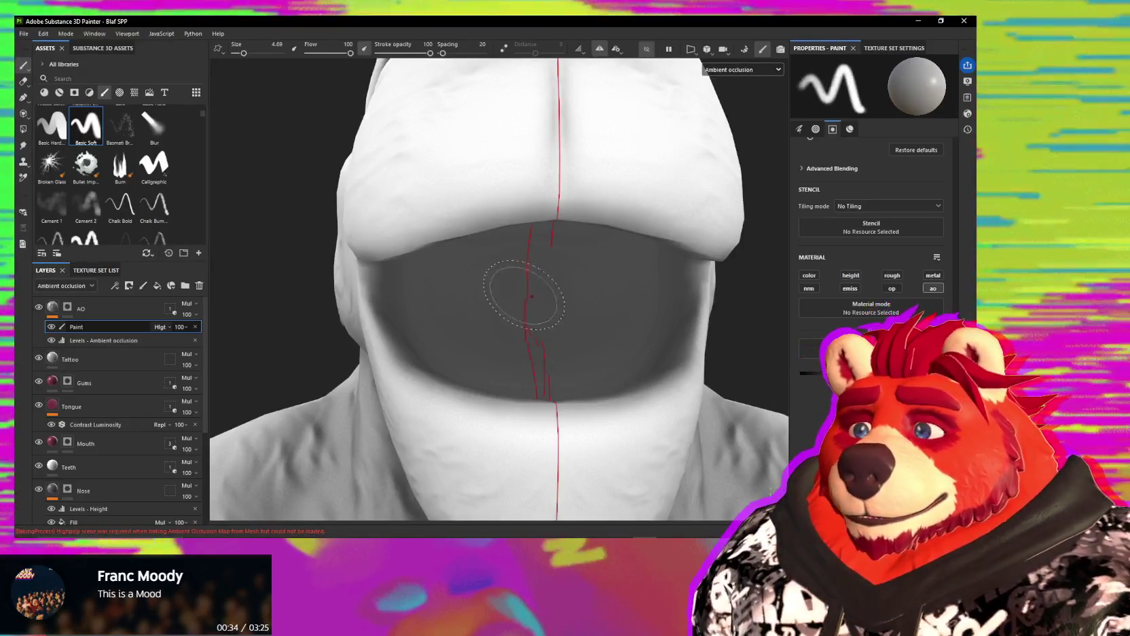
mouse_move(518, 297)
left_mouse_down("alt")
mouse_move(542, 282)
mouse_move(550, 300)
mouse_move(529, 283)
mouse_move(539, 224)
left_mouse_up("alt")
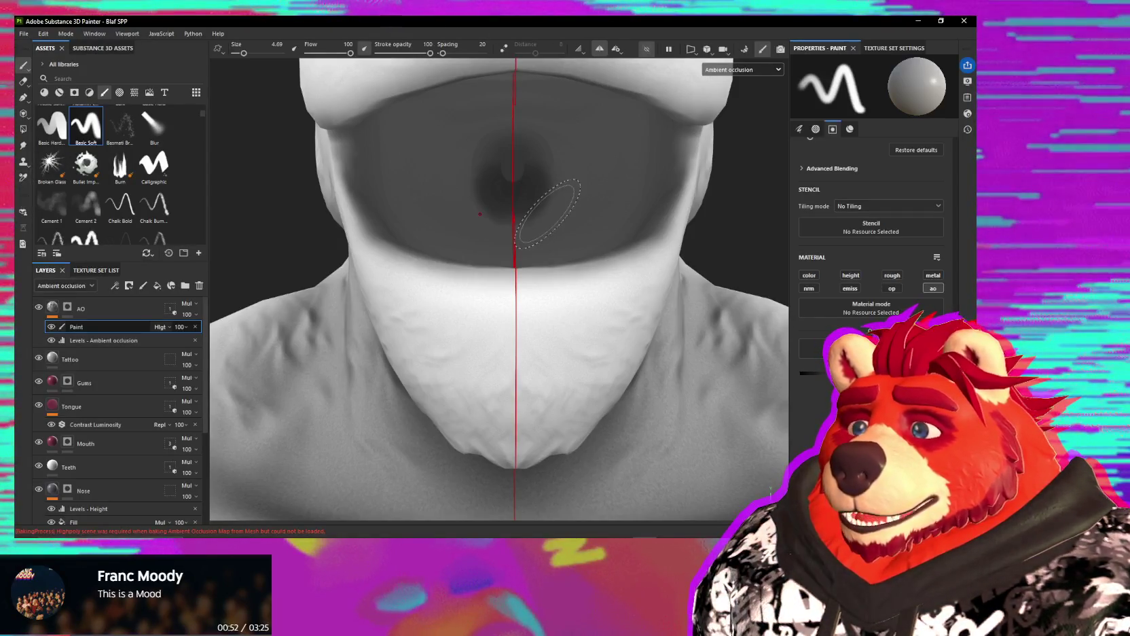
Step: Cycle through the Projection (3) and Smudge (4) tools back to the Paint brush (1)
key("3")
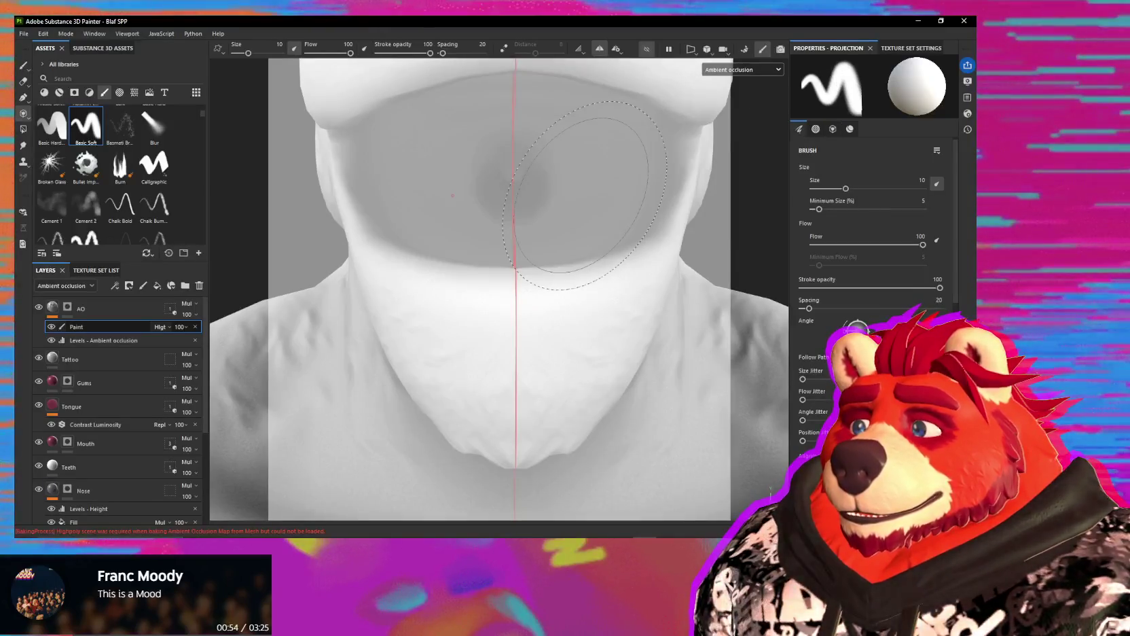
key("4")
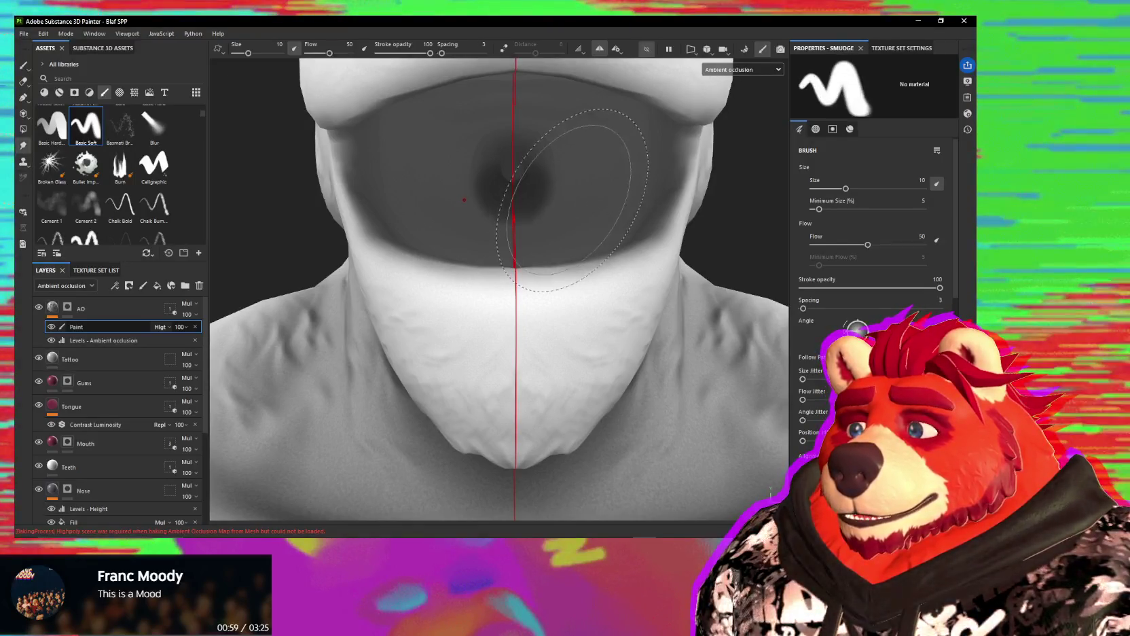
key("1")
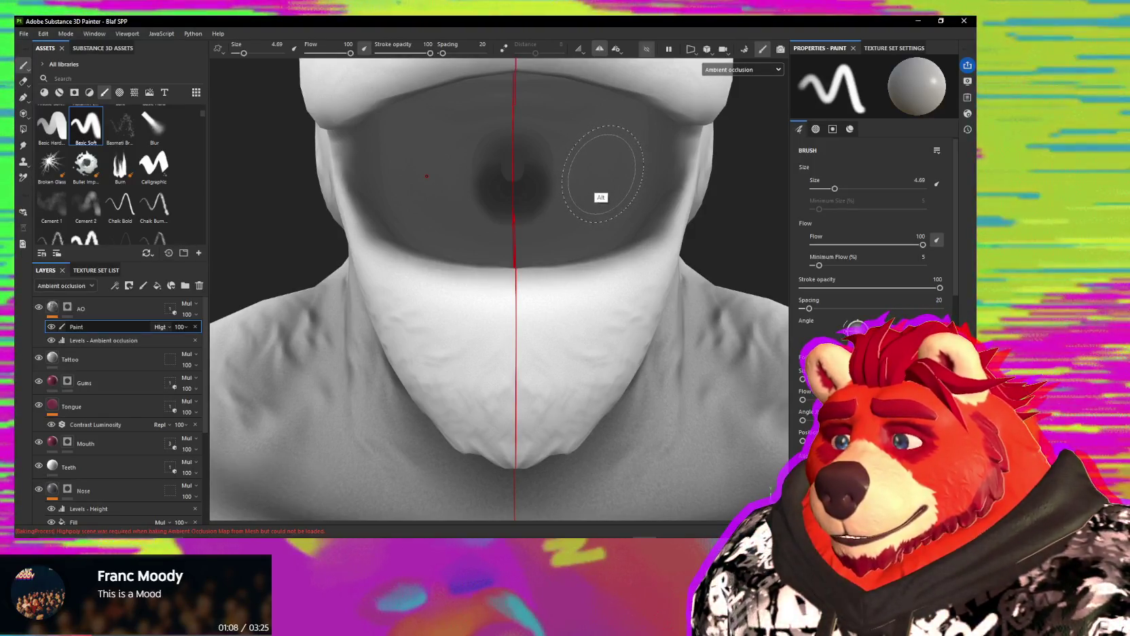
key("ctrl")
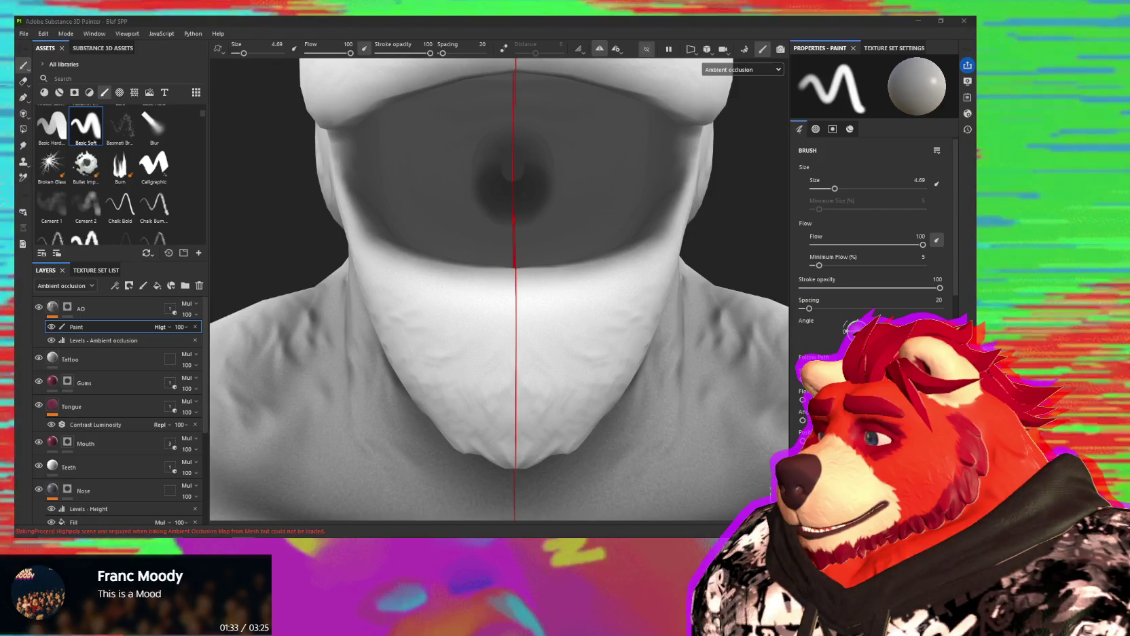
Step: Turn the head and paint dark occlusion shading on the nose
mouse_move(597, 282)
left_mouse_down("alt")
mouse_move(527, 199)
mouse_move(570, 181)
mouse_move(557, 198)
left_mouse_up("alt")
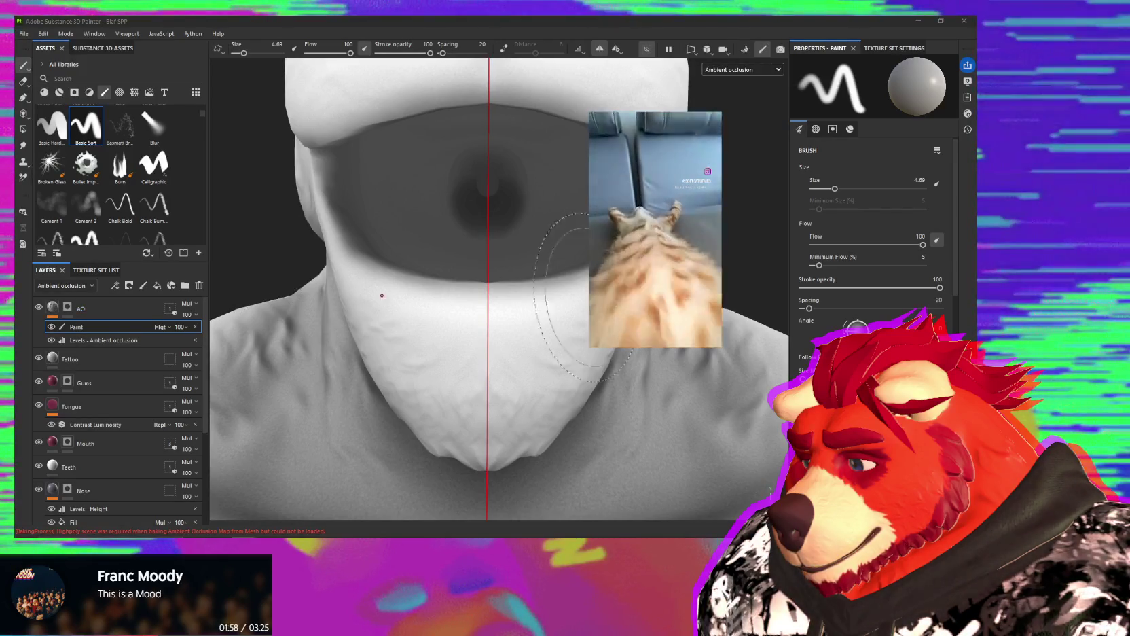
left_click_drag(560, 255, 556, 209, "alt")
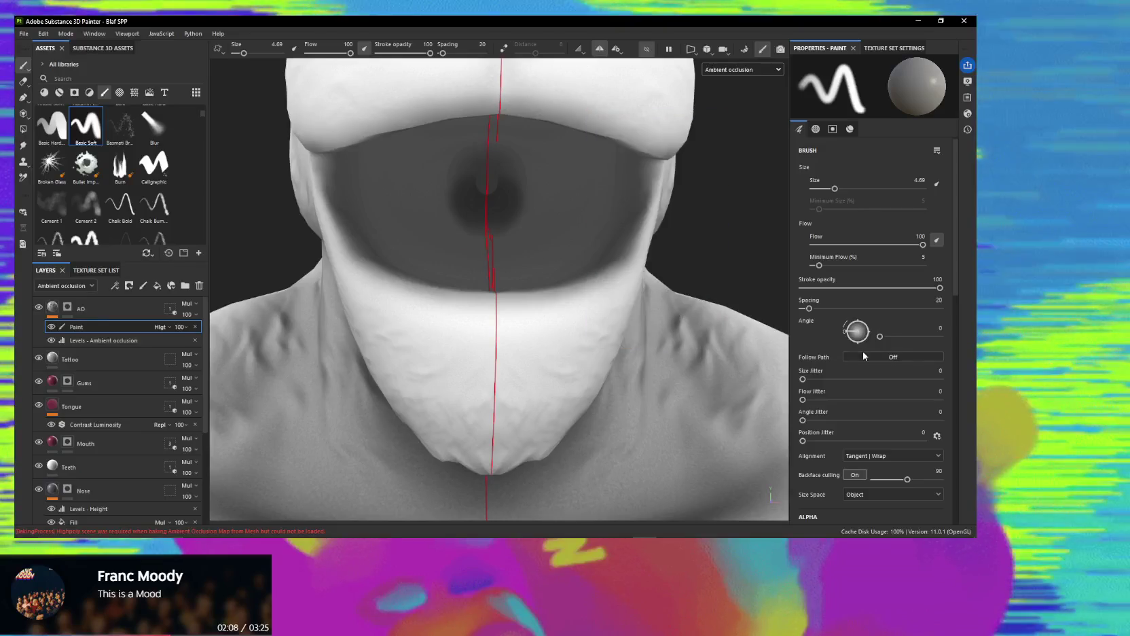
scroll(868, 363, "down", 3)
scroll(871, 374, "down", 6)
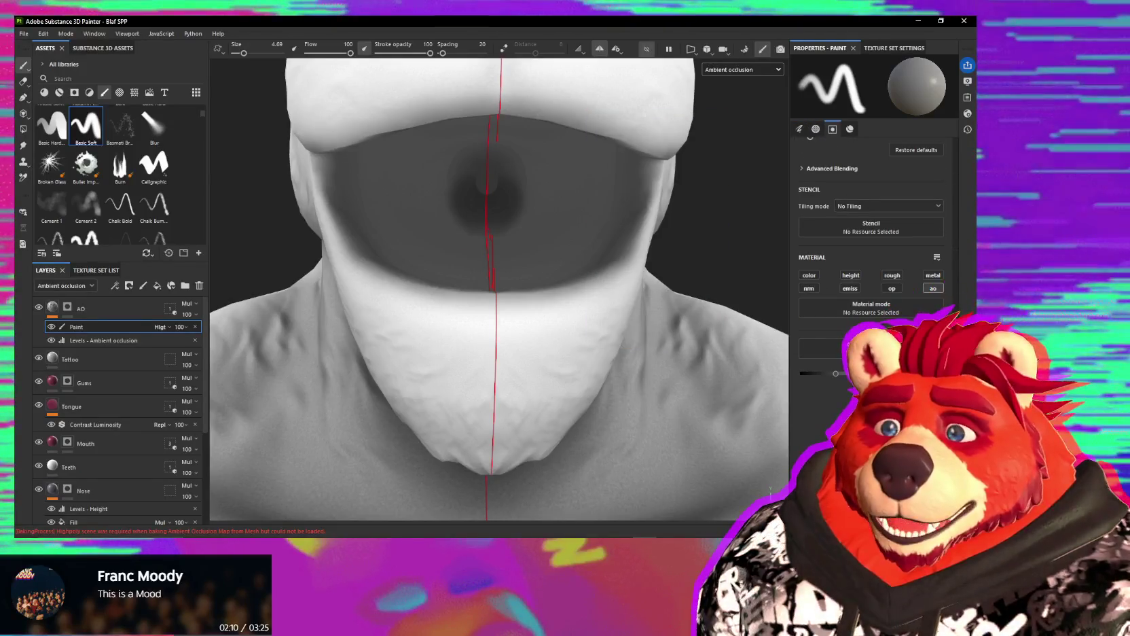
left_click_drag(560, 210, 532, 230)
key("ctrl+z")
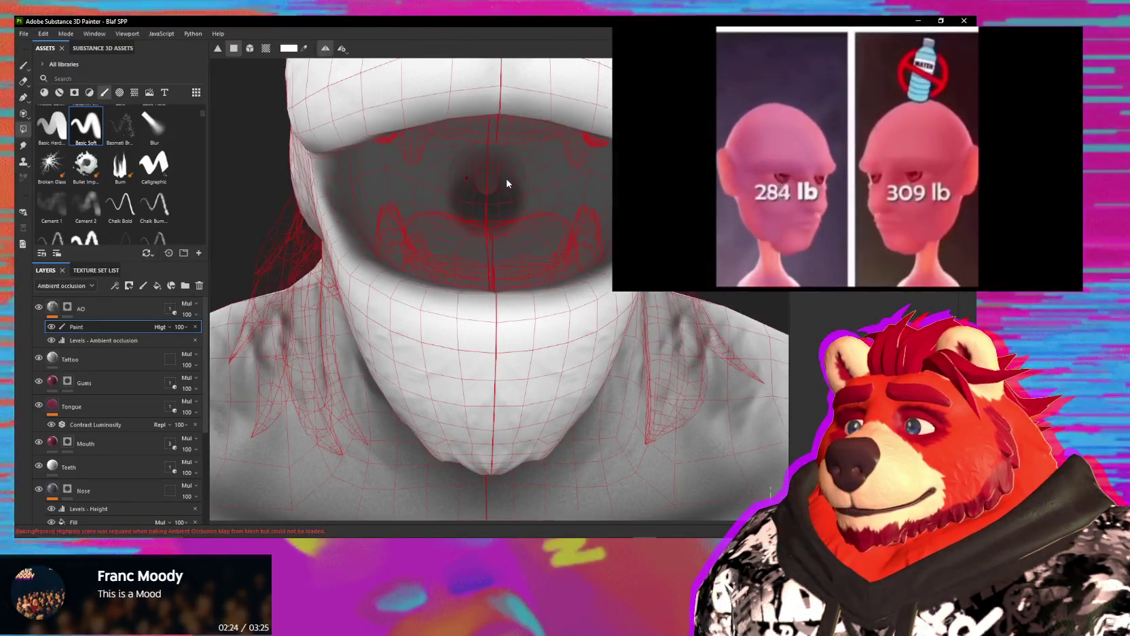
right_click_drag(507, 177, 510, 170, "ctrl")
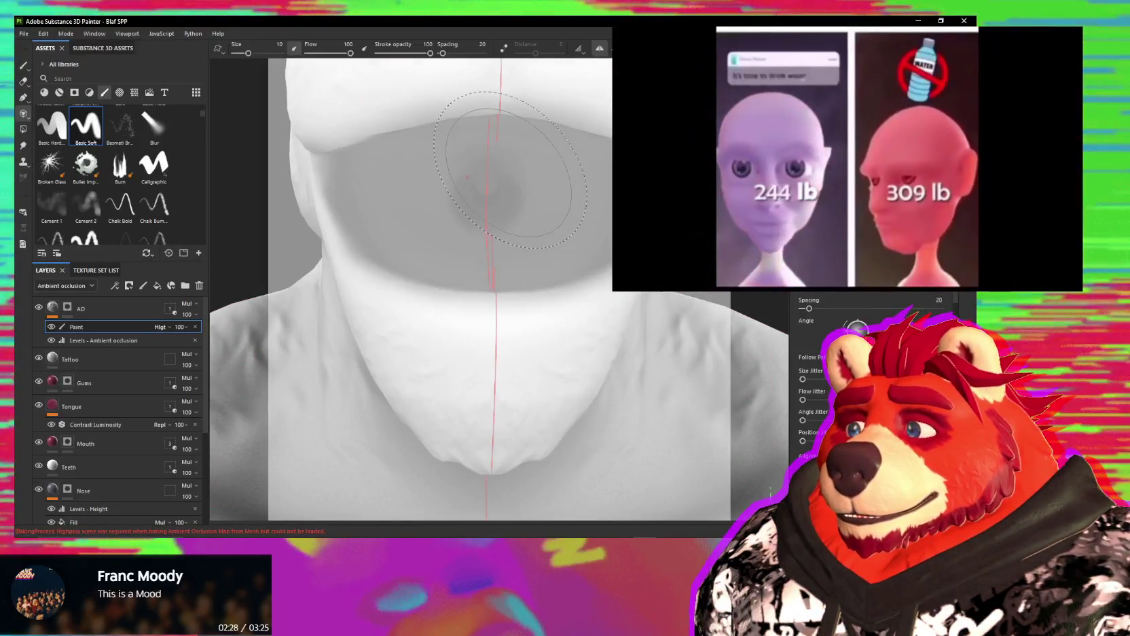
key("5")
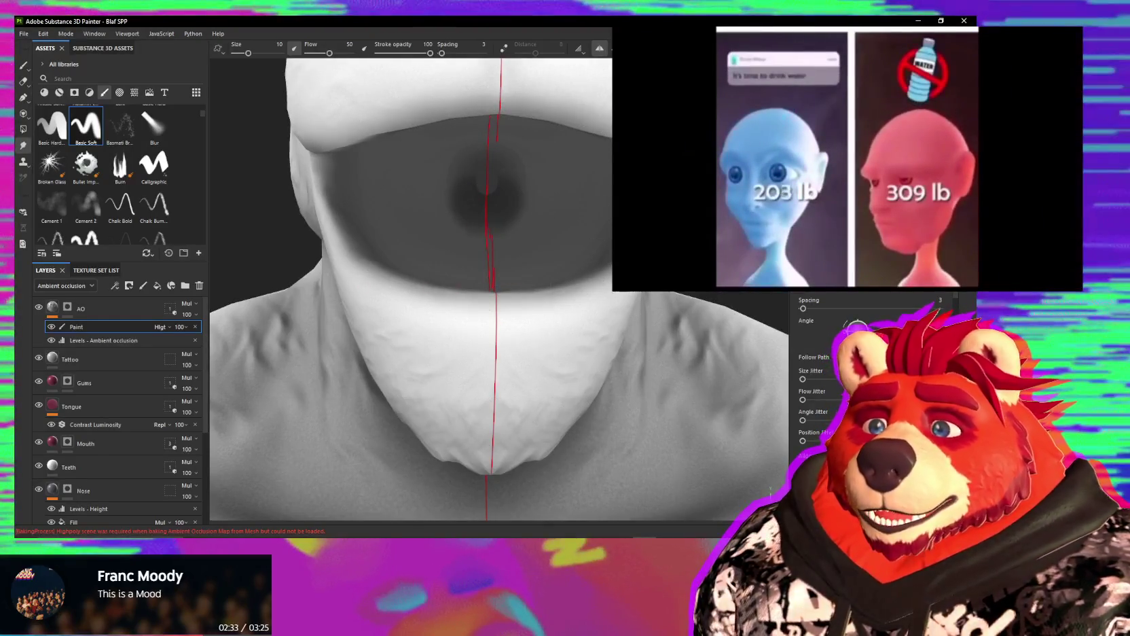
scroll(869, 302, "down", 4)
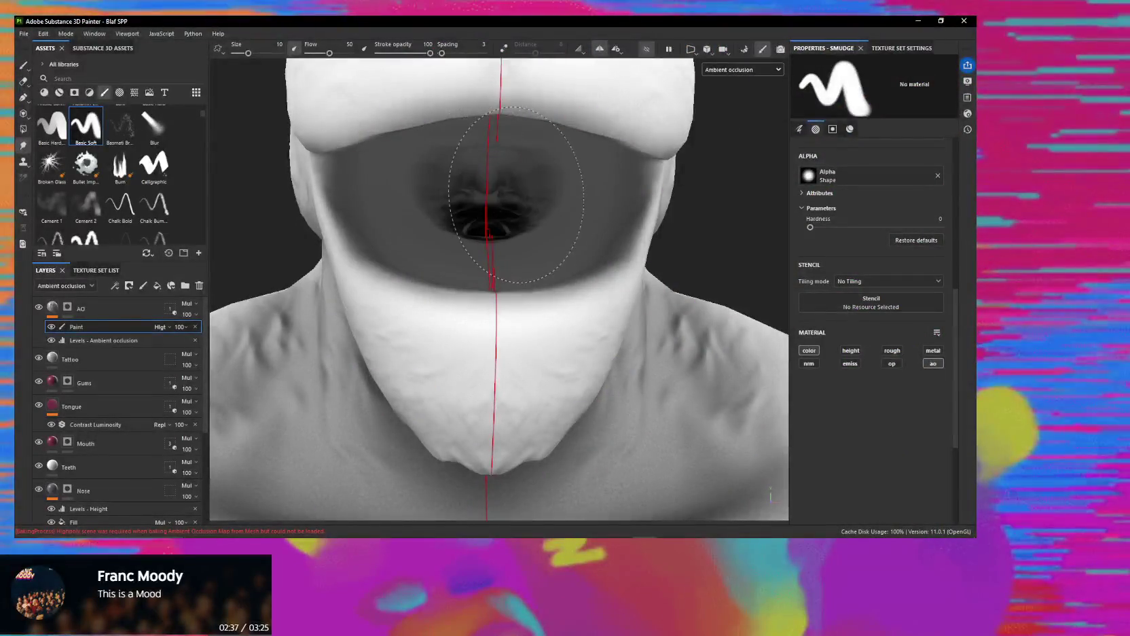
mouse_move(516, 195)
left_mouse_down("alt")
mouse_move(436, 169)
mouse_move(530, 181)
mouse_move(760, 273)
left_mouse_up("alt")
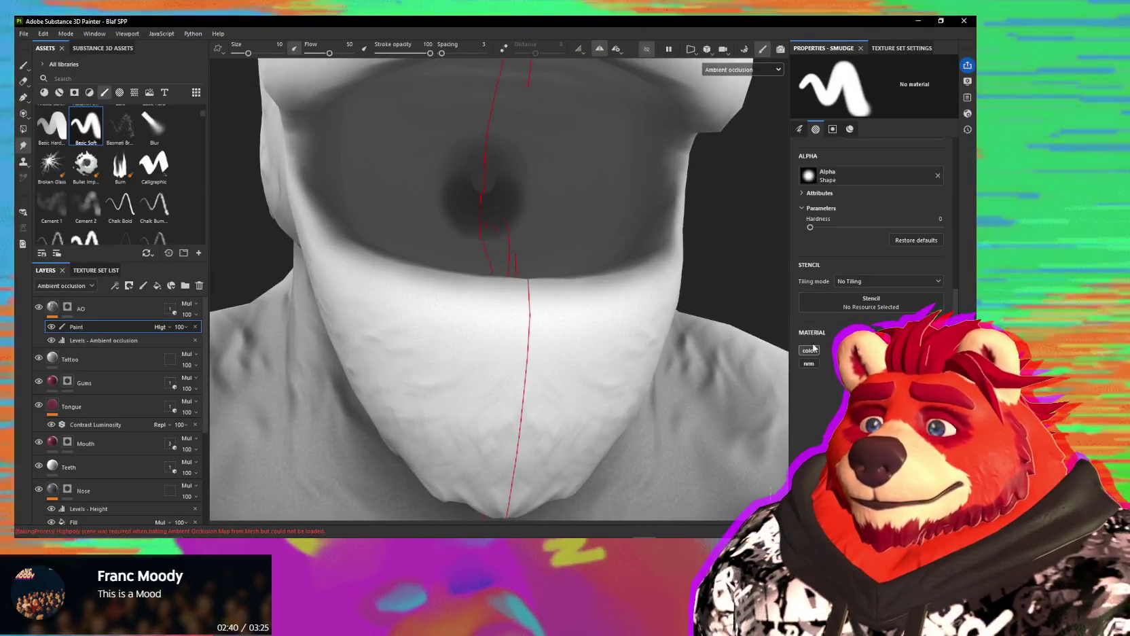
mouse_move(552, 212)
left_mouse_down()
mouse_move(416, 169)
mouse_move(570, 207)
mouse_move(567, 187)
left_mouse_up()
key("ctrl+z")
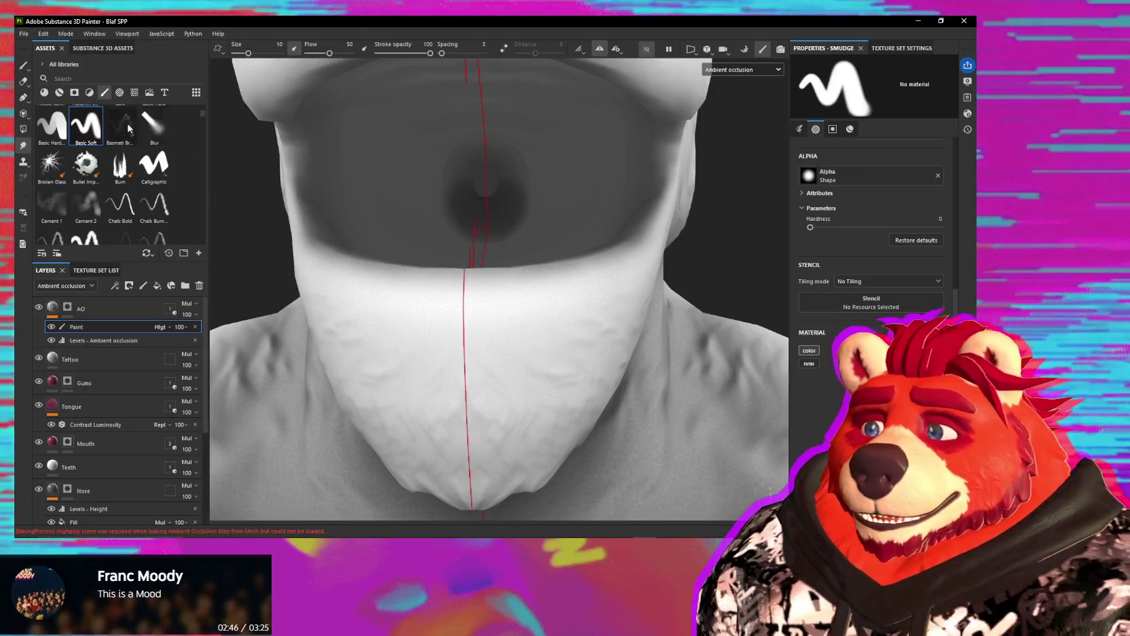
left_click(24, 66)
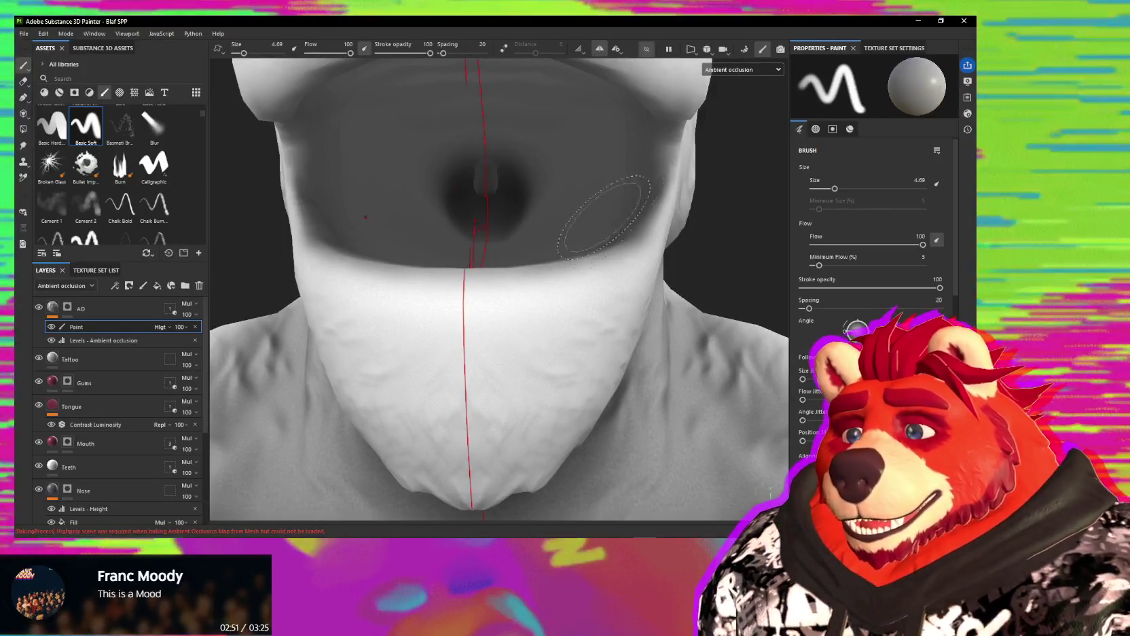
scroll(951, 283, "down", 3)
scroll(950, 284, "down", 3)
scroll(951, 283, "down", 3)
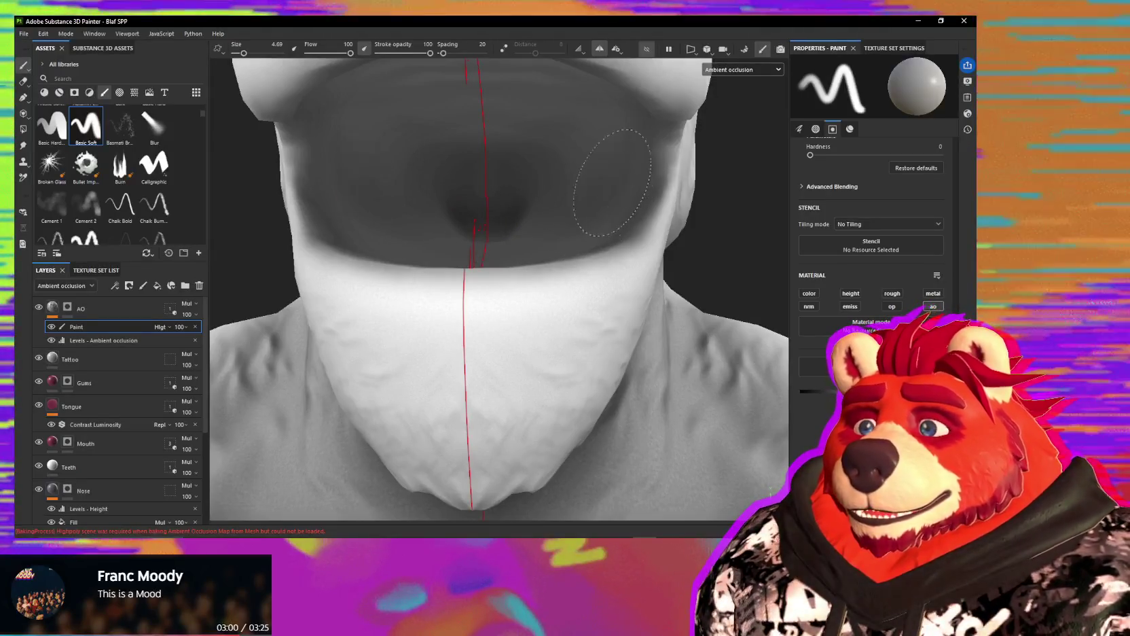
mouse_move(774, 198)
left_mouse_down("alt")
mouse_move(579, 202)
mouse_move(676, 277)
mouse_move(591, 252)
left_mouse_up("alt")
scroll(618, 255, "down", 3)
scroll(513, 170, "up", 3)
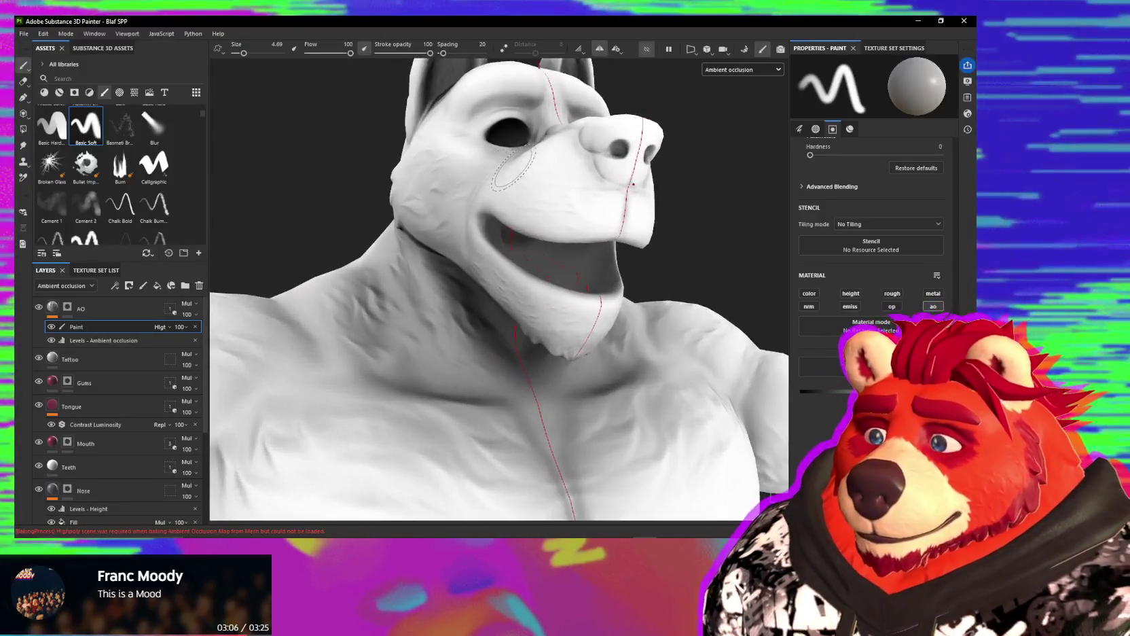
mouse_move(513, 170)
left_mouse_down("alt")
mouse_move(639, 167)
mouse_move(605, 191)
mouse_move(668, 353)
mouse_move(718, 266)
mouse_move(536, 222)
left_mouse_up("alt")
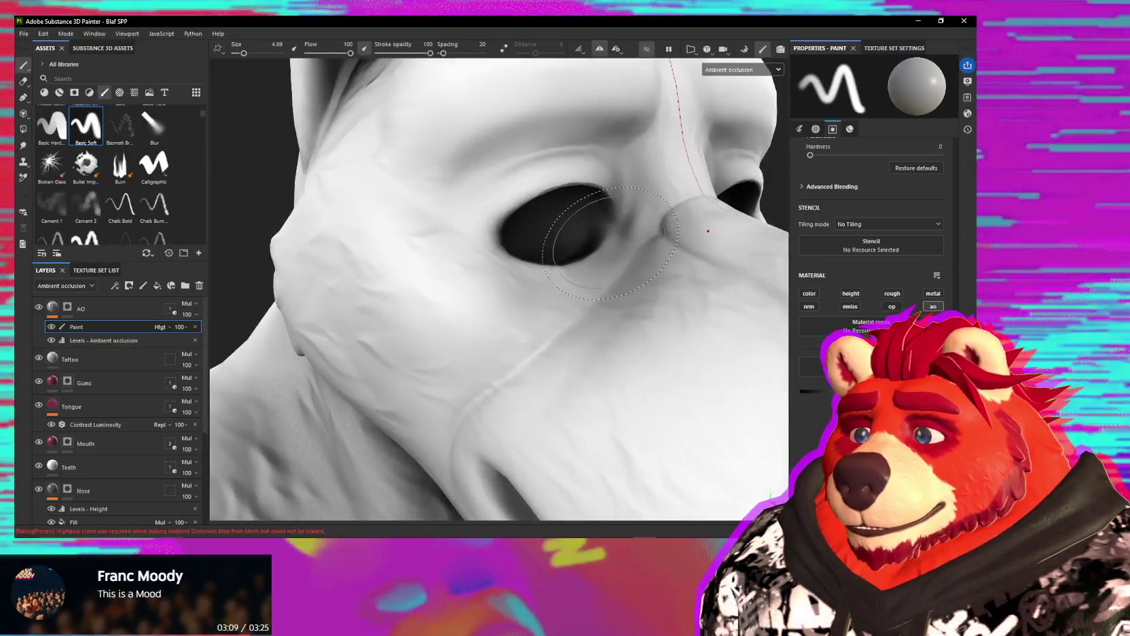
scroll(535, 222, "up", 2)
scroll(542, 226, "up", 2)
scroll(576, 188, "up", 2)
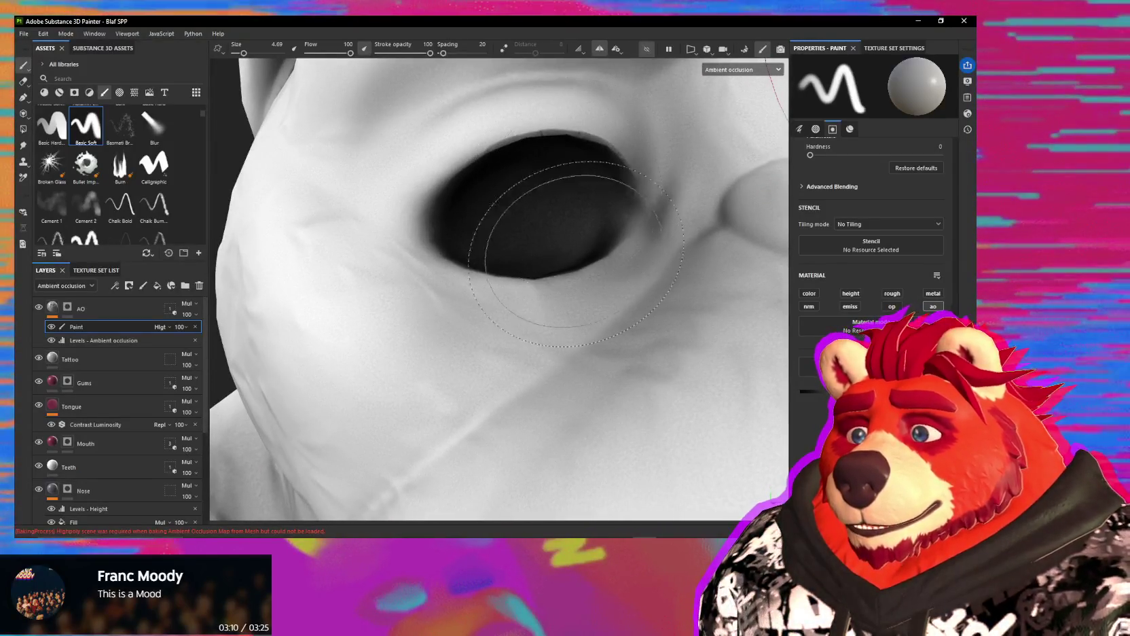
mouse_move(569, 184)
left_mouse_down("alt")
mouse_move(554, 170)
mouse_move(530, 180)
mouse_move(533, 162)
mouse_move(550, 156)
left_mouse_up("alt")
right_click_drag(549, 156, 498, 161, "ctrl")
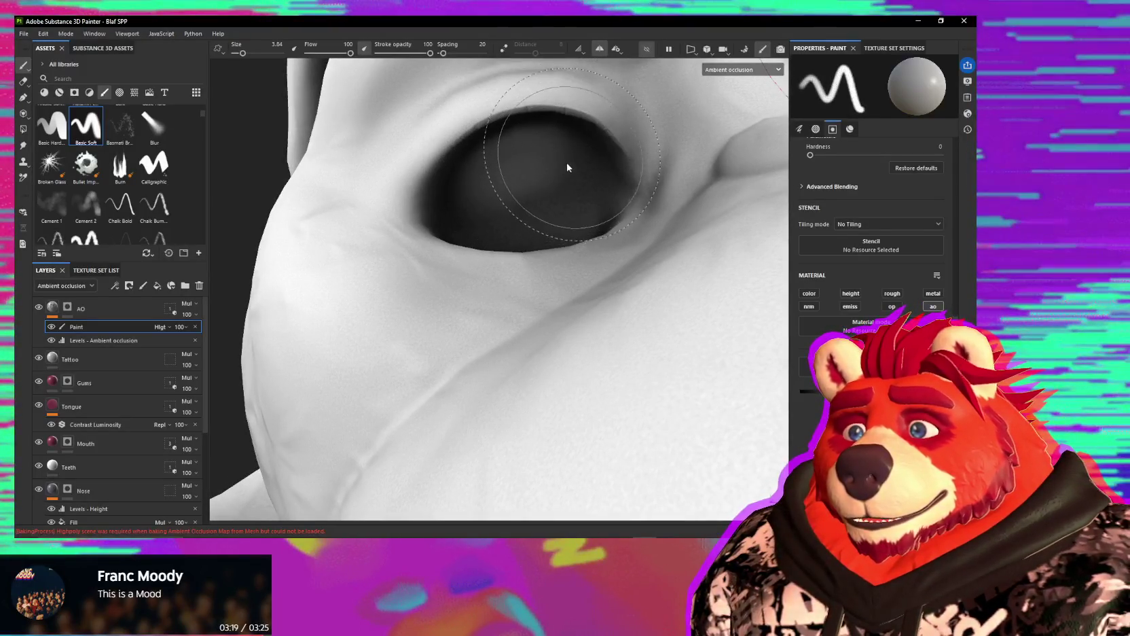
left_click_drag(480, 182, 490, 238, "alt")
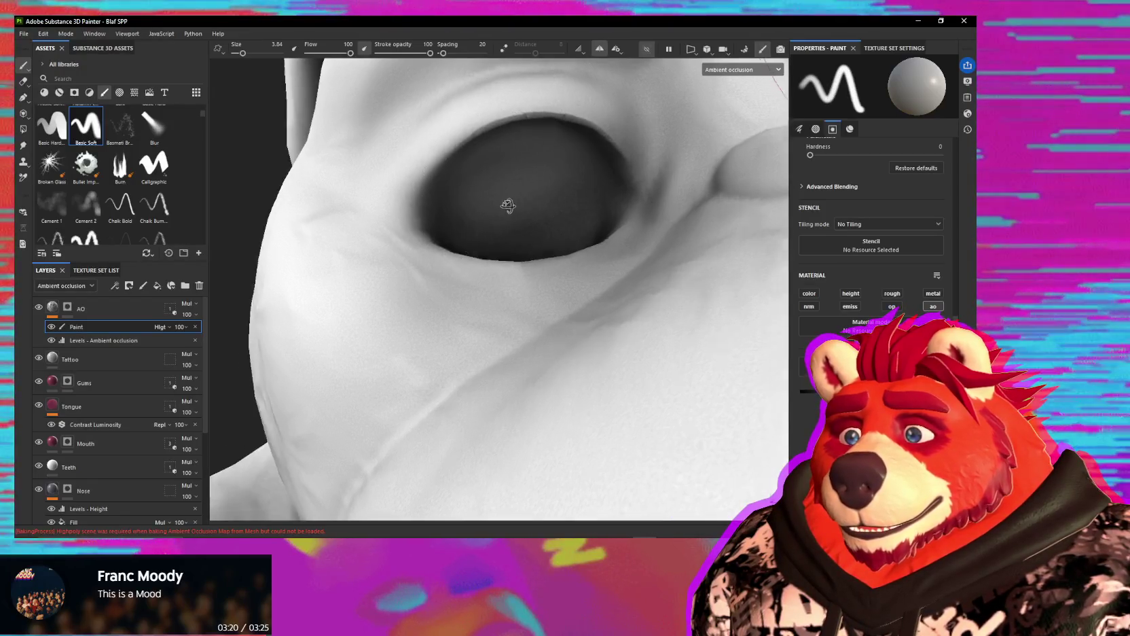
mouse_move(558, 226)
left_mouse_down("alt")
mouse_move(585, 167)
mouse_move(531, 249)
mouse_move(561, 201)
mouse_move(544, 339)
mouse_move(468, 307)
mouse_move(489, 311)
left_mouse_up("alt")
scroll(561, 201, "down", 5)
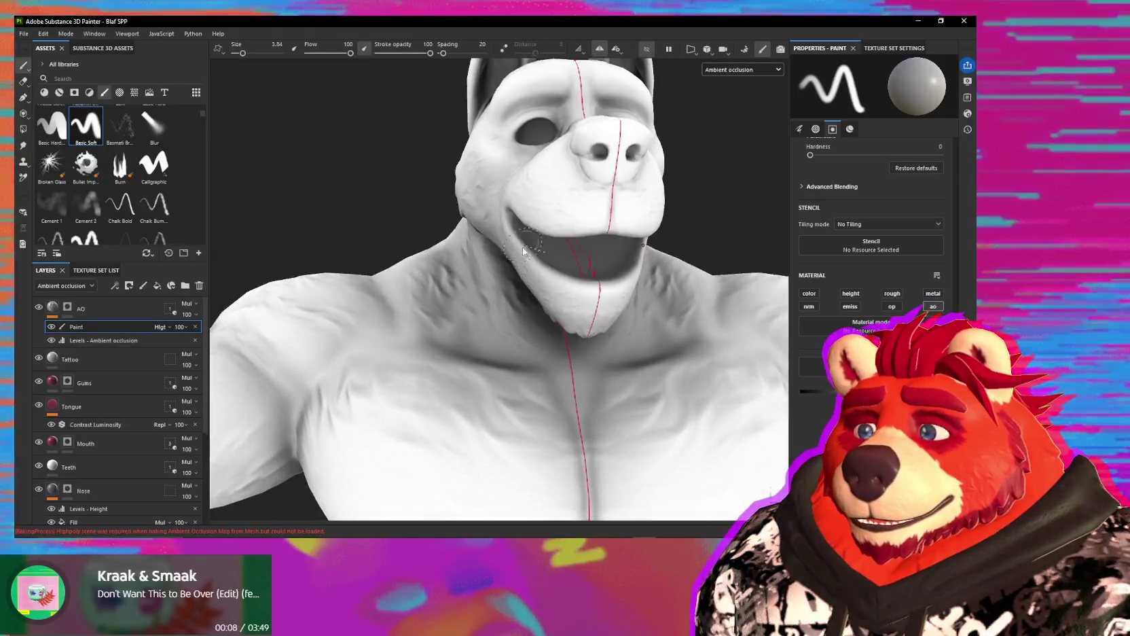
left_click(135, 341)
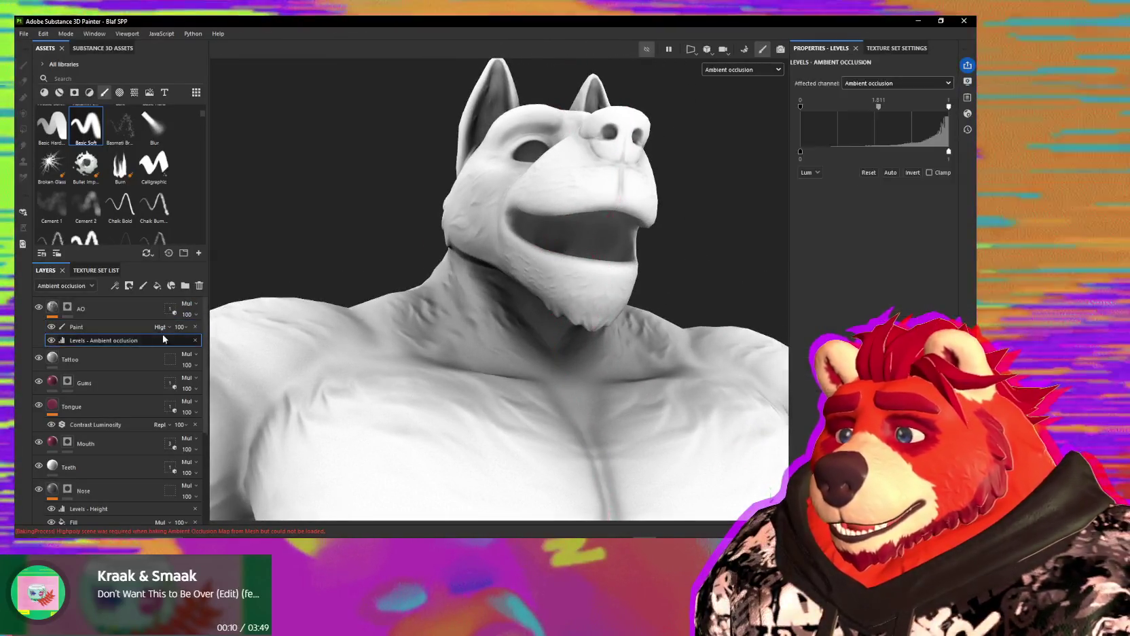
Step: Lower the Ambient occlusion Levels midtone from 1.811 to 1.02, then return to the AO Paint layer
left_click_drag(878, 107, 877, 107)
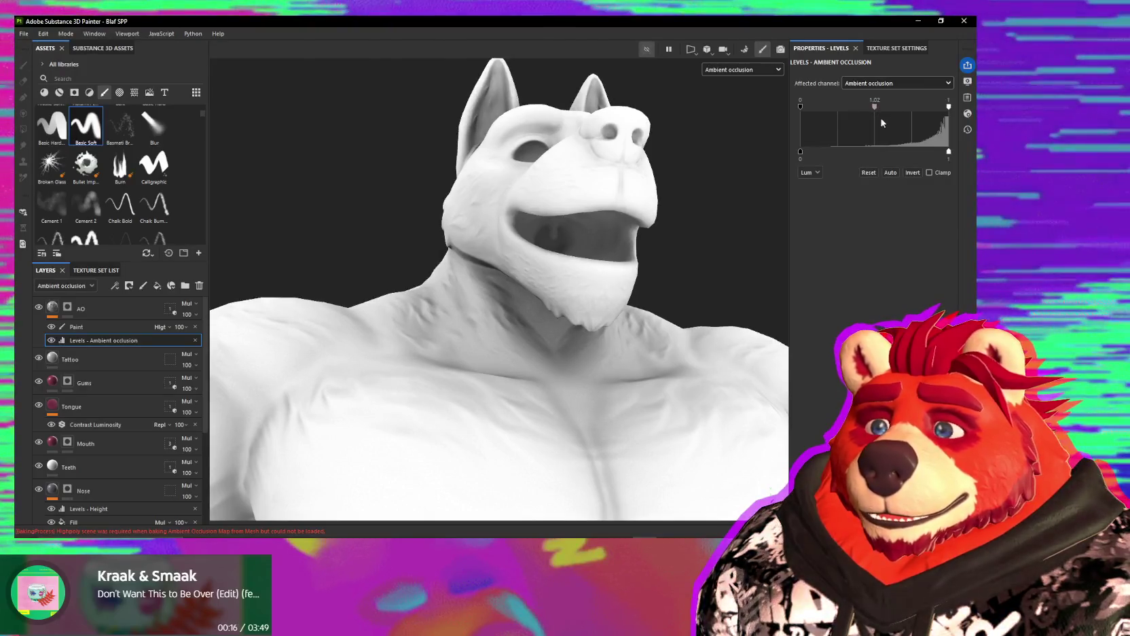
scroll(689, 194, "down", 3)
mouse_move(689, 194)
left_mouse_down("alt")
mouse_move(554, 251)
mouse_move(563, 228)
mouse_move(501, 297)
mouse_move(336, 318)
mouse_move(517, 294)
left_mouse_up("alt")
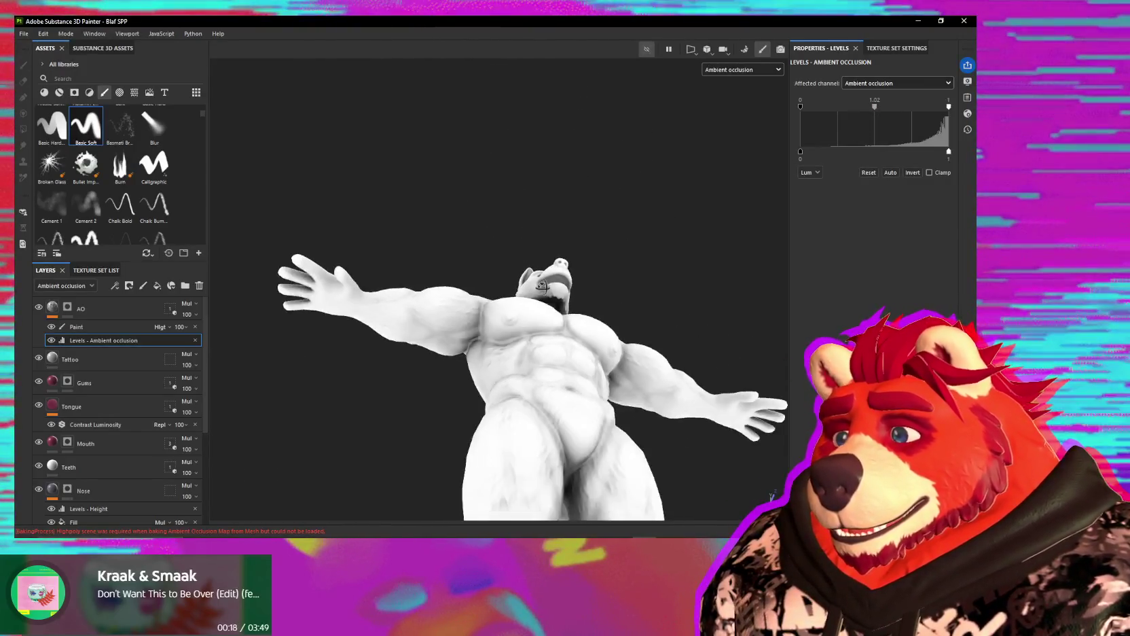
scroll(500, 297, "up", 3)
scroll(500, 296, "up", 2)
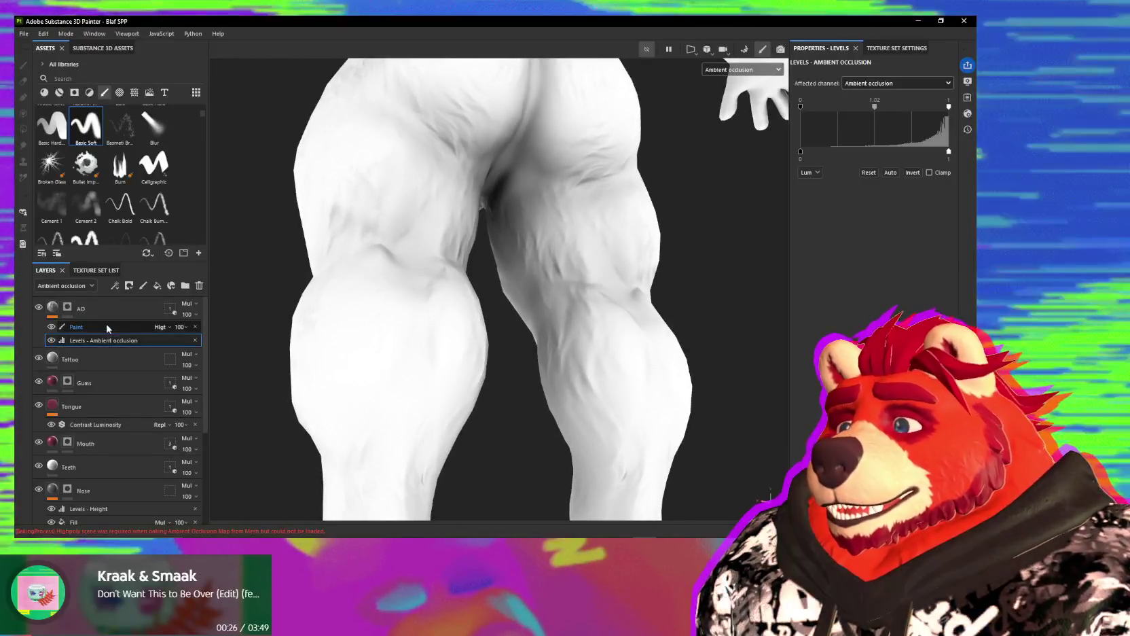
left_click(114, 325)
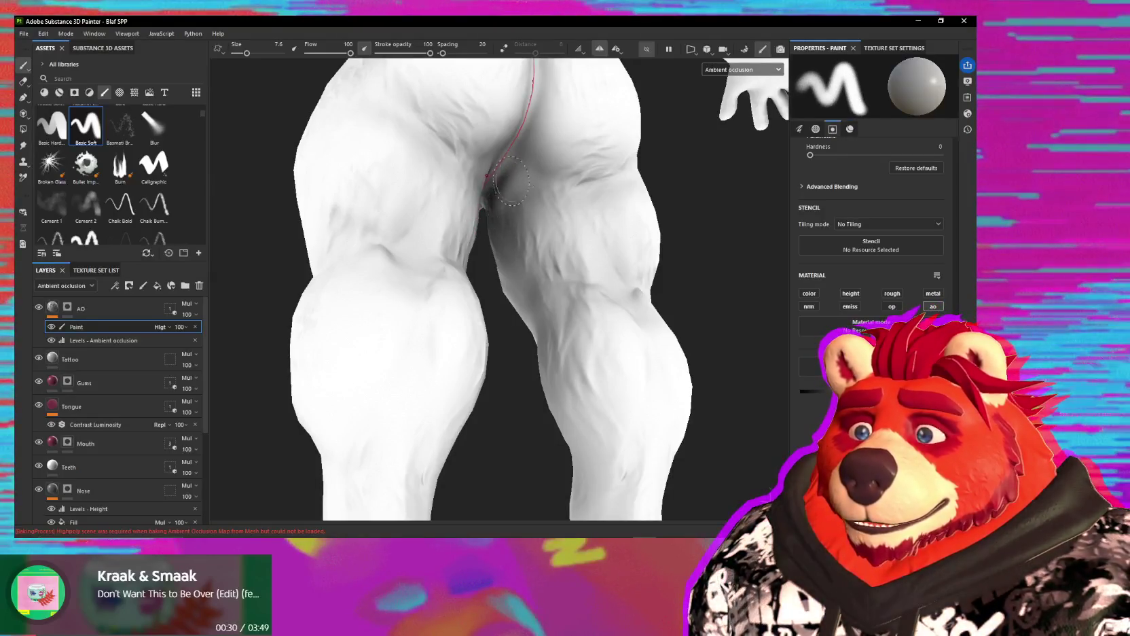
mouse_move(527, 237)
left_mouse_down("alt")
mouse_move(718, 240)
mouse_move(587, 267)
mouse_move(417, 165)
mouse_move(529, 164)
mouse_move(482, 162)
mouse_move(497, 156)
mouse_move(480, 166)
left_mouse_up("alt")
mouse_move(453, 207)
left_mouse_down("alt")
mouse_move(486, 222)
mouse_move(631, 141)
left_mouse_up("alt")
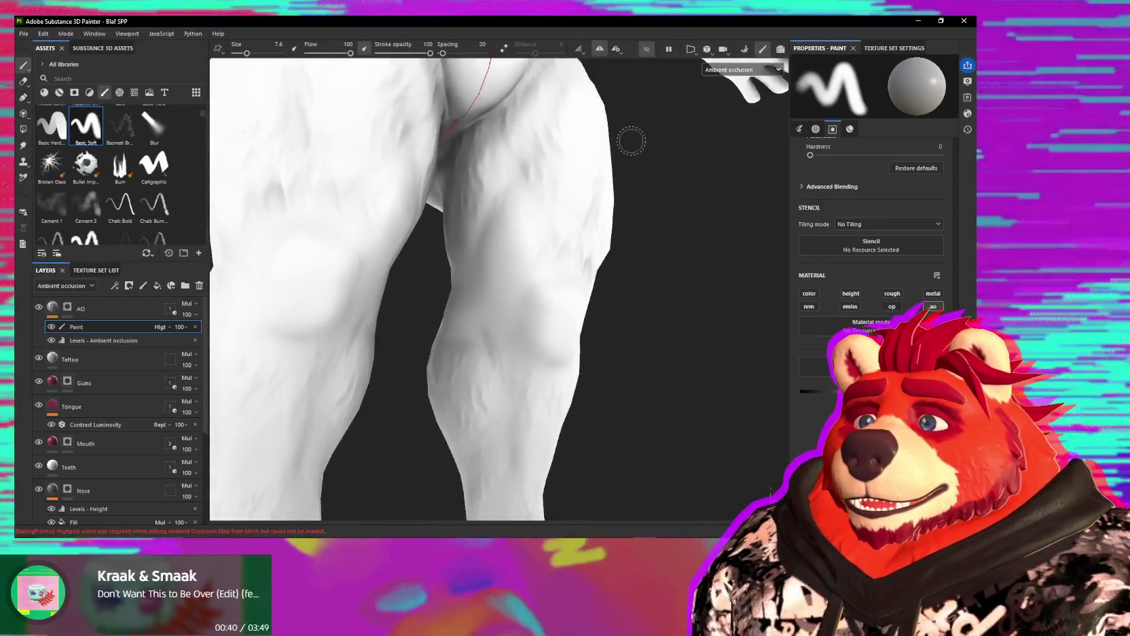
right_click_drag(567, 141, 516, 238, "alt")
left_click_drag(511, 234, 491, 333, "alt")
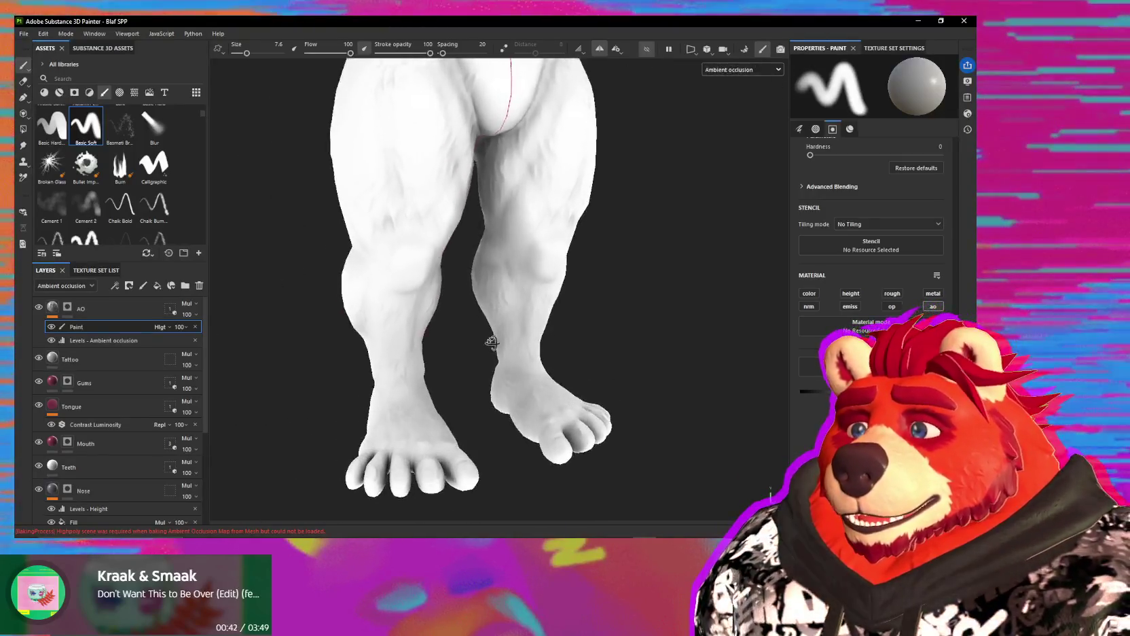
middle_click_drag(491, 333, 549, 289, "alt")
right_click_drag(549, 290, 540, 260, "alt")
mouse_move(540, 260)
left_mouse_down("alt")
mouse_move(356, 325)
mouse_move(479, 326)
mouse_move(480, 301)
mouse_move(452, 326)
left_mouse_up("alt")
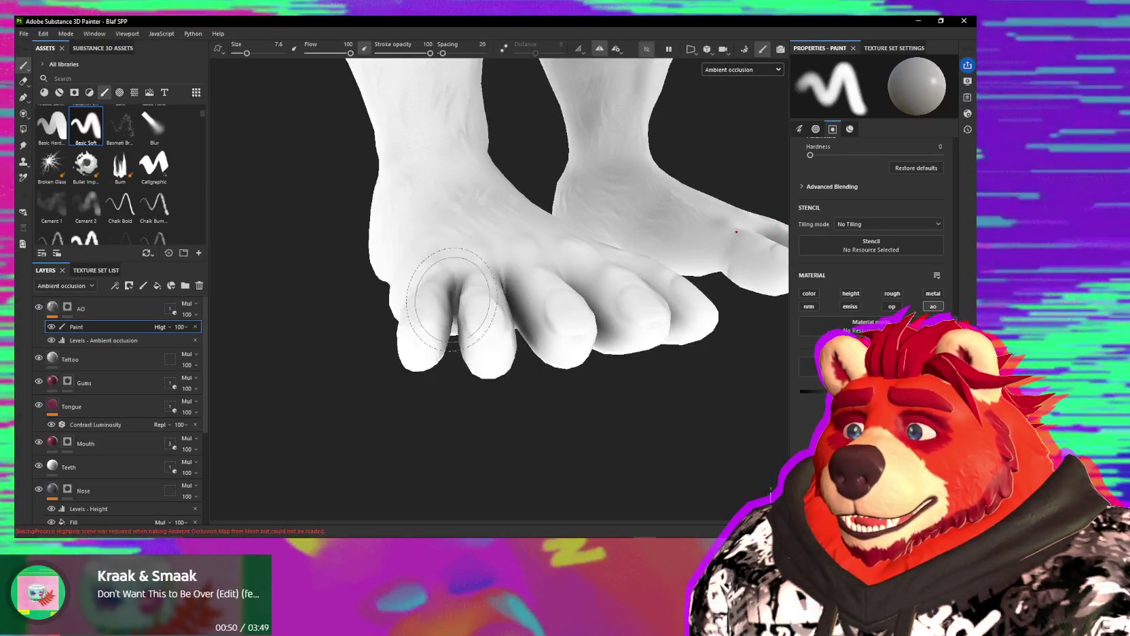
mouse_move(472, 305)
left_mouse_down("alt")
mouse_move(524, 317)
mouse_move(571, 302)
mouse_move(524, 326)
mouse_move(496, 291)
mouse_move(542, 315)
mouse_move(527, 304)
mouse_move(603, 302)
mouse_move(614, 317)
mouse_move(573, 286)
mouse_move(534, 299)
left_mouse_up("alt")
mouse_move(665, 228)
left_mouse_down("alt")
mouse_move(605, 235)
mouse_move(618, 207)
mouse_move(671, 252)
mouse_move(619, 242)
mouse_move(516, 322)
mouse_move(593, 272)
mouse_move(530, 312)
mouse_move(550, 273)
mouse_move(487, 252)
mouse_move(535, 386)
mouse_move(509, 342)
mouse_move(556, 285)
left_mouse_up("alt")
scroll(530, 321, "up", 3)
scroll(556, 285, "up", 2)
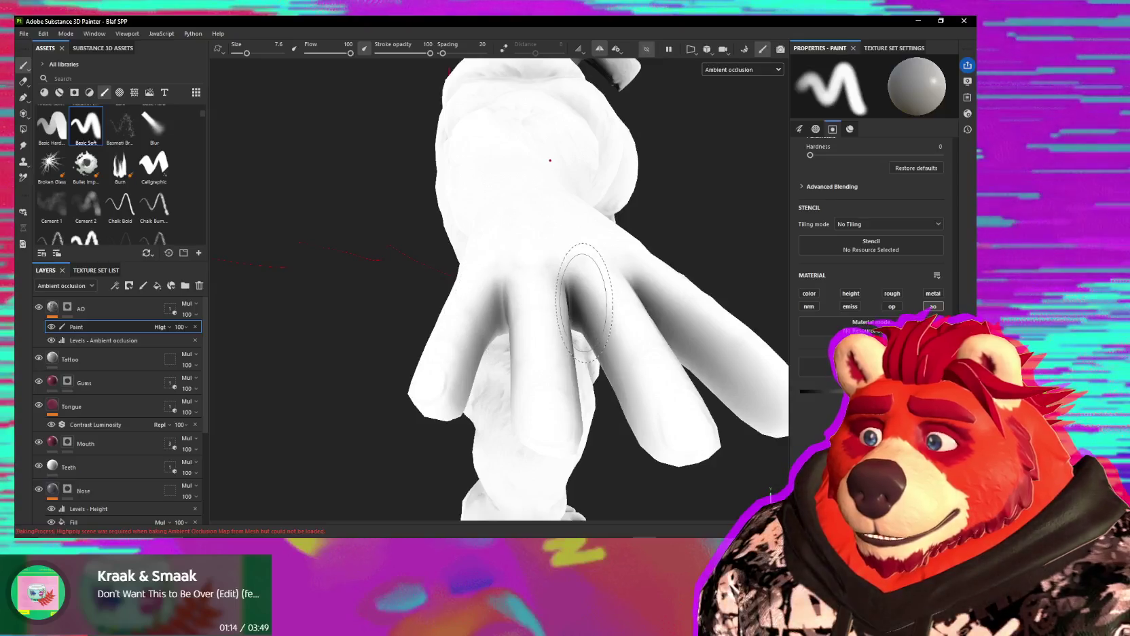
mouse_move(560, 299)
left_mouse_down("alt")
mouse_move(649, 307)
mouse_move(411, 299)
mouse_move(412, 329)
left_mouse_up("alt")
mouse_move(455, 229)
left_mouse_down("alt")
mouse_move(550, 222)
mouse_move(543, 116)
mouse_move(418, 120)
mouse_move(525, 277)
mouse_move(542, 348)
mouse_move(217, 455)
left_mouse_up("alt")
mouse_move(373, 384)
left_mouse_down("alt")
mouse_move(444, 397)
mouse_move(631, 374)
mouse_move(535, 368)
mouse_move(411, 277)
mouse_move(387, 218)
left_mouse_up("alt")
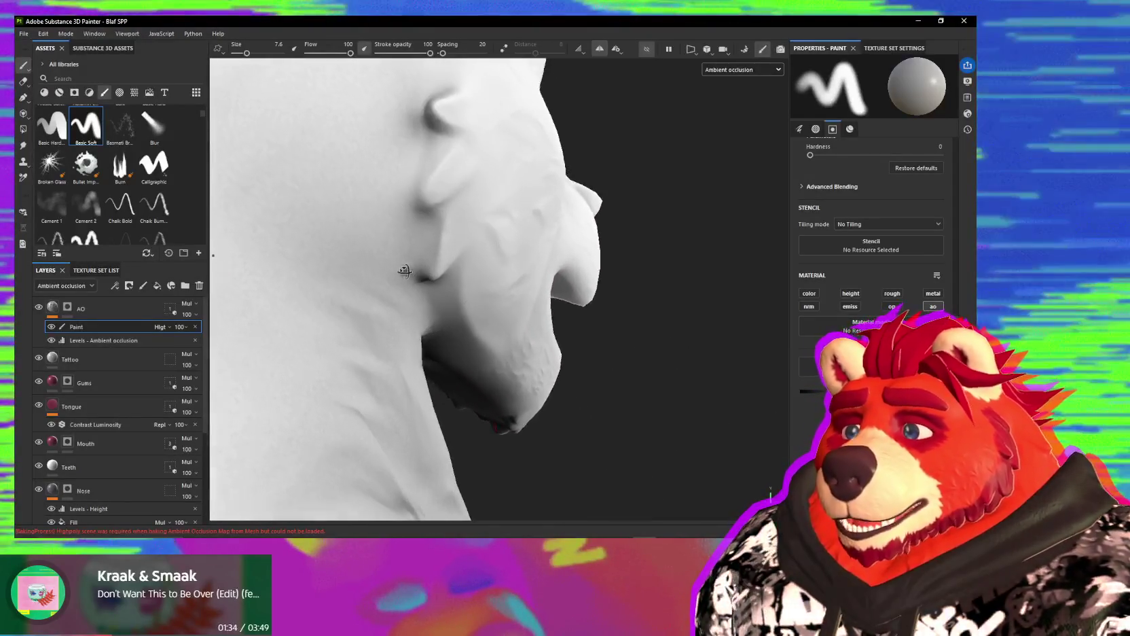
mouse_move(460, 325)
left_mouse_down("alt")
mouse_move(429, 284)
mouse_move(391, 272)
left_mouse_up("alt")
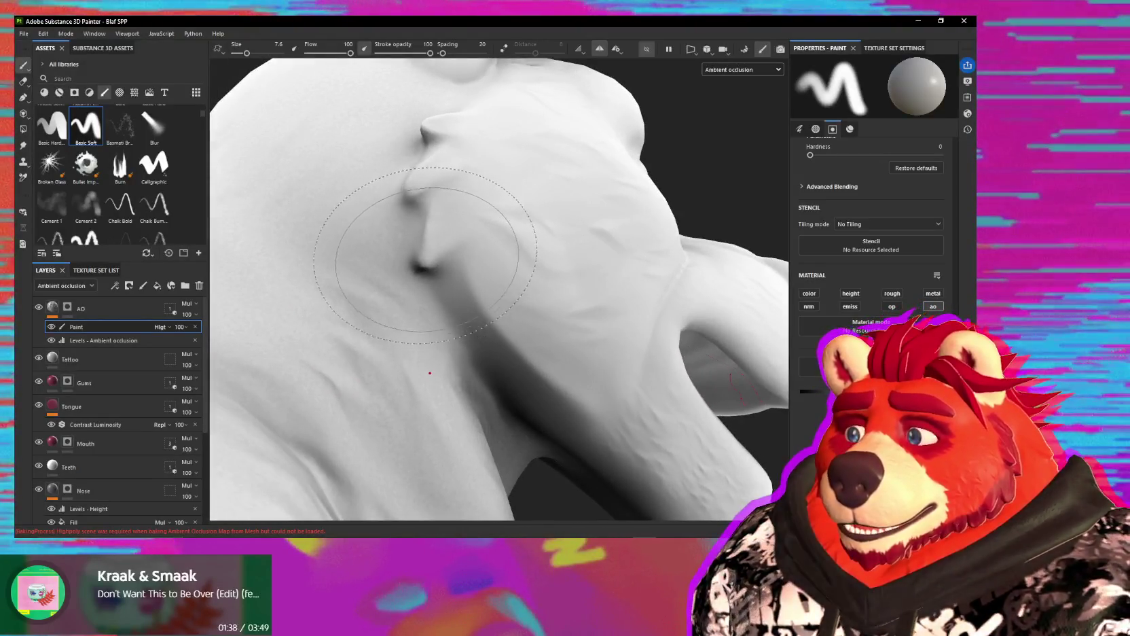
mouse_move(429, 275)
left_mouse_down("alt")
mouse_move(453, 145)
mouse_move(484, 138)
mouse_move(616, 252)
mouse_move(553, 248)
mouse_move(502, 282)
mouse_move(538, 258)
left_mouse_up("alt")
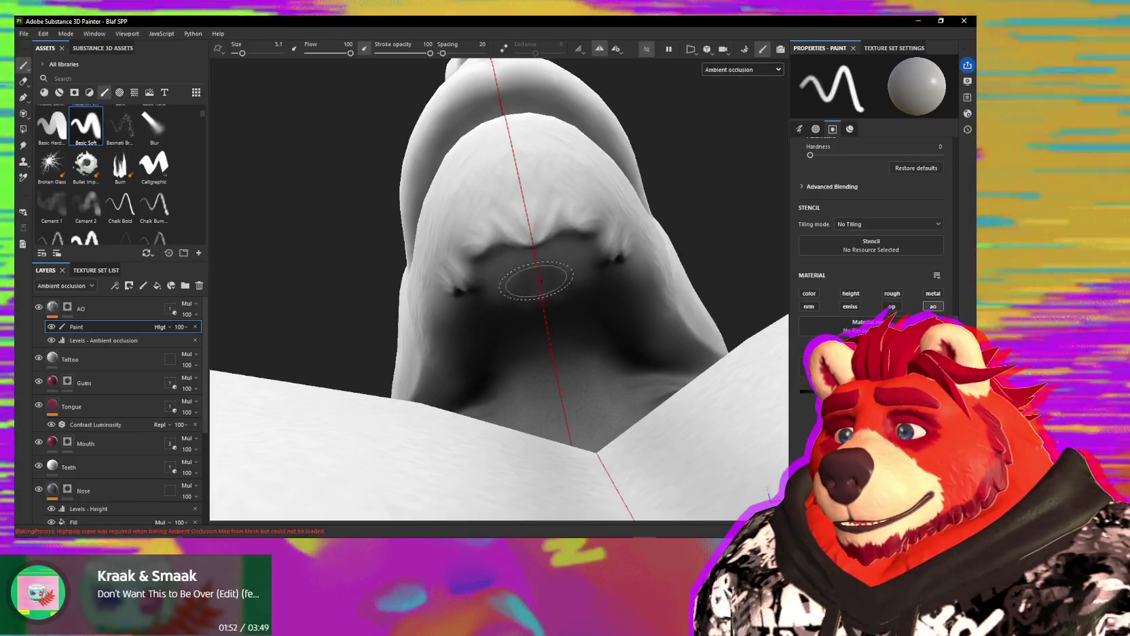
right_click_drag(499, 270, 534, 270, "ctrl")
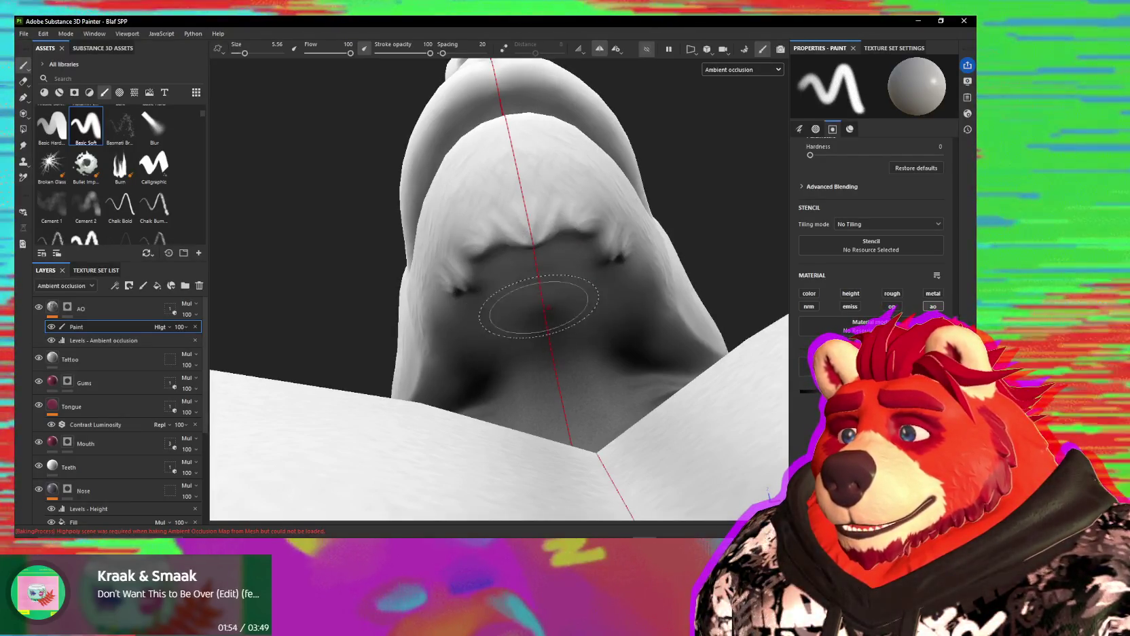
mouse_move(542, 311)
left_mouse_down("alt")
mouse_move(480, 328)
mouse_move(537, 386)
mouse_move(475, 352)
mouse_move(550, 297)
mouse_move(619, 309)
mouse_move(479, 250)
mouse_move(311, 428)
left_mouse_up("alt")
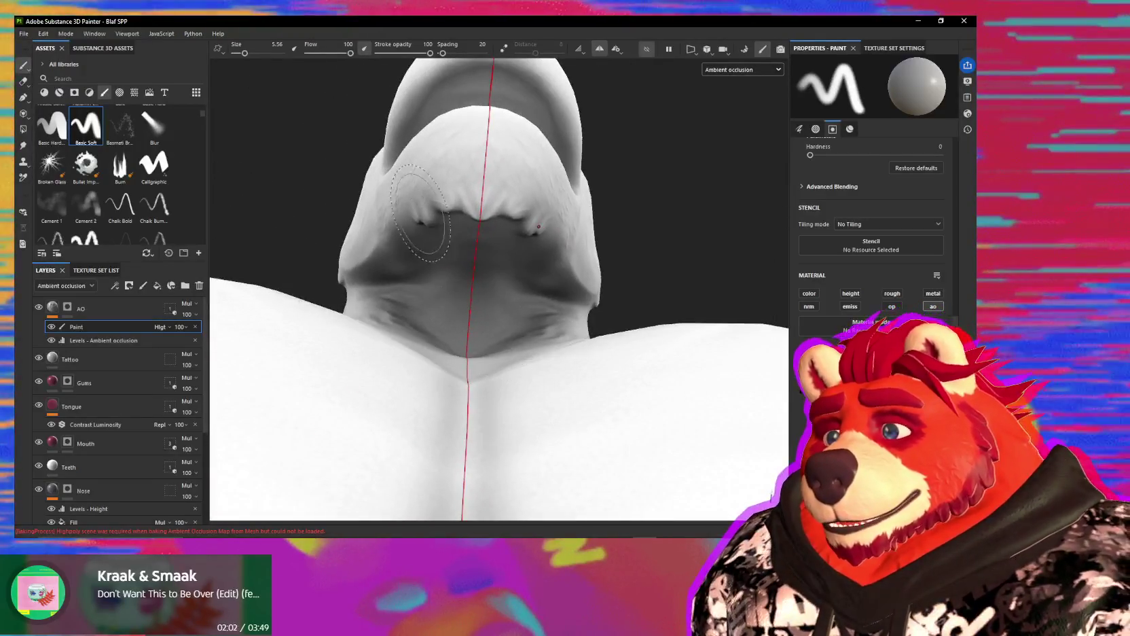
mouse_move(420, 212)
left_mouse_down("alt")
mouse_move(598, 310)
mouse_move(492, 218)
mouse_move(555, 290)
mouse_move(454, 232)
mouse_move(371, 315)
mouse_move(575, 222)
mouse_move(477, 335)
mouse_move(515, 283)
mouse_move(509, 245)
mouse_move(501, 287)
left_mouse_up("alt")
left_click_drag(539, 247, 486, 386, "alt")
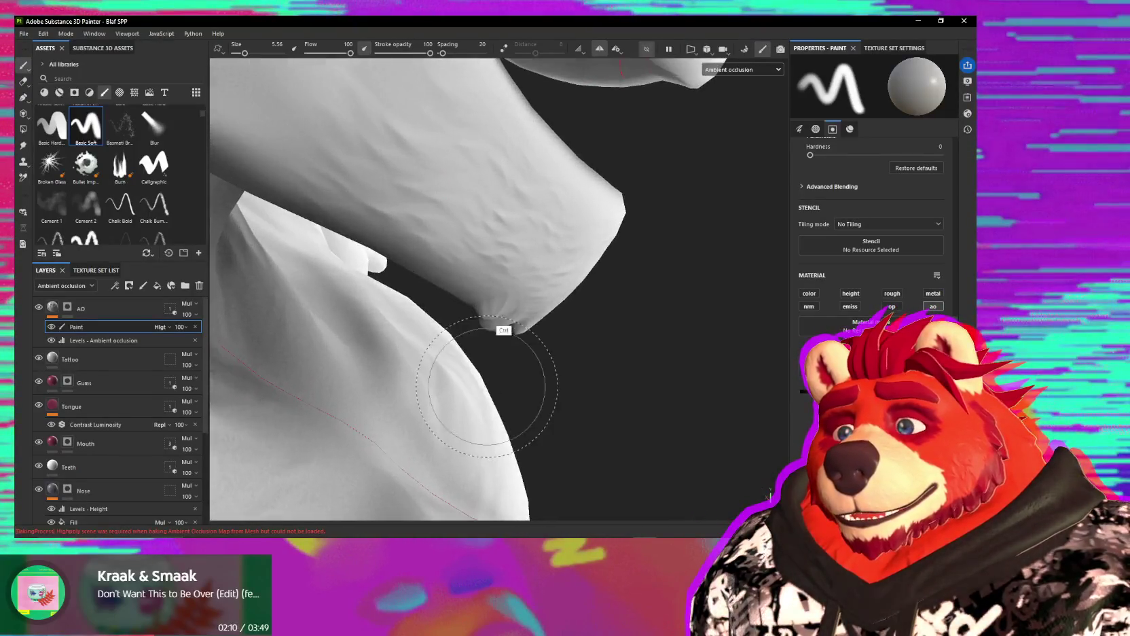
mouse_move(480, 329)
left_mouse_down("alt")
mouse_move(466, 291)
mouse_move(602, 271)
mouse_move(503, 262)
mouse_move(474, 308)
left_mouse_up("alt")
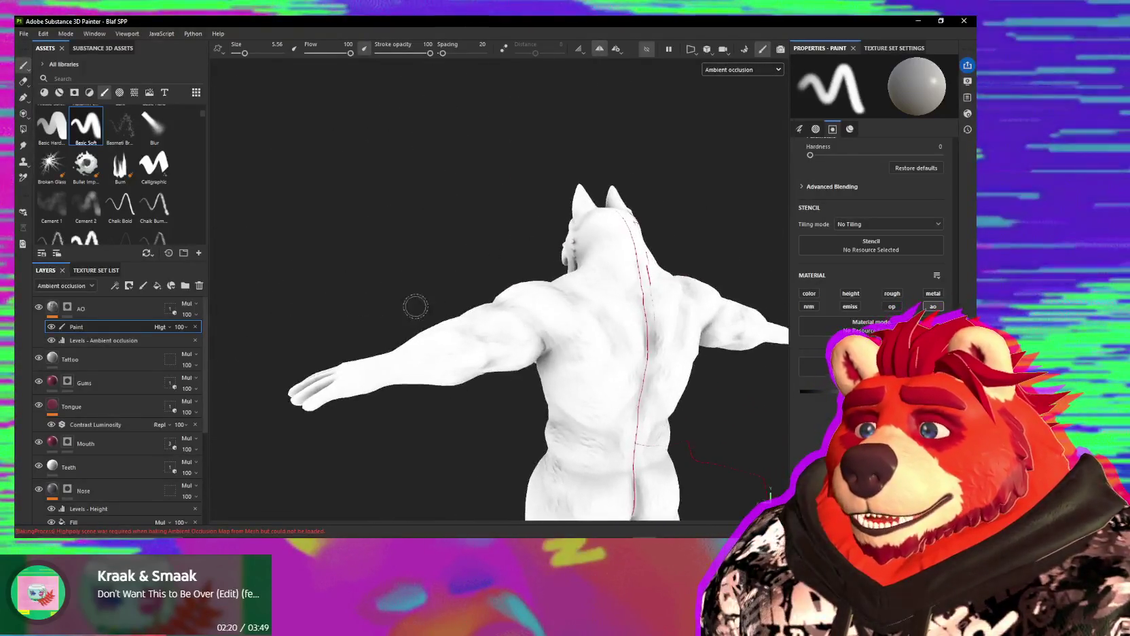
mouse_move(502, 234)
left_mouse_down("alt")
mouse_move(659, 310)
mouse_move(567, 301)
left_mouse_up("alt")
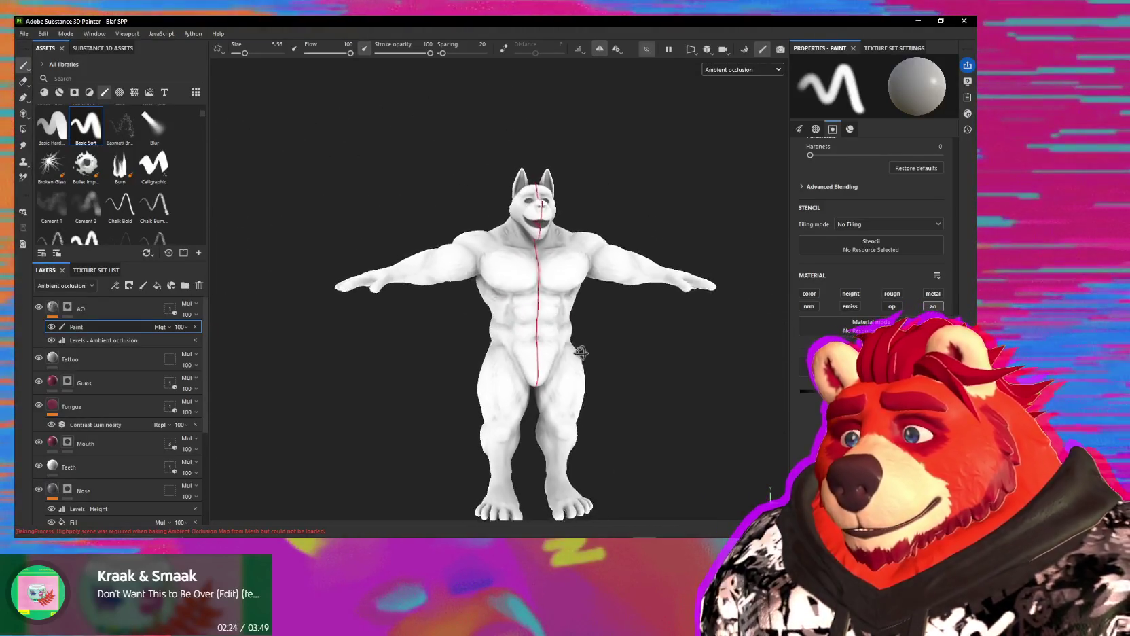
left_click_drag(585, 373, 720, 377, "alt")
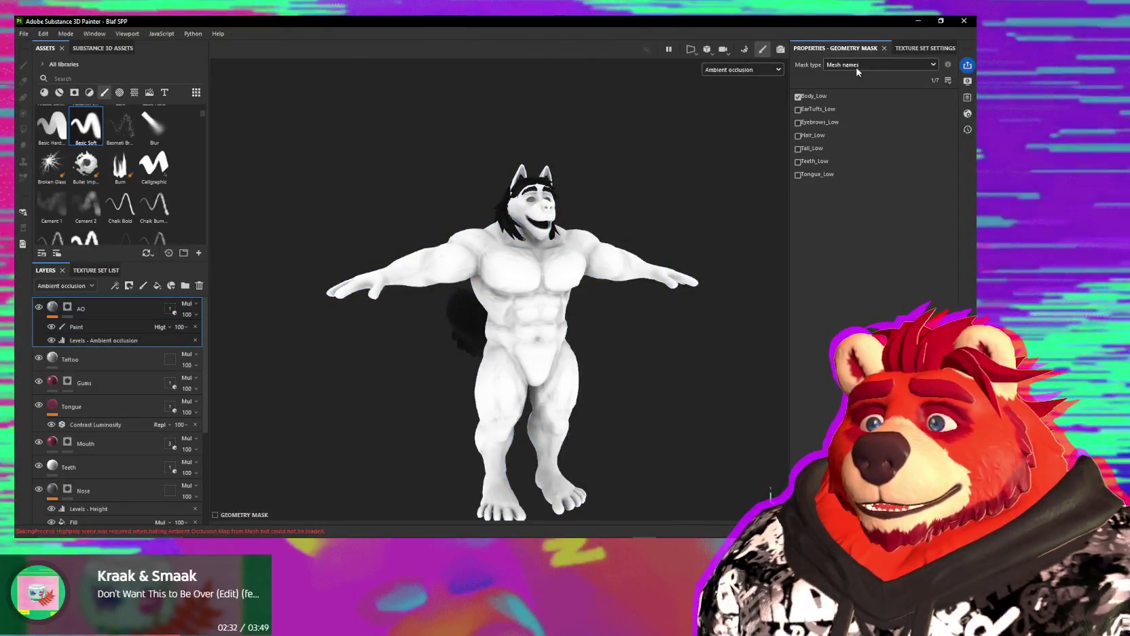
Step: Re-enable the hair, tail, teeth and tongue meshes in the geometry mask and look over the wolf
left_click(798, 161)
left_click(798, 174)
left_click(798, 135)
left_click(798, 148)
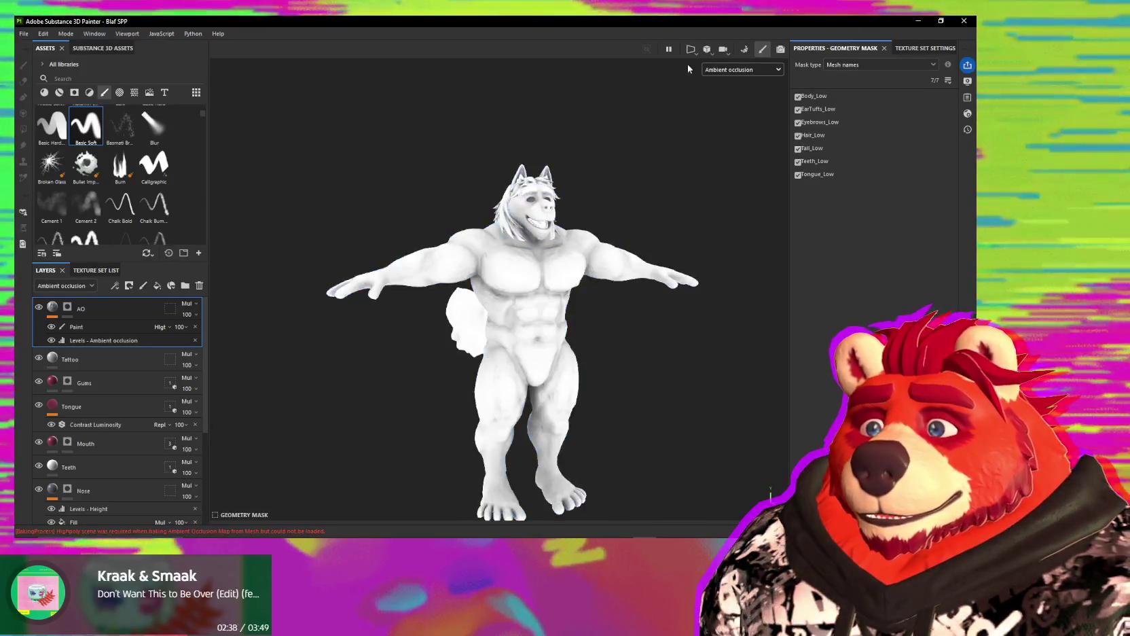
mouse_move(687, 66)
left_mouse_down("alt")
mouse_move(660, 125)
mouse_move(702, 167)
mouse_move(643, 202)
mouse_move(442, 216)
left_mouse_up("alt")
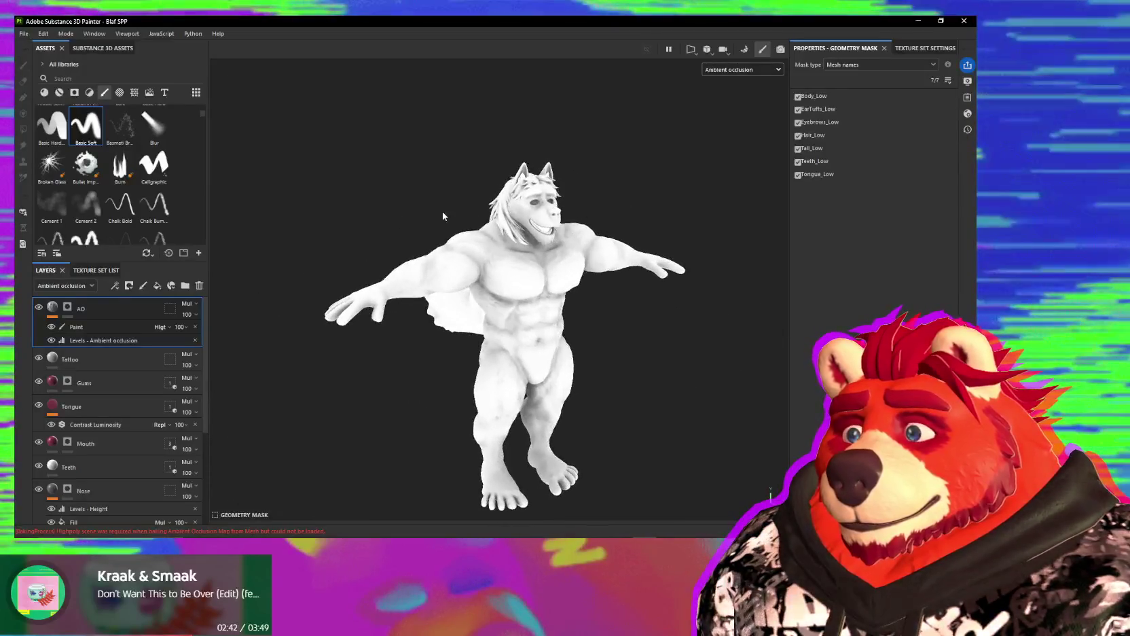
left_click_drag(622, 107, 462, 140, "alt")
left_click_drag(612, 216, 649, 269, "alt")
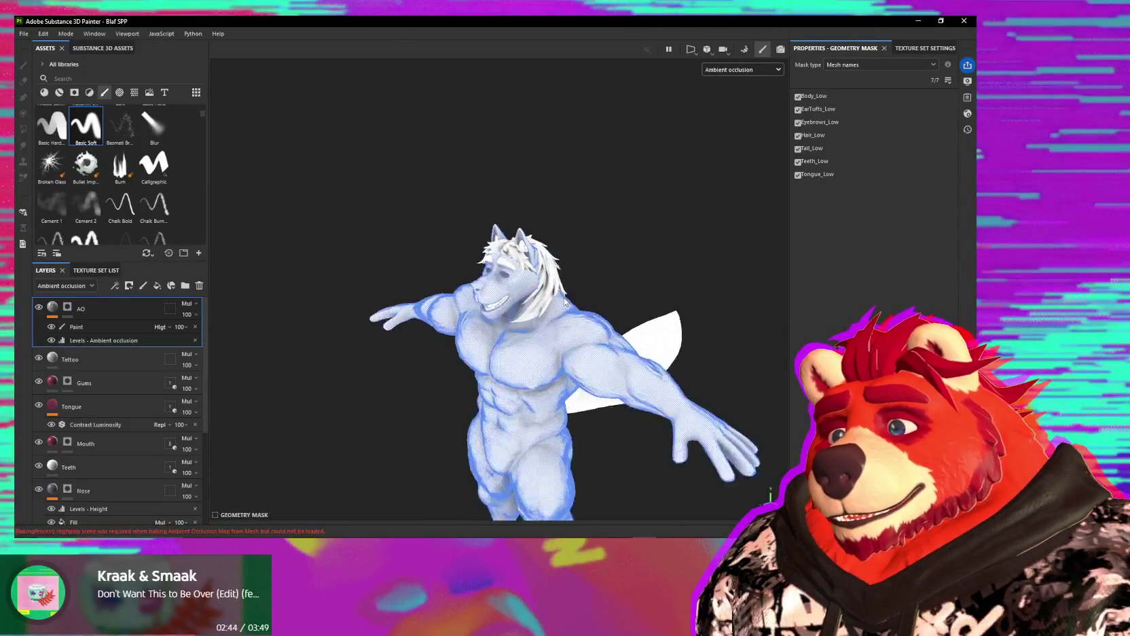
scroll(649, 269, "up", 5)
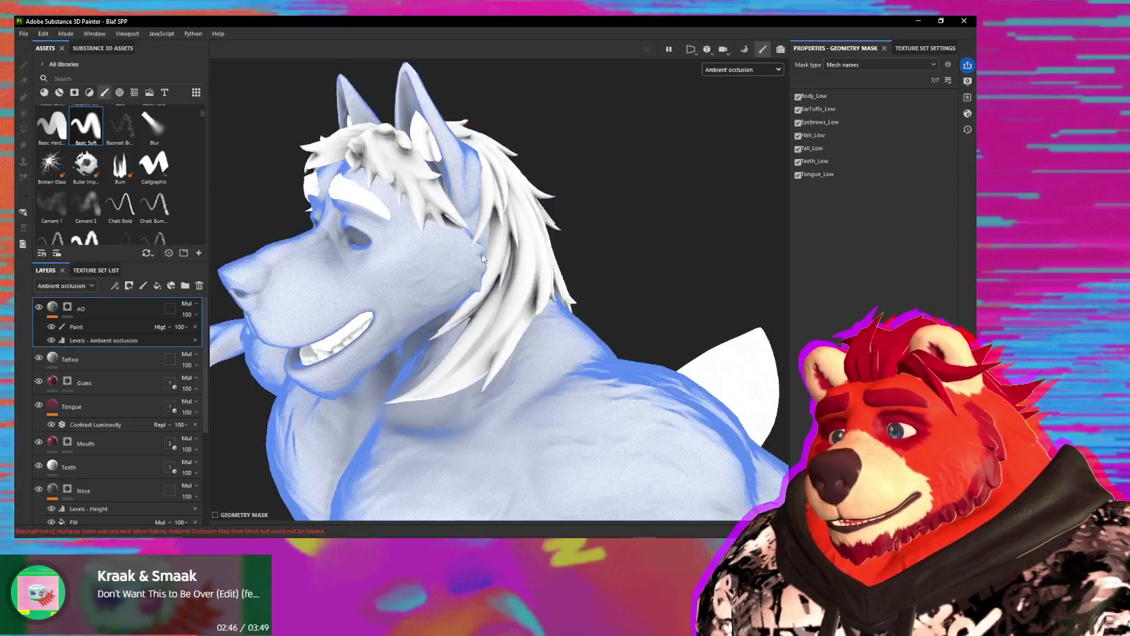
Step: Select the AO layer and switch the viewport to full Material view with M
left_click(62, 304)
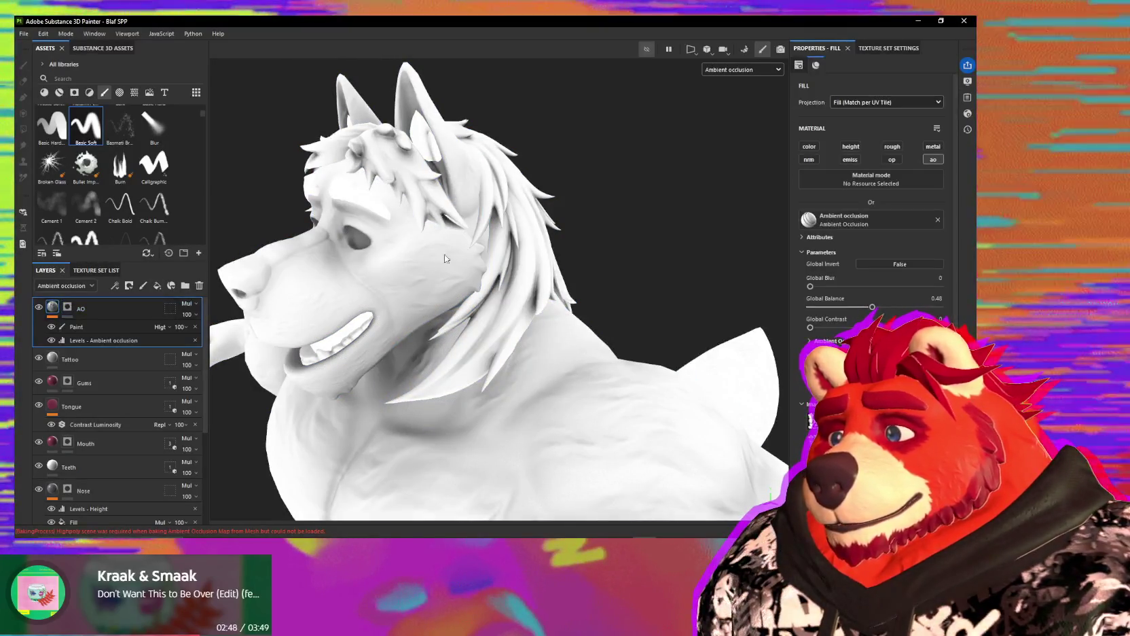
key("m")
scroll(434, 244, "down", 5)
mouse_move(434, 244)
left_mouse_down("alt")
mouse_move(522, 262)
mouse_move(490, 342)
left_mouse_up("alt")
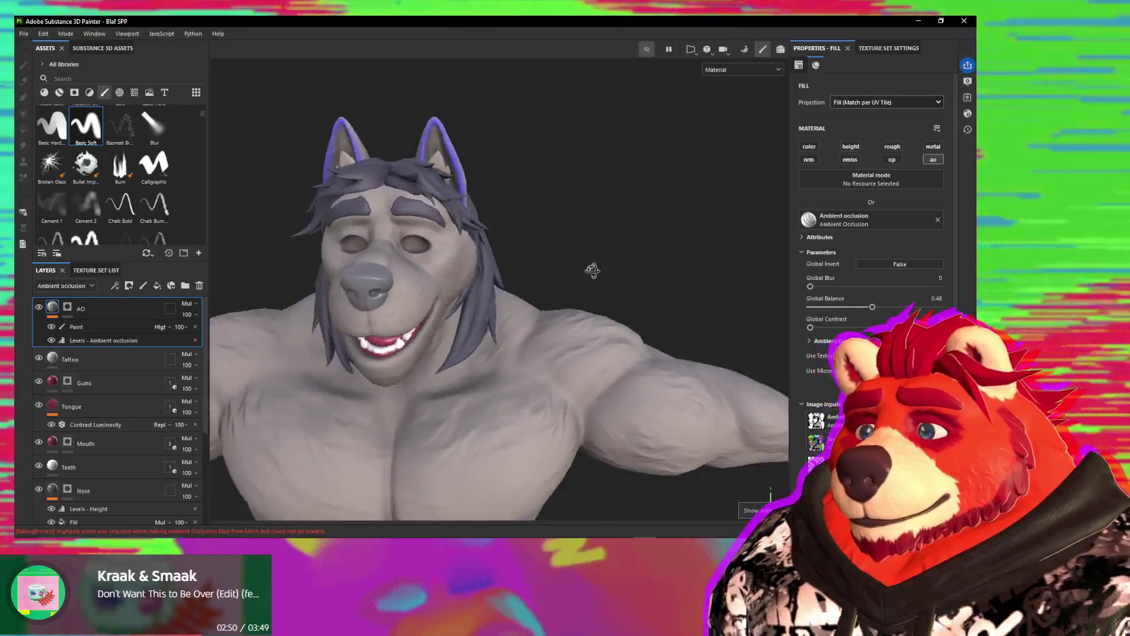
scroll(526, 289, "up", 3)
mouse_move(508, 256)
left_mouse_down("alt")
mouse_move(554, 261)
mouse_move(486, 272)
left_mouse_up("alt")
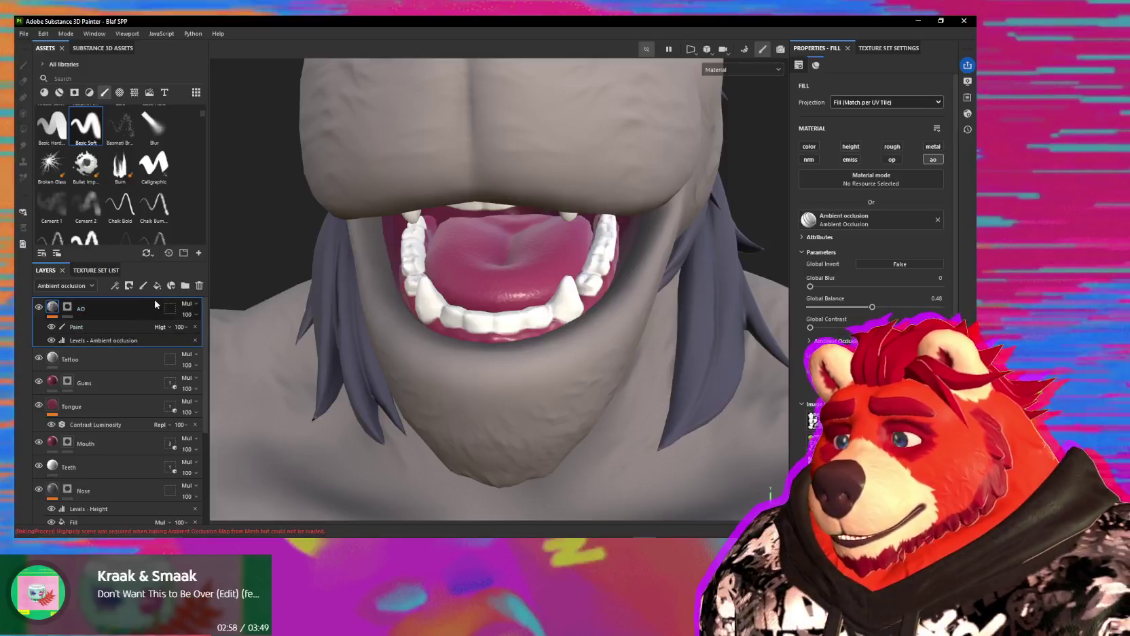
Step: Limit the geometry mask to Tongue_Low only and select the AO layer's Paint sub-layer
left_click(691, 49)
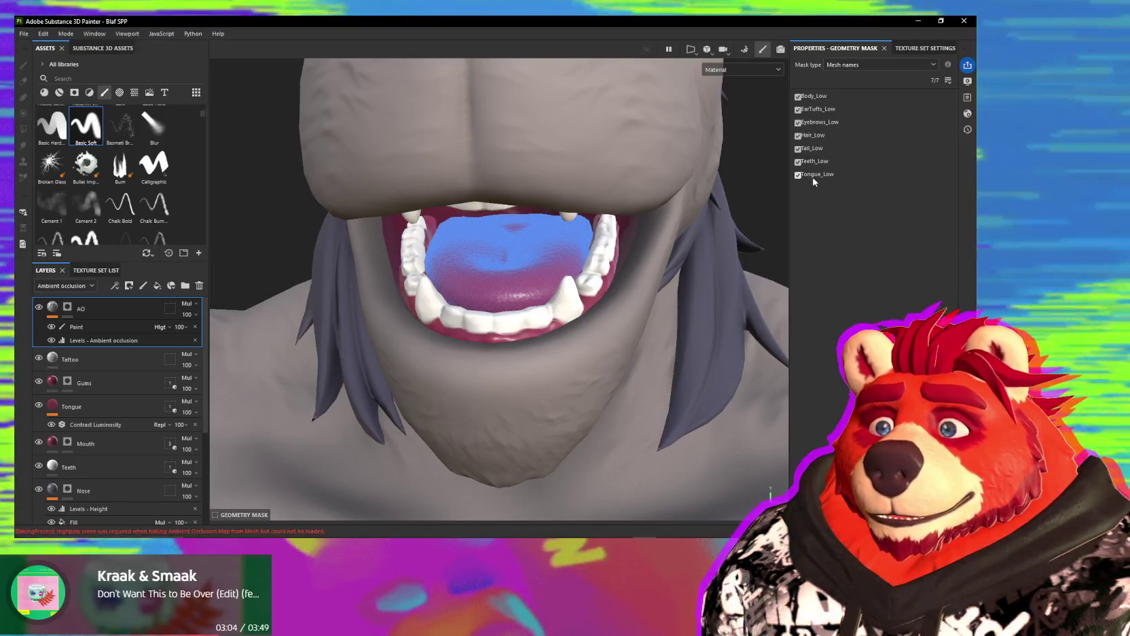
left_click(799, 175, "ctrl")
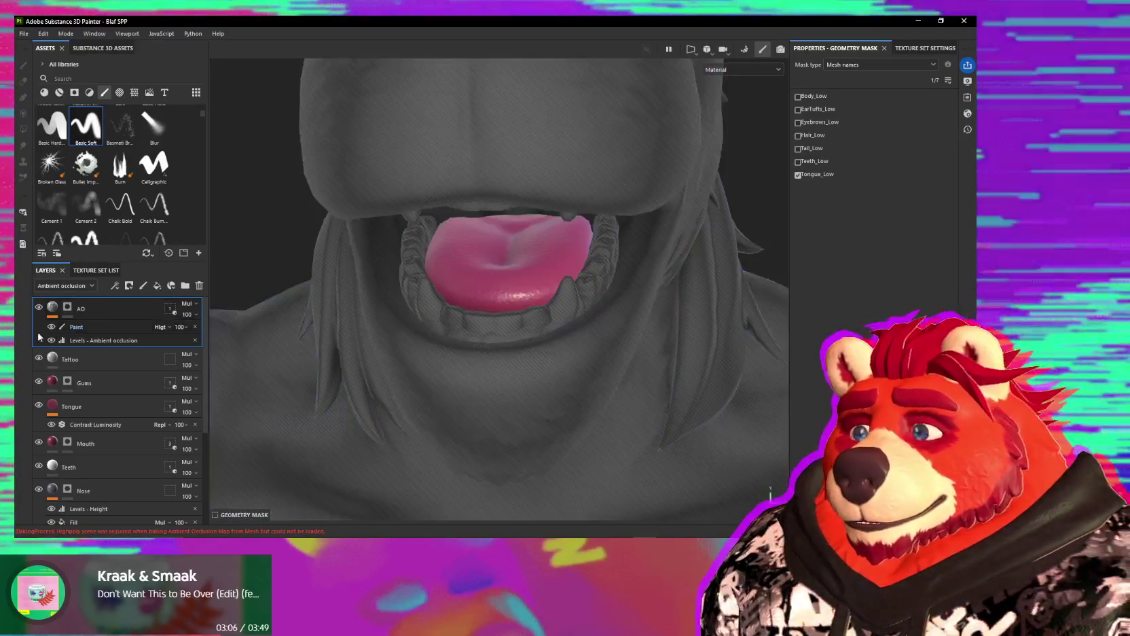
left_click(62, 311)
left_click(54, 310)
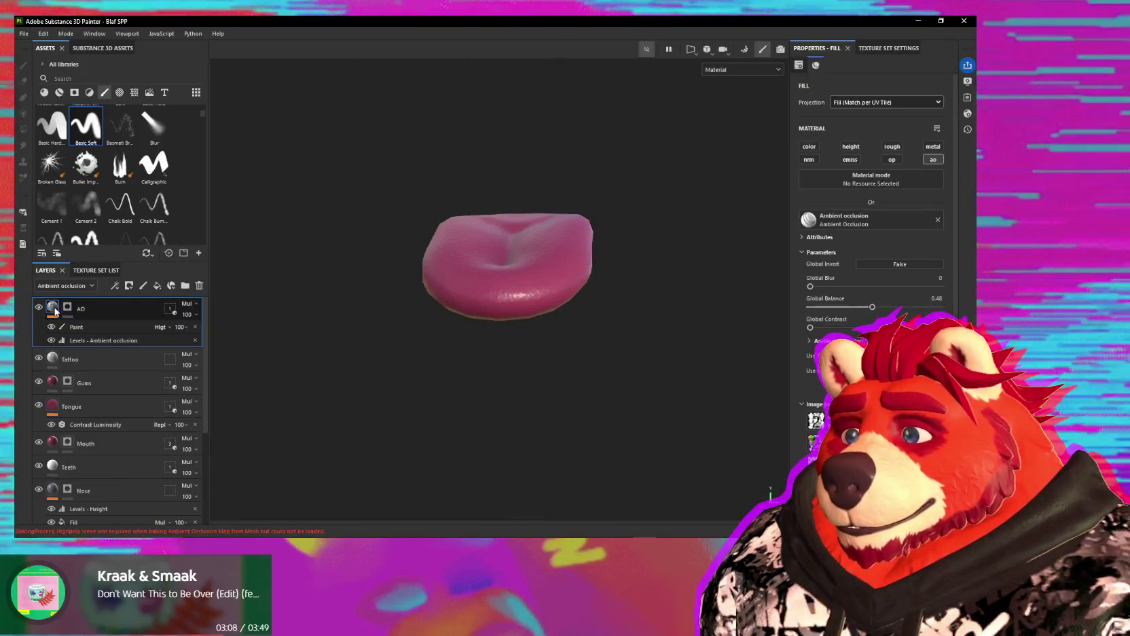
left_click(76, 327)
left_click_drag(554, 240, 615, 241, "alt")
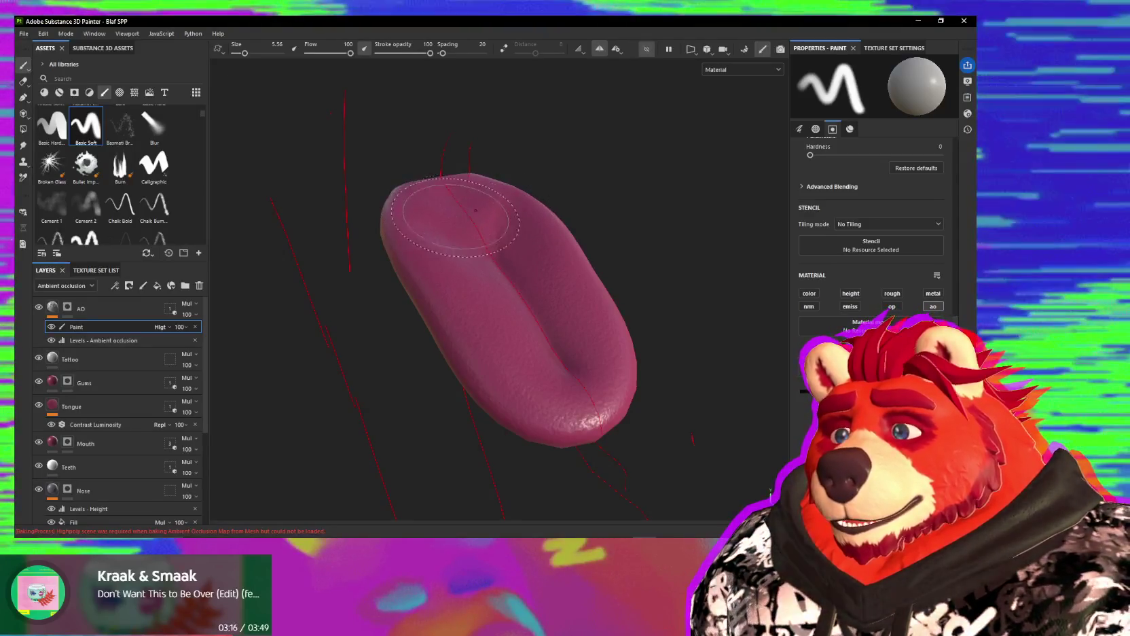
left_click_drag(475, 211, 447, 250, "alt")
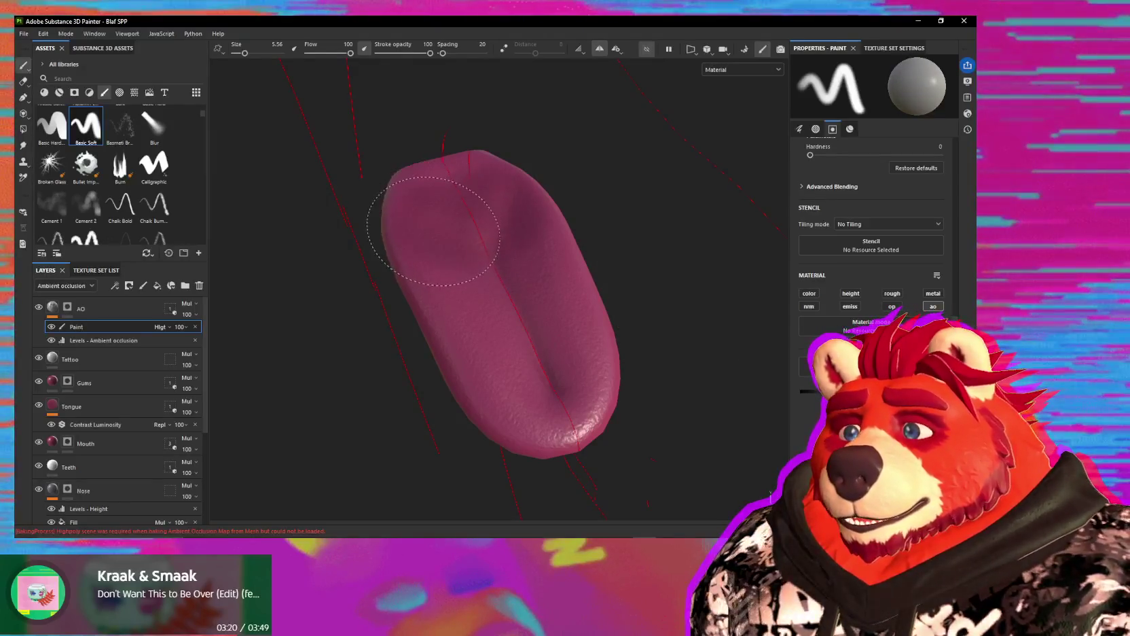
mouse_move(463, 188)
left_mouse_down("alt")
mouse_move(459, 248)
mouse_move(416, 290)
mouse_move(456, 277)
mouse_move(496, 212)
left_mouse_up("alt")
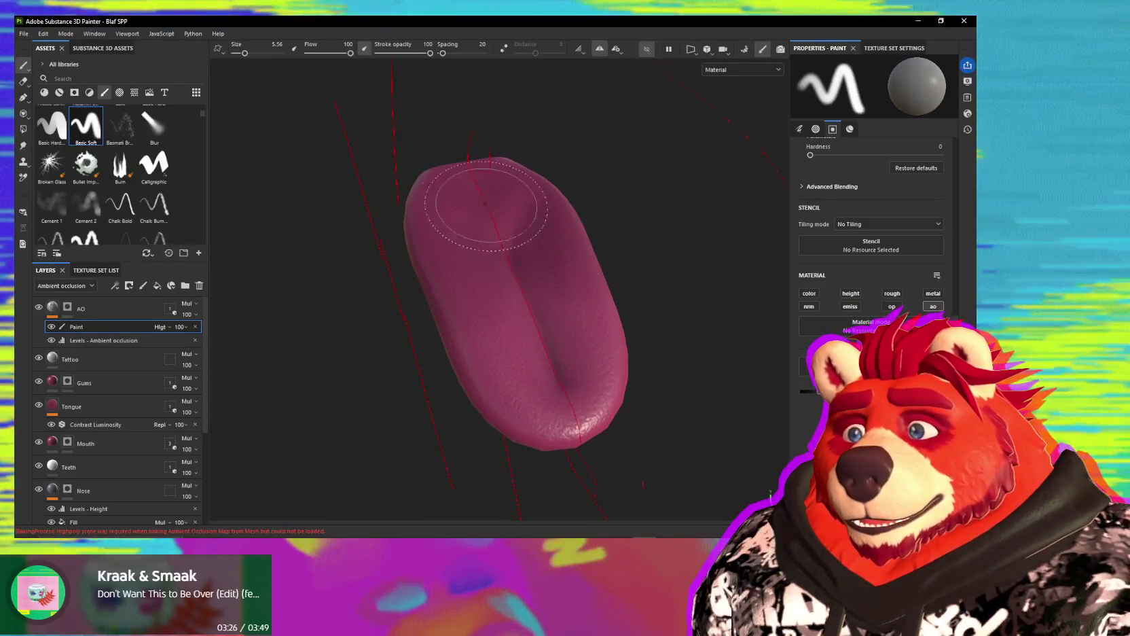
left_click_drag(453, 189, 468, 316, "alt")
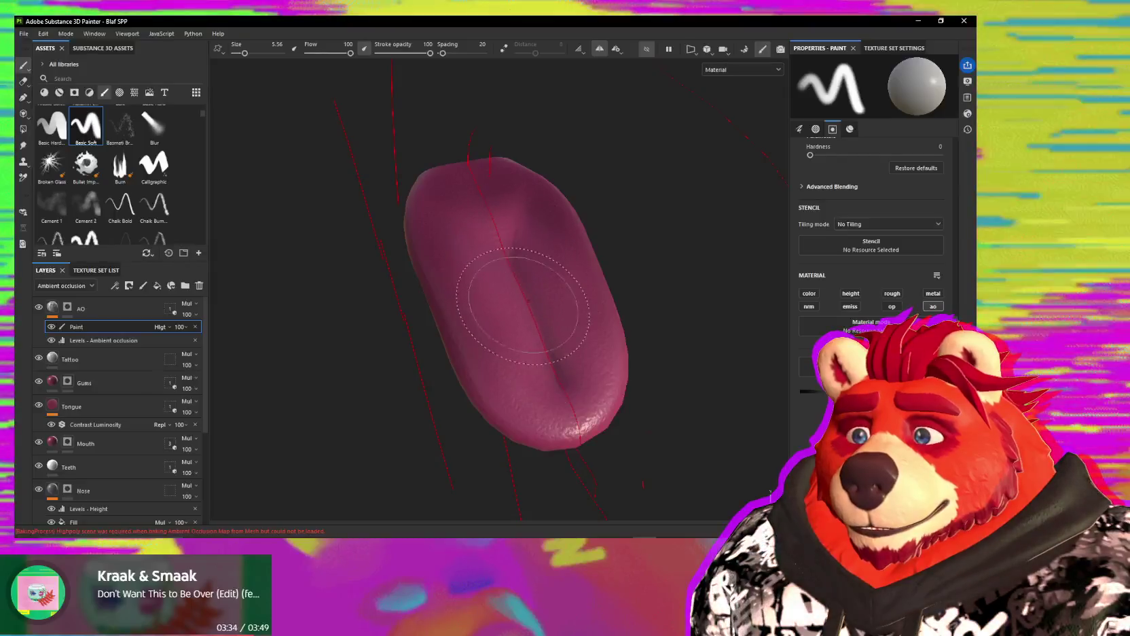
left_click_drag(667, 356, 620, 319, "alt")
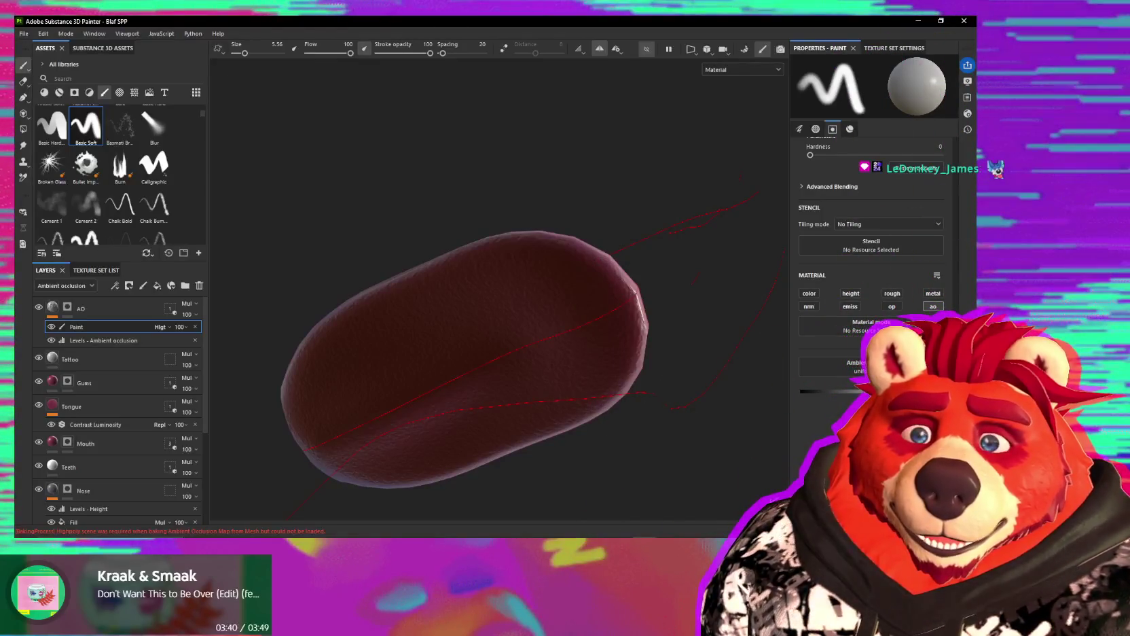
mouse_move(577, 299)
left_mouse_down("alt")
mouse_move(481, 392)
mouse_move(469, 359)
mouse_move(658, 138)
left_mouse_up("alt")
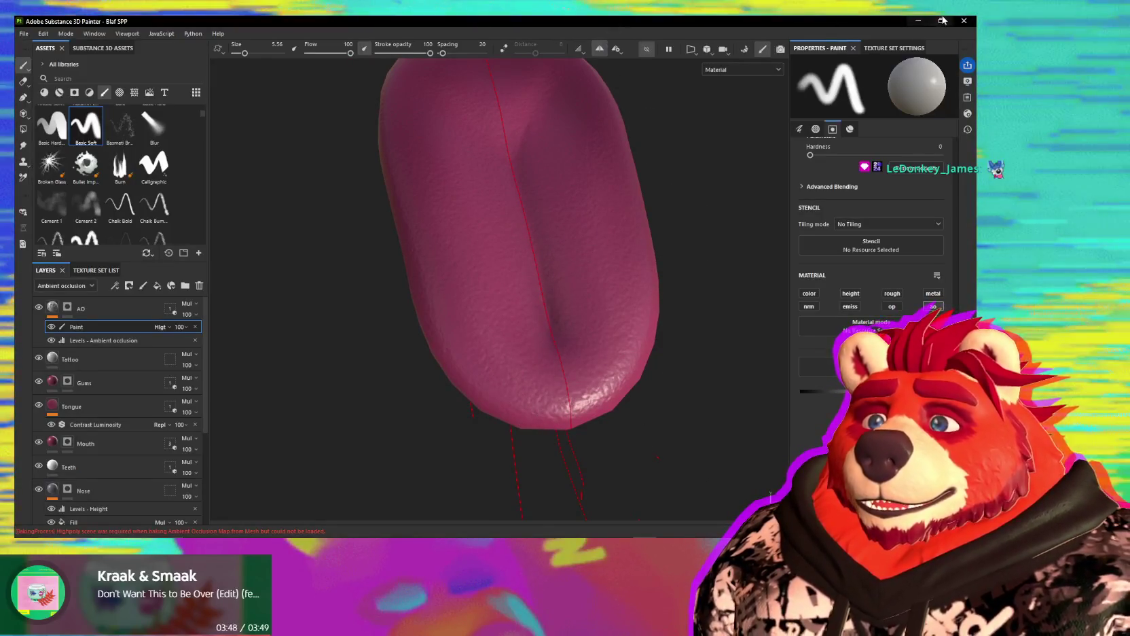
Step: Open Display Settings and browse its options down and back up
left_click(968, 81)
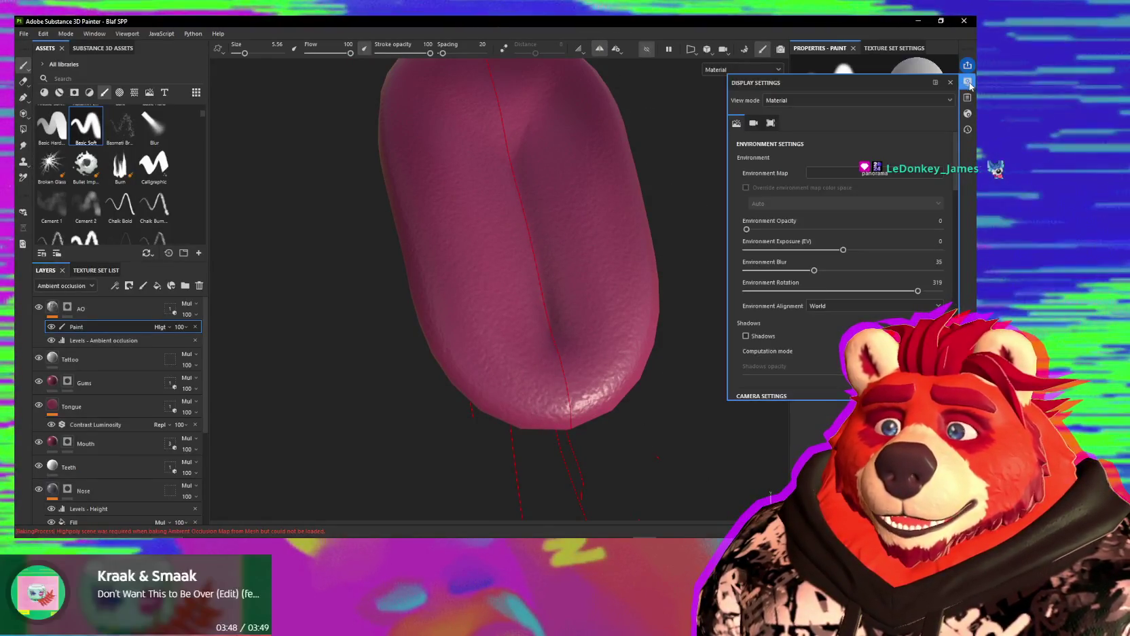
scroll(793, 281, "down", 4)
scroll(801, 297, "down", 4)
scroll(810, 312, "down", 2)
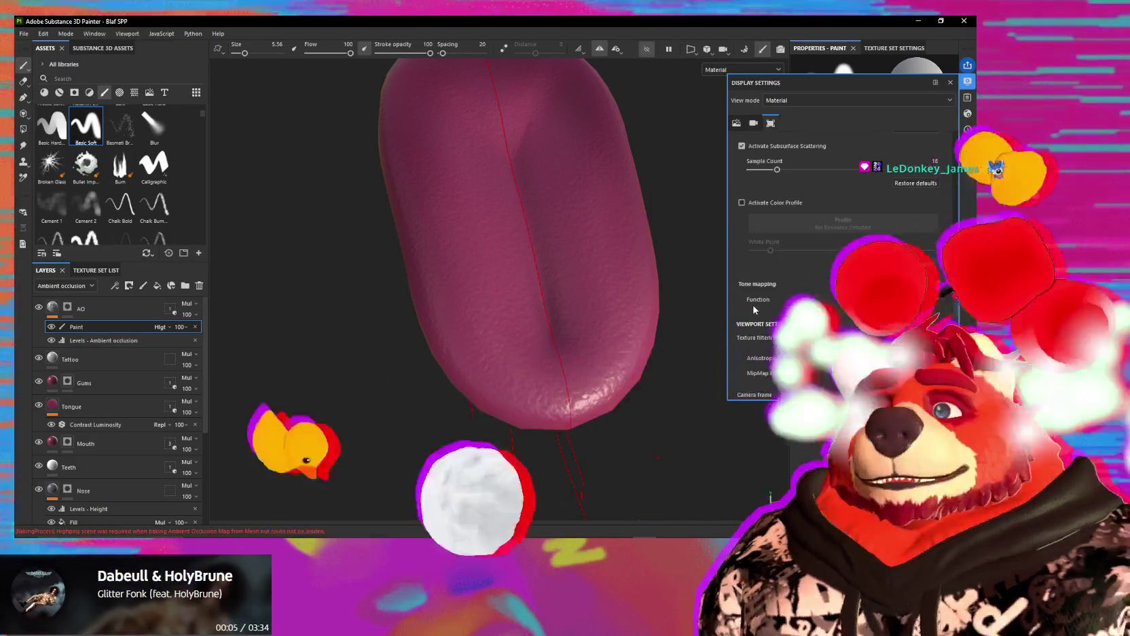
scroll(752, 304, "down", 4)
scroll(757, 302, "down", 2)
scroll(747, 312, "down", 2)
scroll(740, 311, "down", 2)
scroll(740, 317, "down", 2)
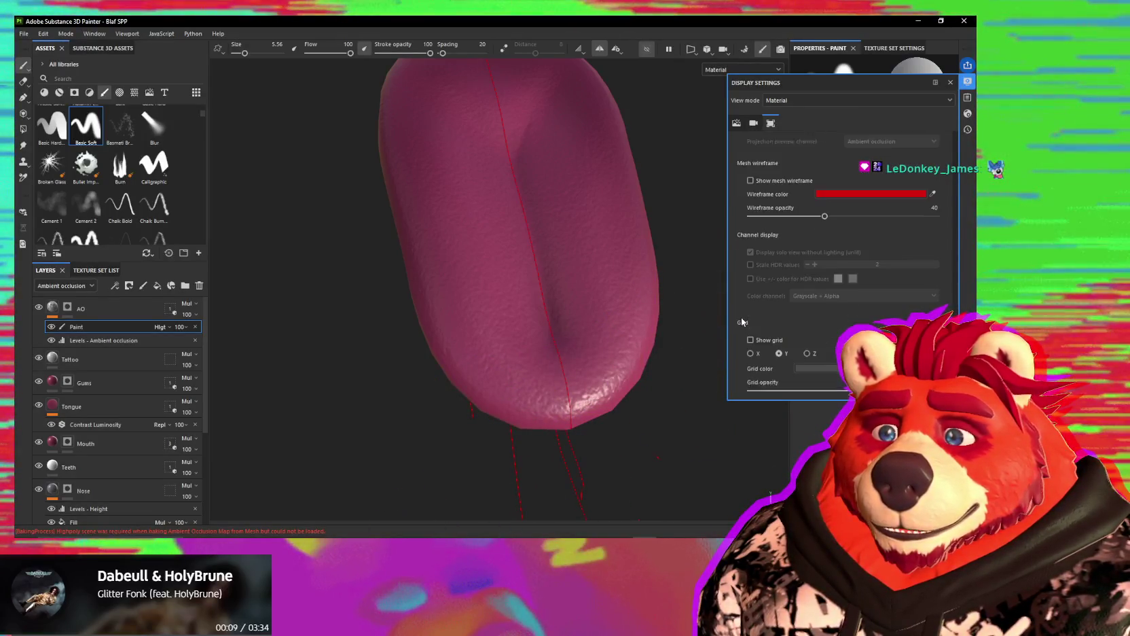
scroll(741, 317, "up", 2)
scroll(743, 319, "up", 3)
scroll(745, 322, "up", 2)
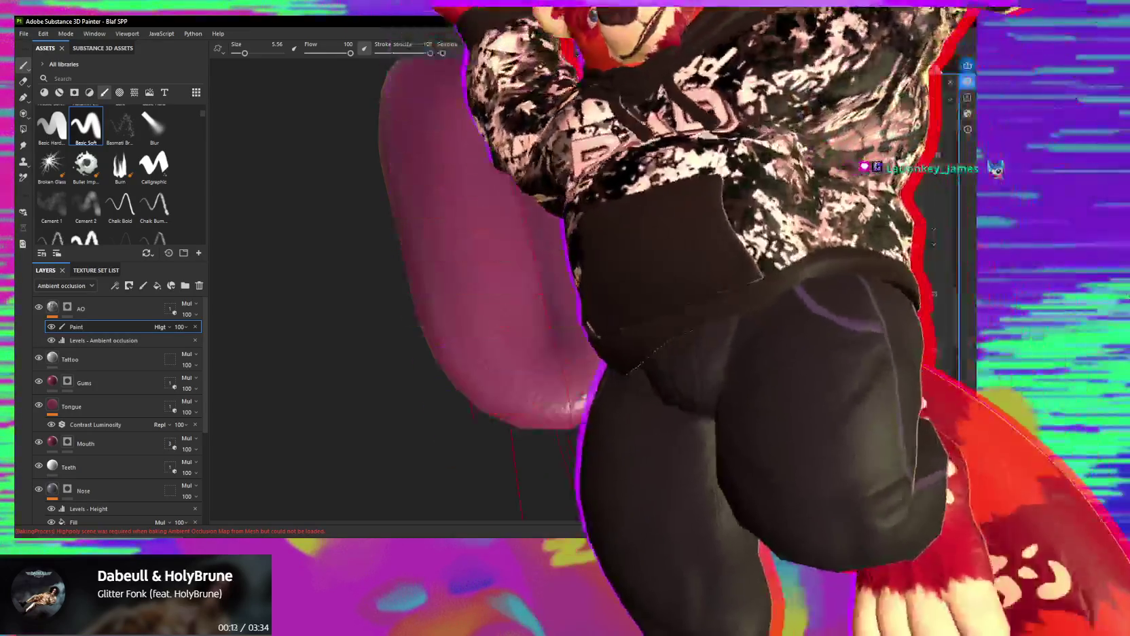
scroll(745, 322, "up", 2)
scroll(749, 309, "up", 3)
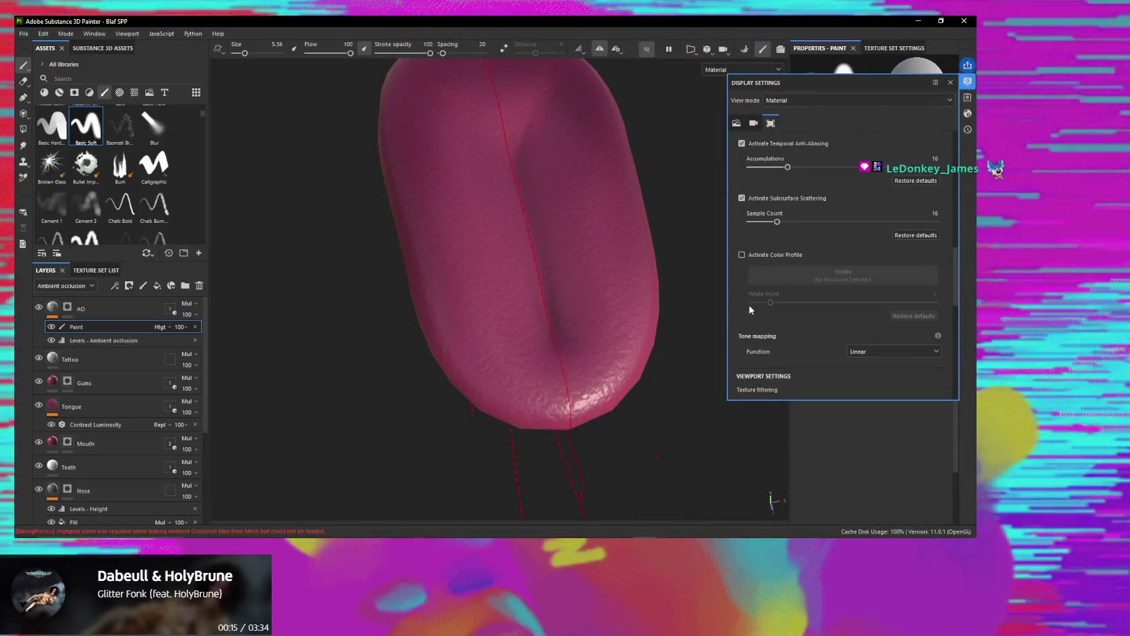
scroll(749, 309, "up", 3)
scroll(741, 293, "up", 2)
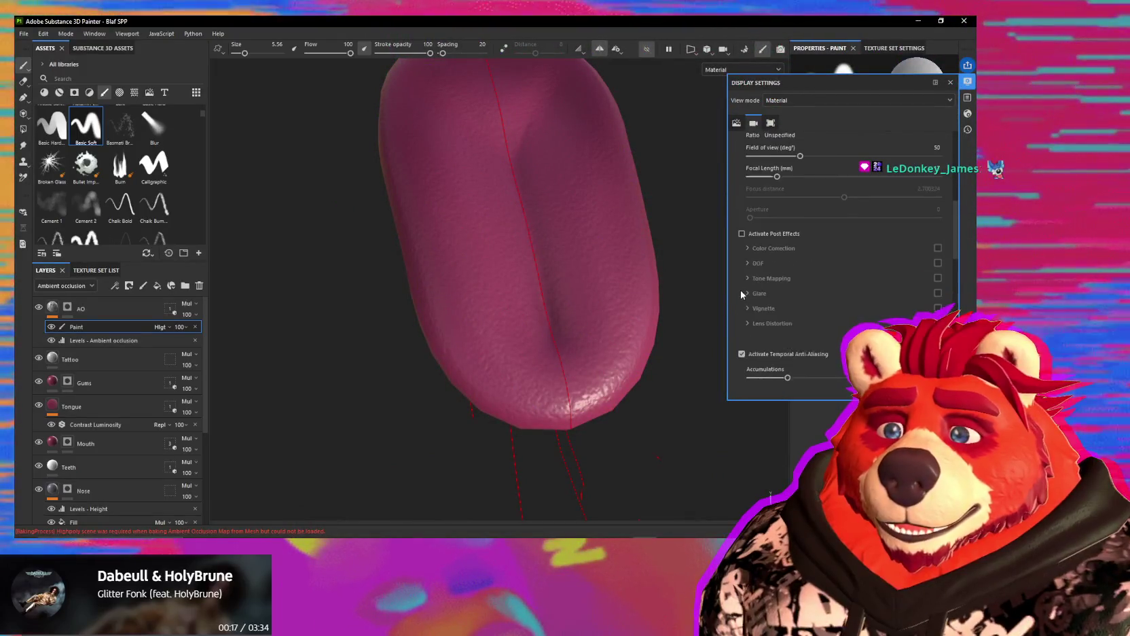
scroll(741, 293, "up", 2)
scroll(741, 291, "up", 2)
scroll(742, 288, "up", 2)
scroll(742, 287, "up", 1)
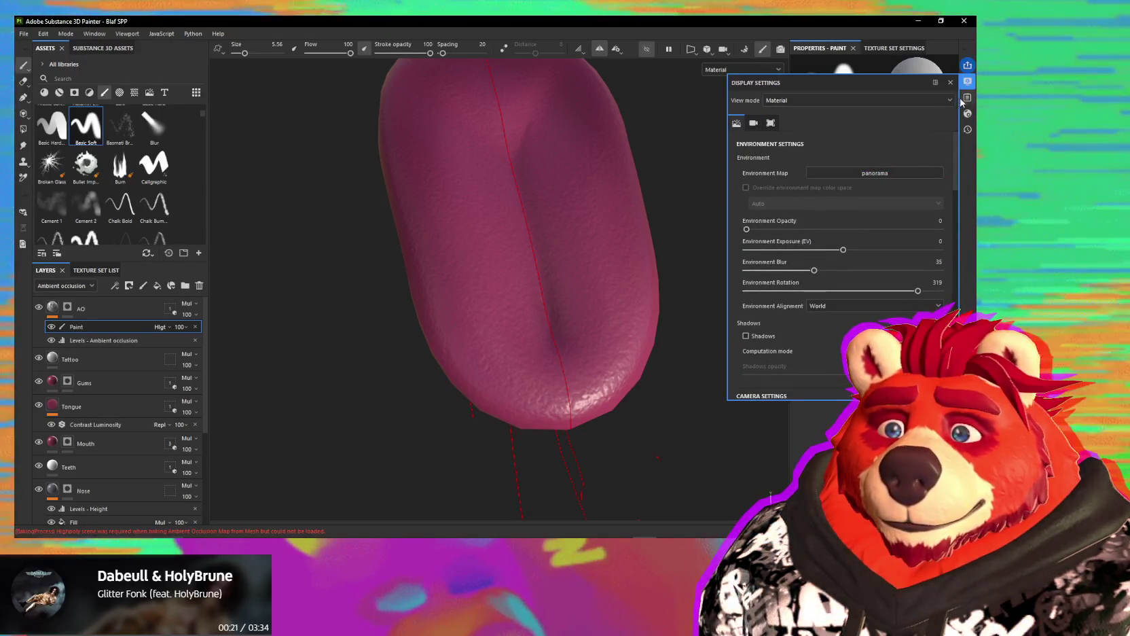
Step: Check Shader Settings' displacement and tessellation, then return to Display Settings and raise the camera focal length
left_click(966, 114)
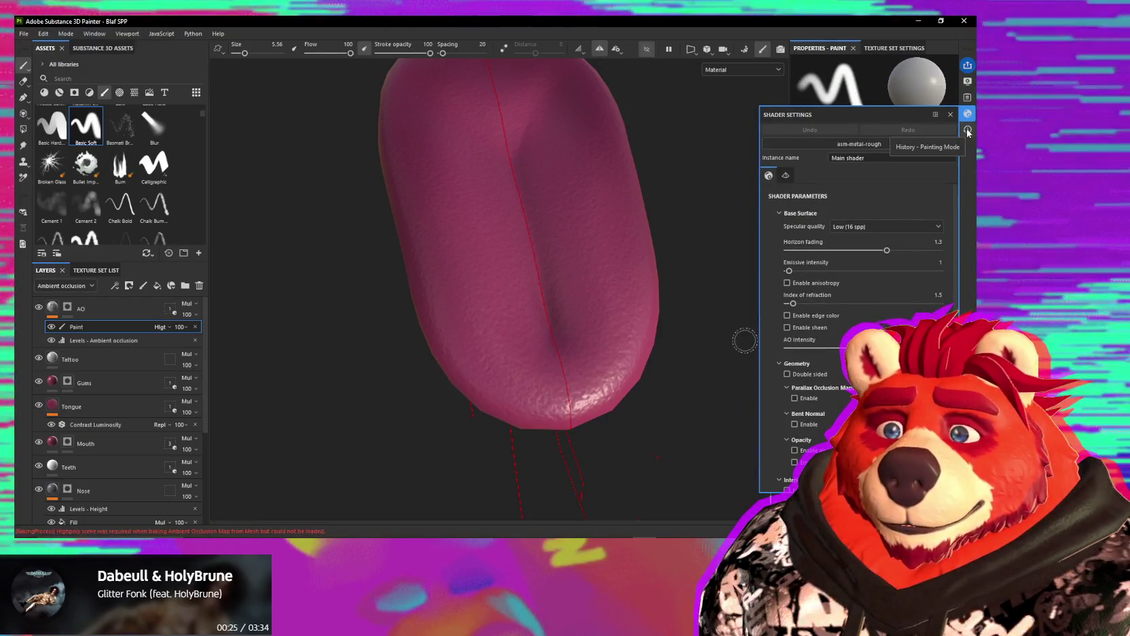
left_click(785, 175)
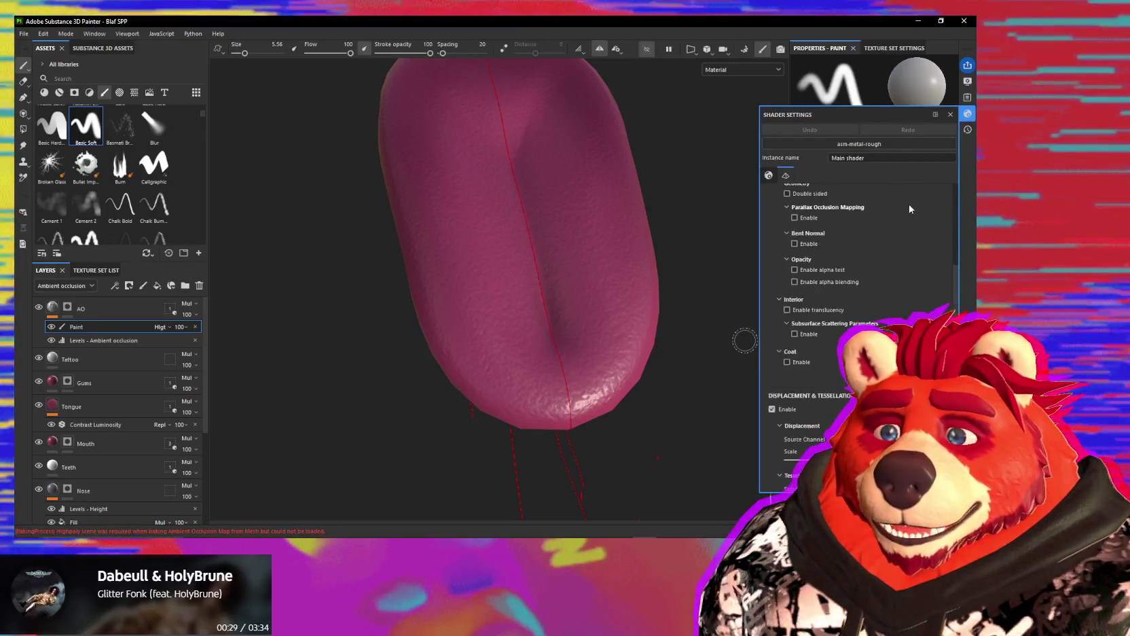
left_click(967, 81)
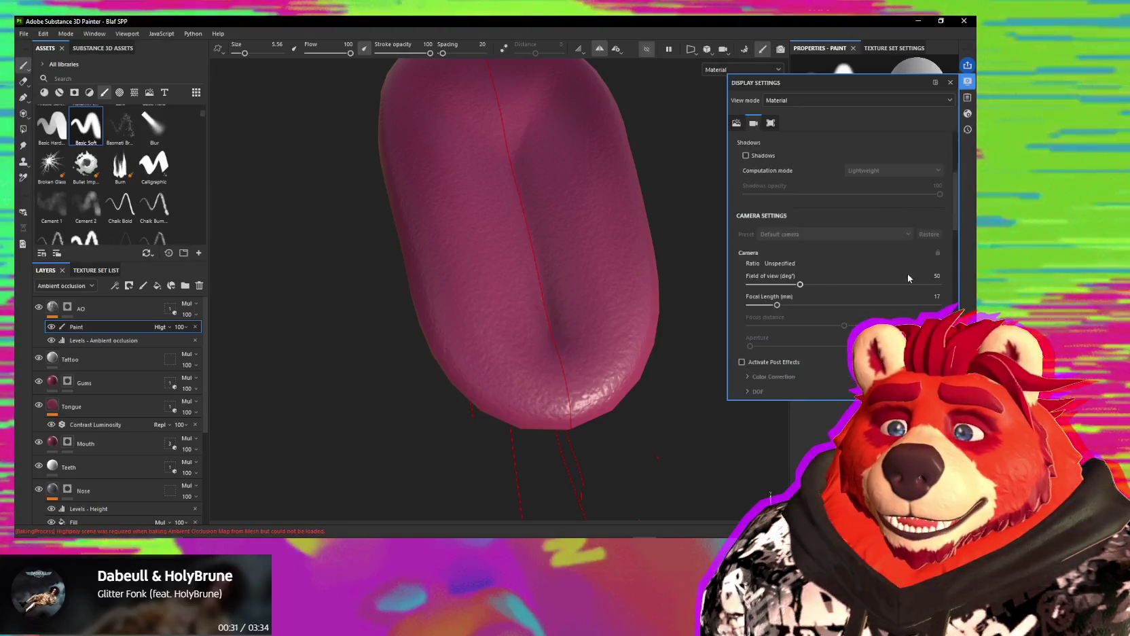
scroll(908, 274, "down", 3)
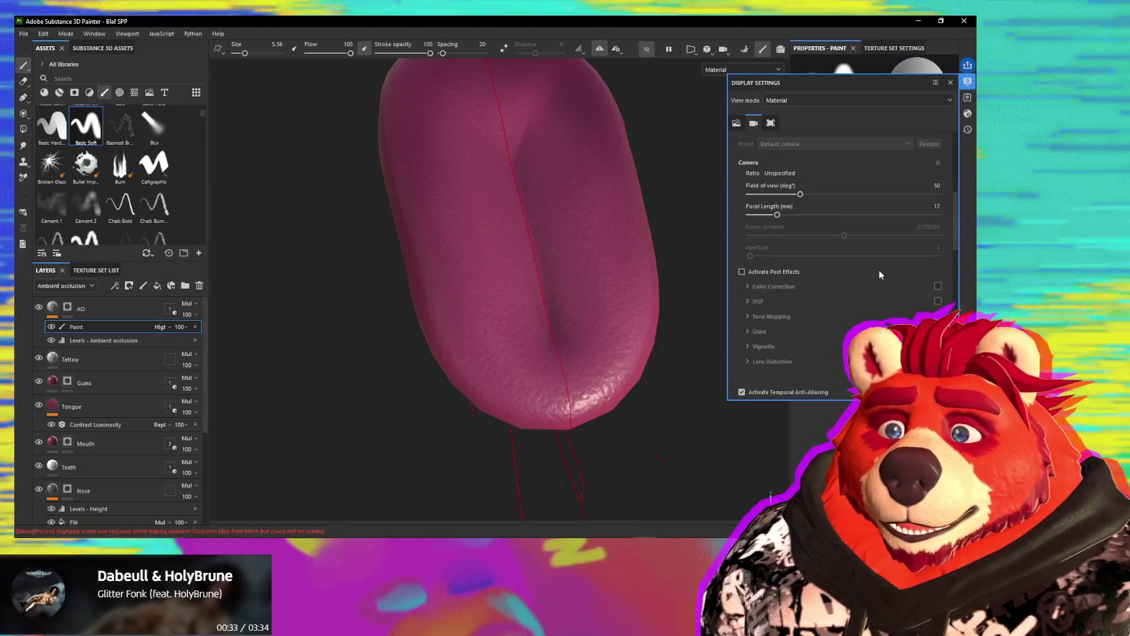
scroll(879, 273, "down", 4)
scroll(813, 280, "up", 3)
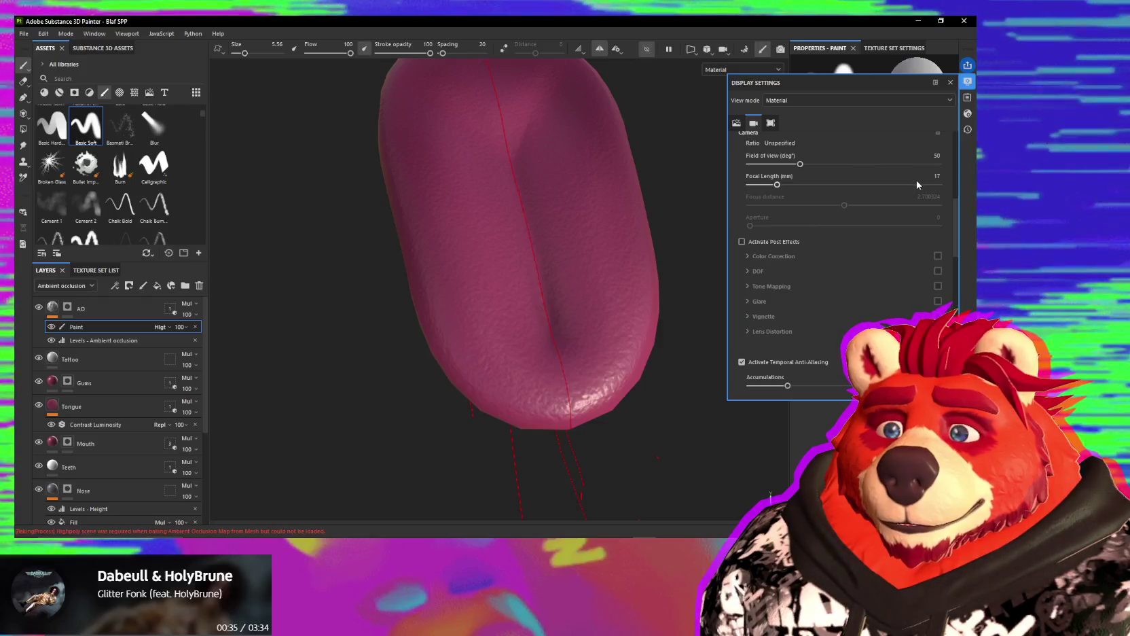
mouse_move(780, 185)
left_mouse_down()
mouse_move(834, 184)
mouse_move(819, 185)
left_mouse_up()
Step: Set Display Settings' Anisotropic Filtering to High (8spp)
scroll(517, 214, "down", 3)
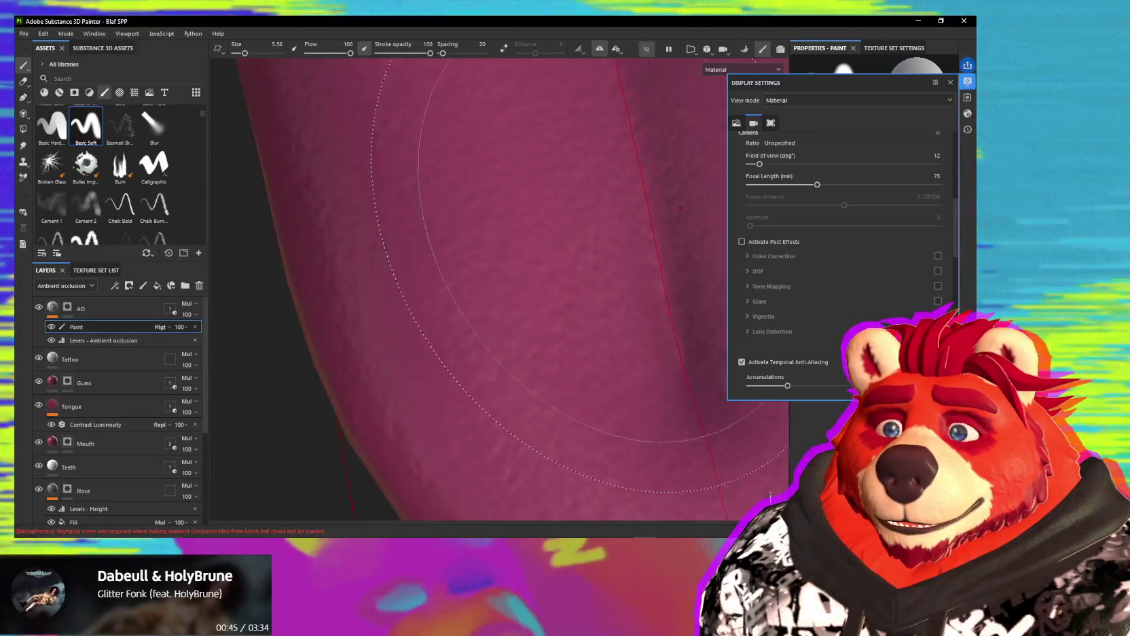
scroll(549, 181, "down", 3)
scroll(597, 204, "down", 3)
scroll(597, 217, "down", 2)
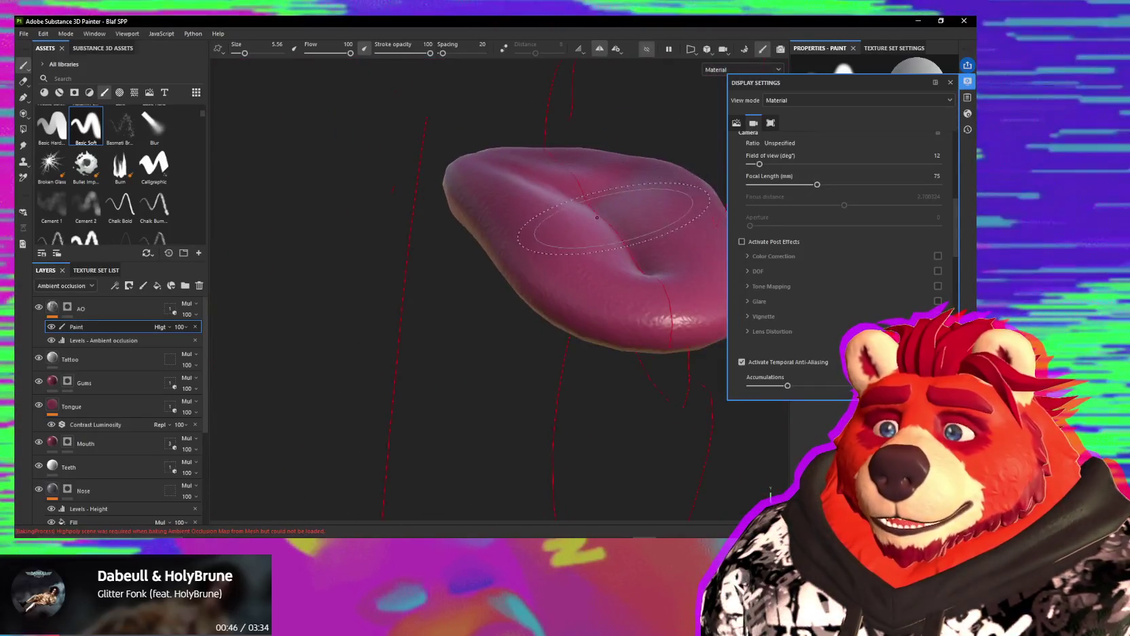
mouse_move(597, 217)
left_mouse_down("alt")
mouse_move(550, 269)
mouse_move(623, 321)
mouse_move(664, 229)
mouse_move(611, 235)
mouse_move(700, 245)
left_mouse_up("alt")
scroll(826, 303, "down", 3)
scroll(826, 303, "down", 2)
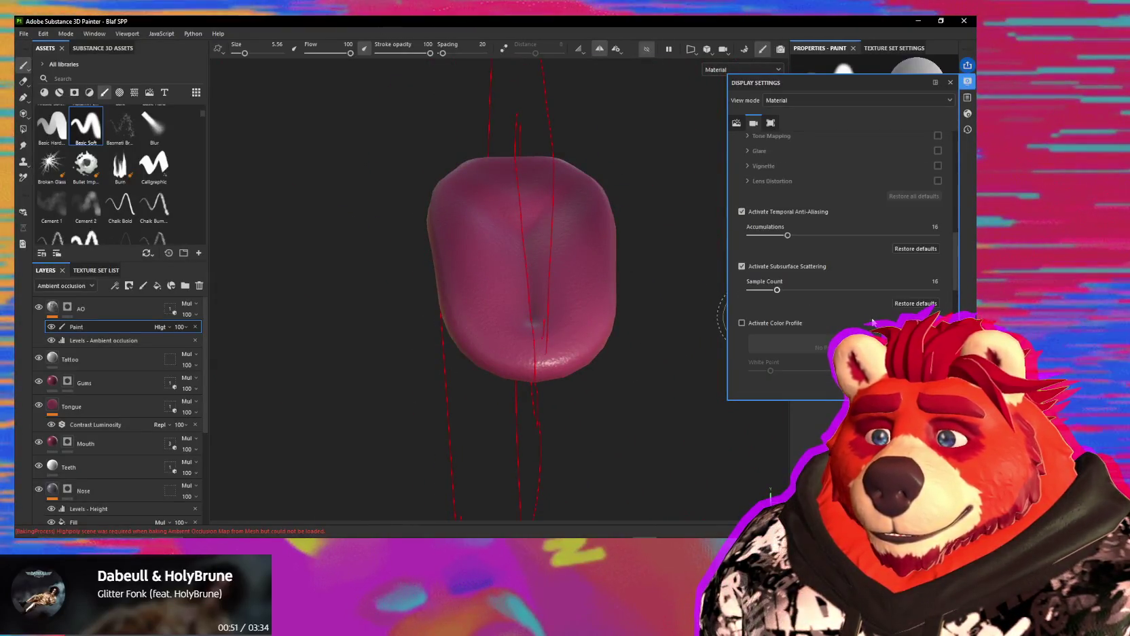
scroll(855, 314, "down", 2)
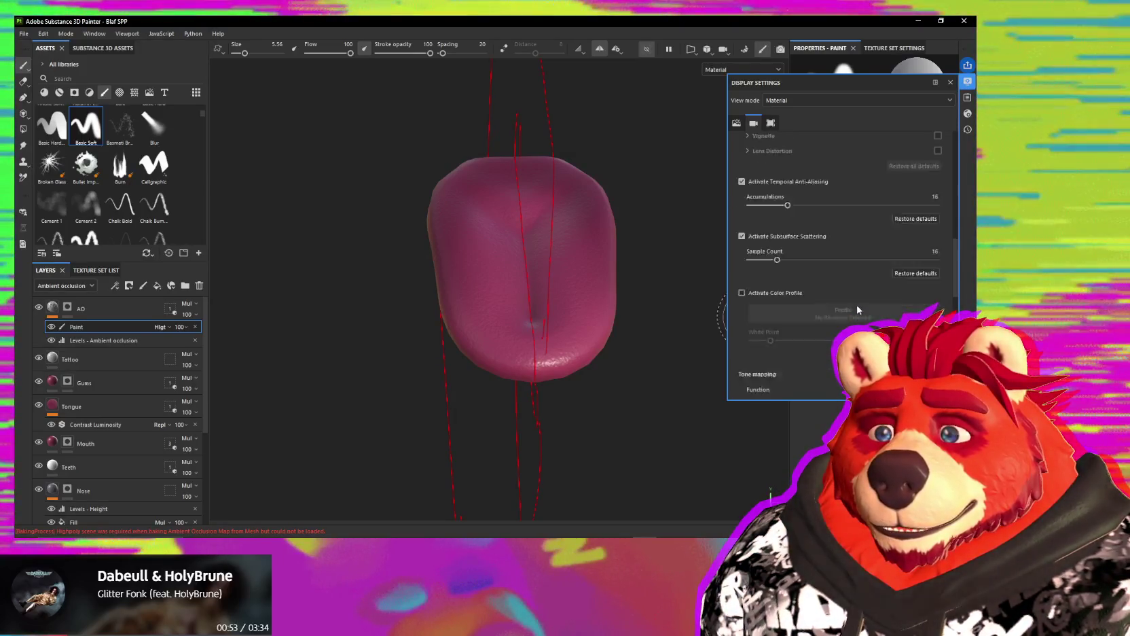
scroll(848, 317, "down", 2)
scroll(828, 324, "down", 2)
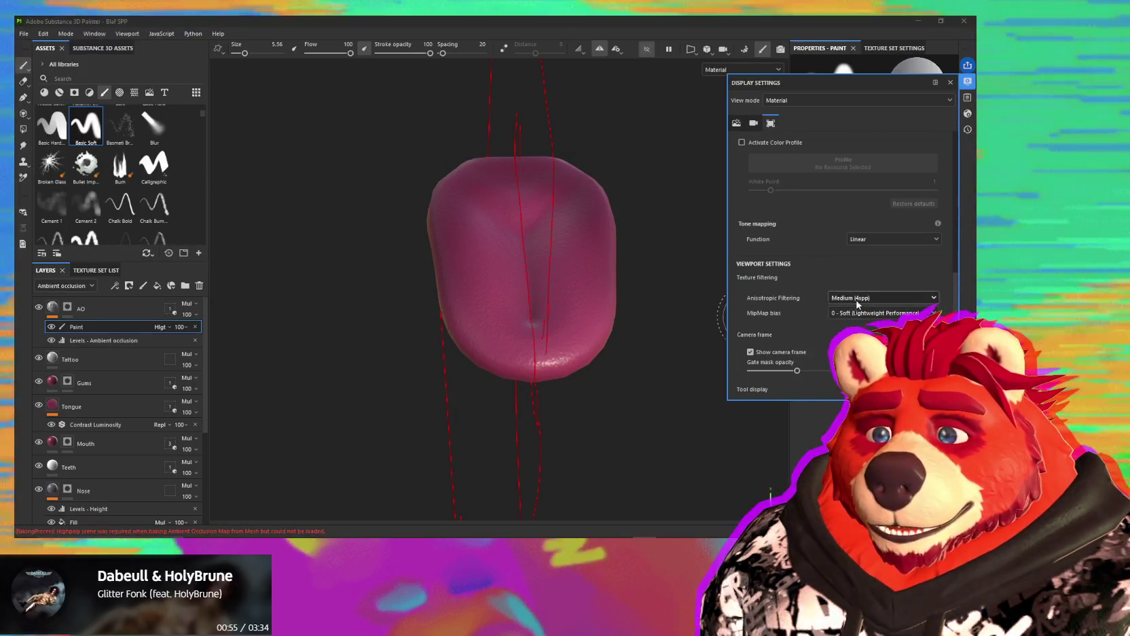
left_click(839, 340)
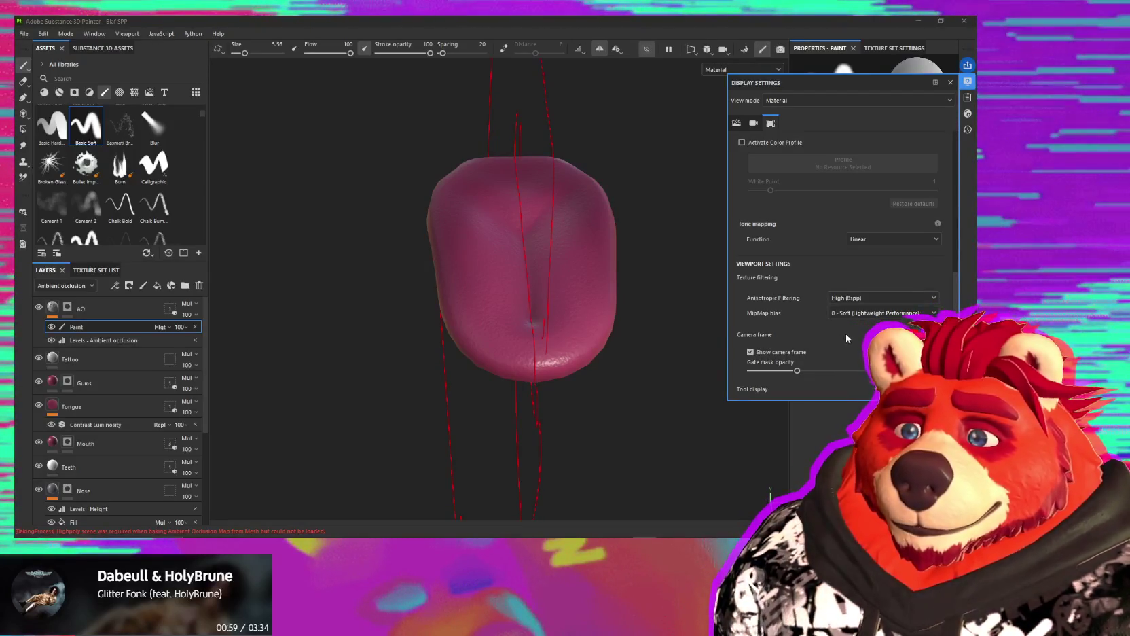
Step: Bring up the main Shader Settings and then the symmetry options
scroll(767, 318, "down", 3)
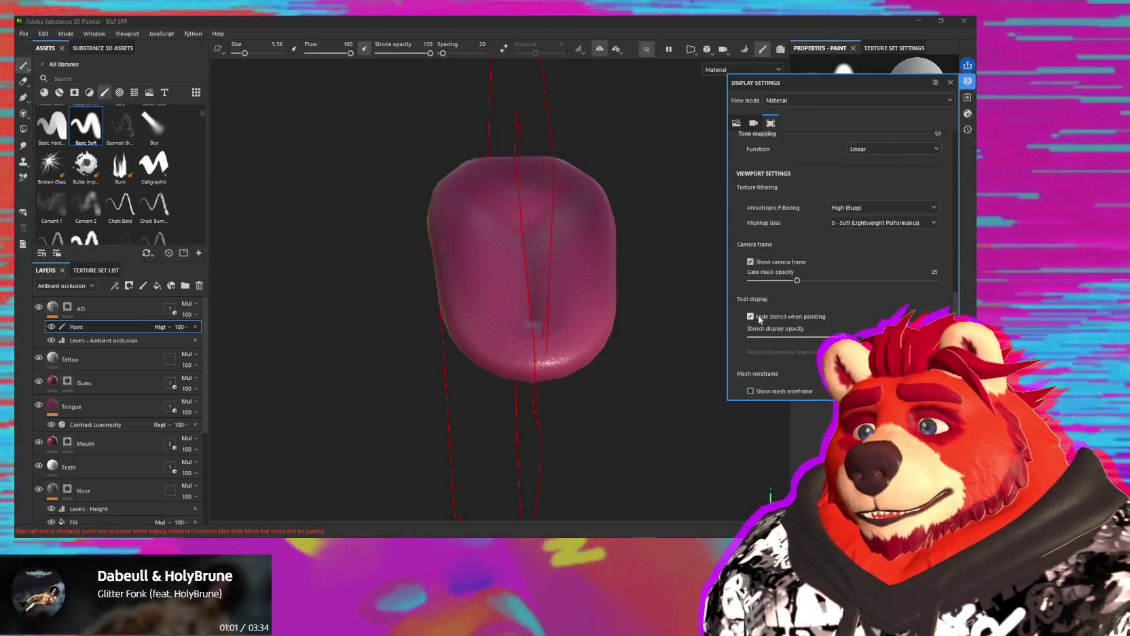
scroll(743, 350, "down", 2)
scroll(739, 358, "down", 3)
scroll(737, 361, "down", 2)
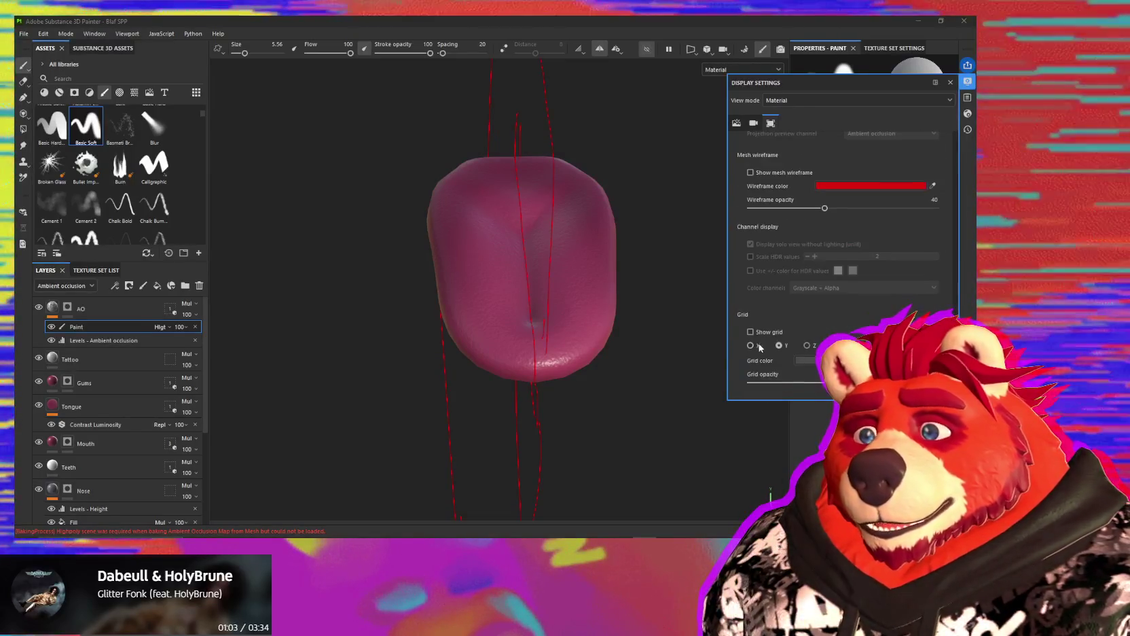
left_click(967, 113)
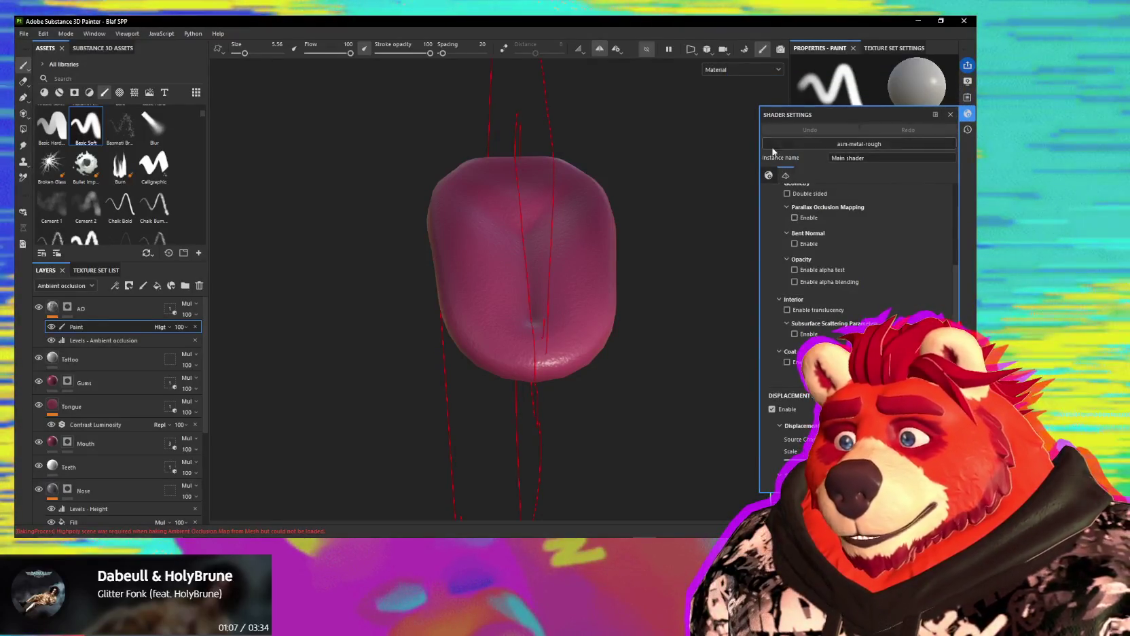
left_click(617, 49)
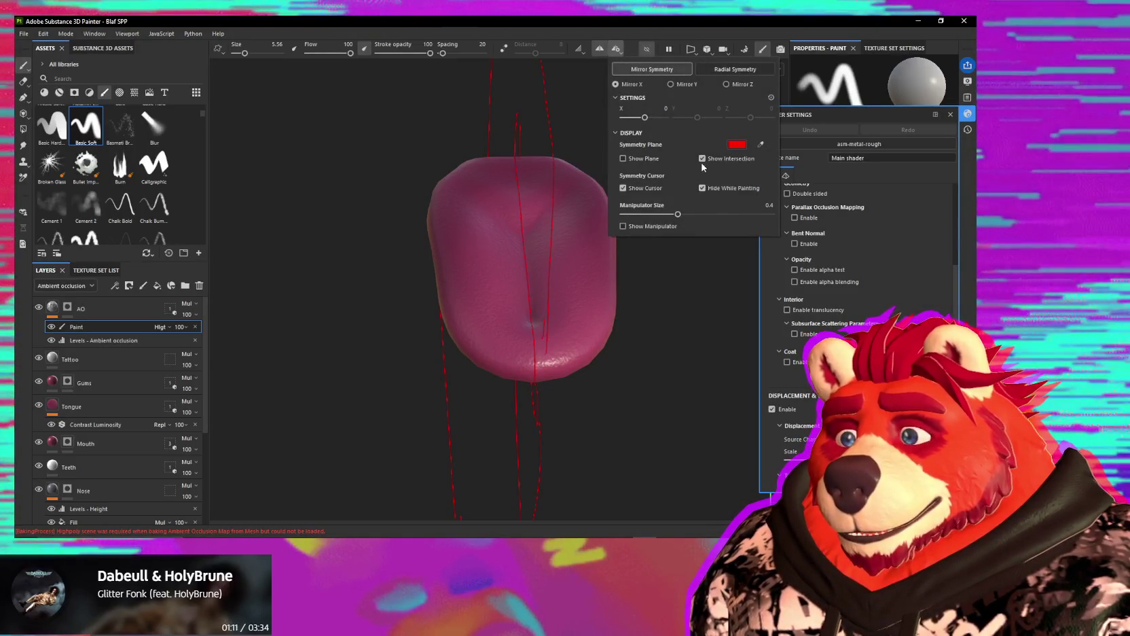
Step: Close Shader Settings and rotate the tongue, enlarging it in view
left_click_drag(461, 193, 667, 197, "alt")
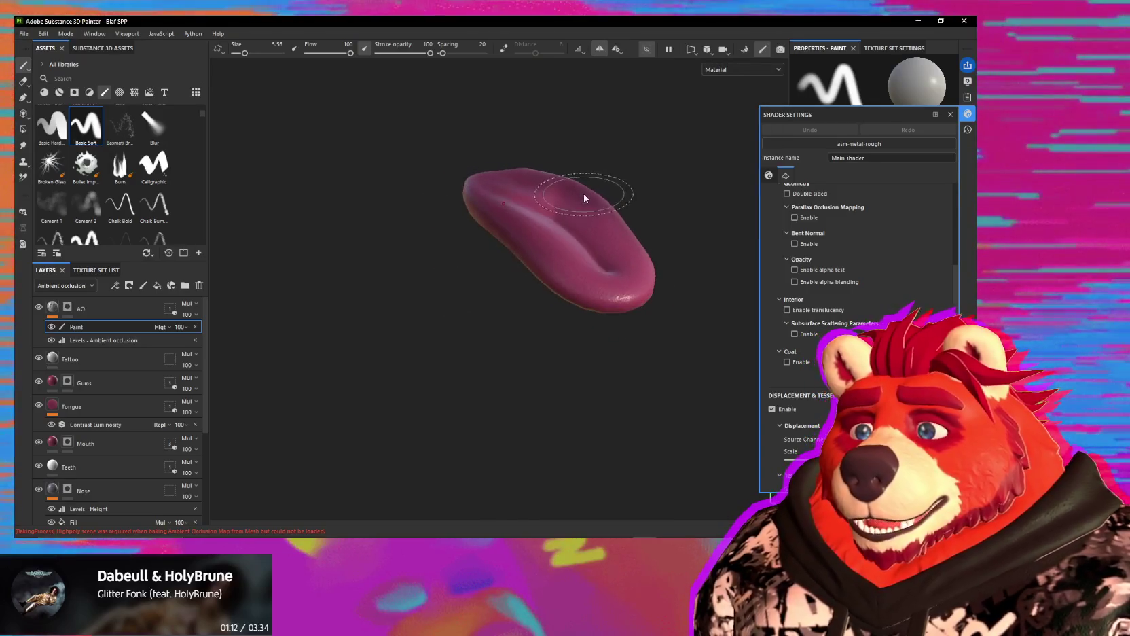
left_click(967, 113)
mouse_move(590, 169)
left_mouse_down("alt")
mouse_move(494, 257)
mouse_move(539, 285)
left_mouse_up("alt")
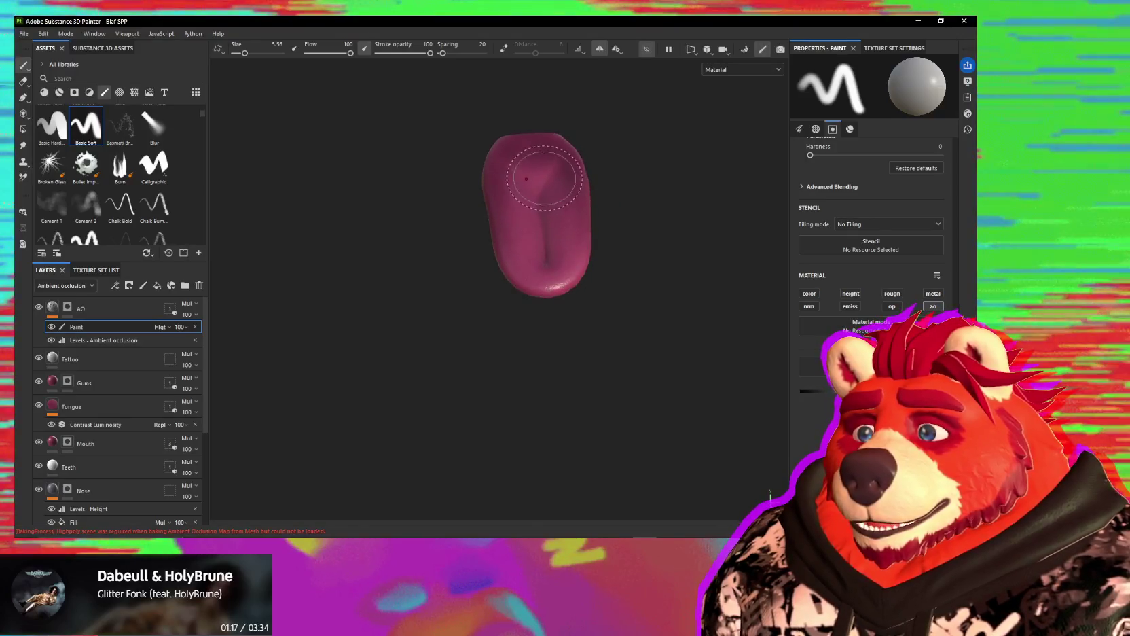
left_click_drag(543, 178, 550, 233, "alt")
scroll(538, 261, "up", 2)
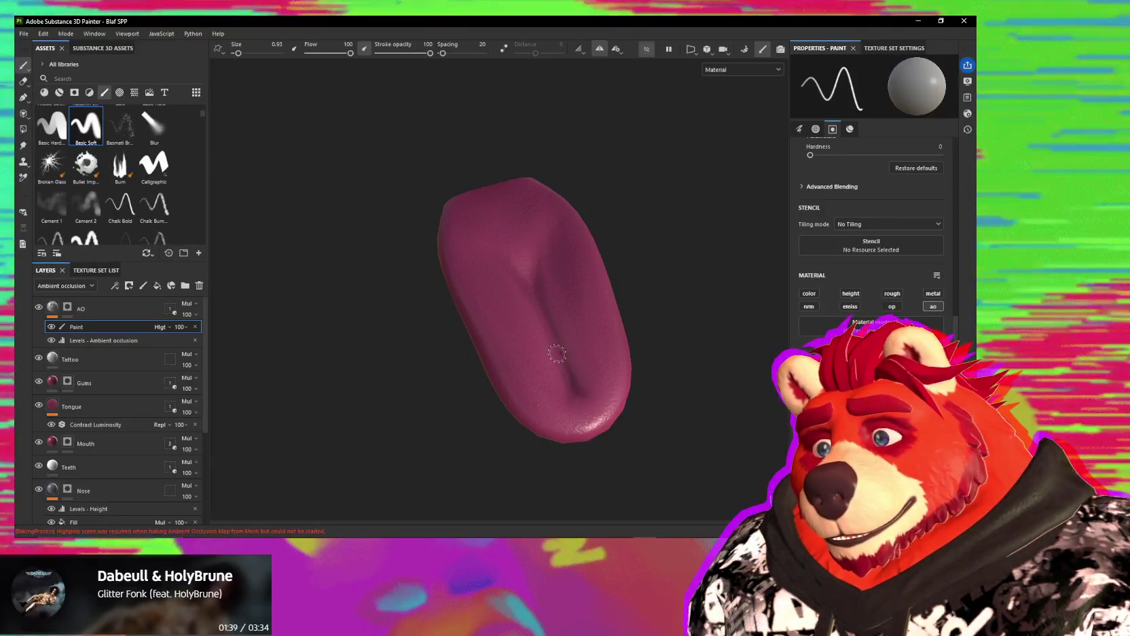
Step: Orbit the tongue into an upright, straight front view
left_click_drag(563, 348, 510, 325, "alt")
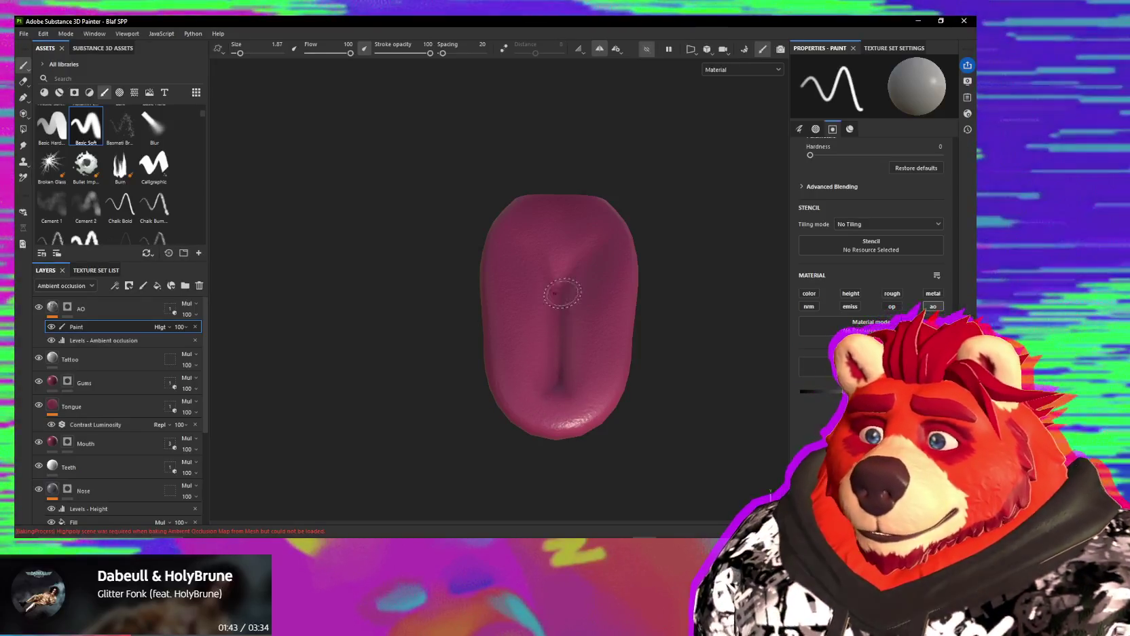
mouse_move(665, 338)
left_mouse_down("alt")
mouse_move(570, 328)
mouse_move(632, 306)
mouse_move(643, 353)
mouse_move(638, 243)
mouse_move(587, 392)
mouse_move(613, 284)
left_mouse_up("alt")
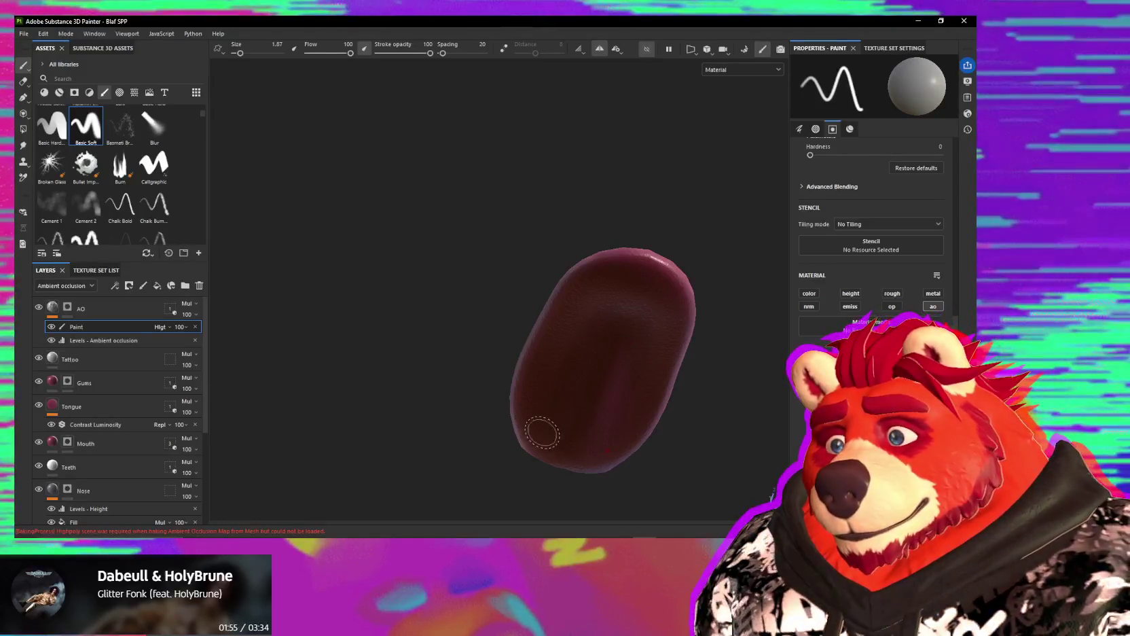
mouse_move(618, 337)
left_mouse_down("alt")
mouse_move(660, 297)
mouse_move(598, 428)
mouse_move(635, 320)
left_mouse_up("alt")
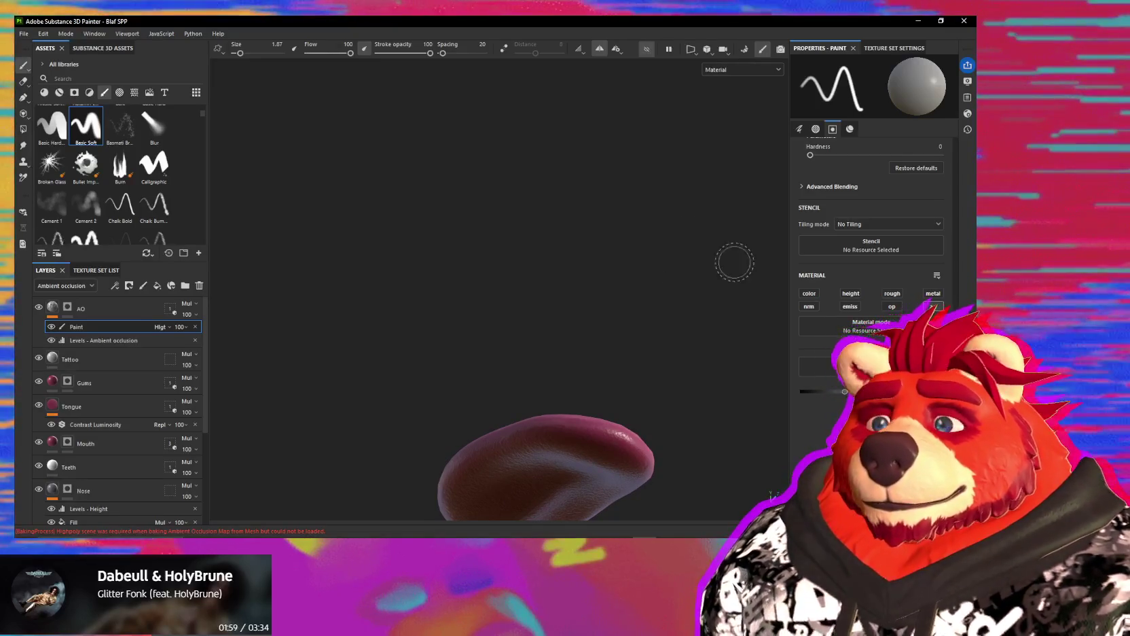
mouse_move(590, 262)
left_mouse_down("alt")
mouse_move(610, 480)
mouse_move(632, 436)
left_mouse_up("alt")
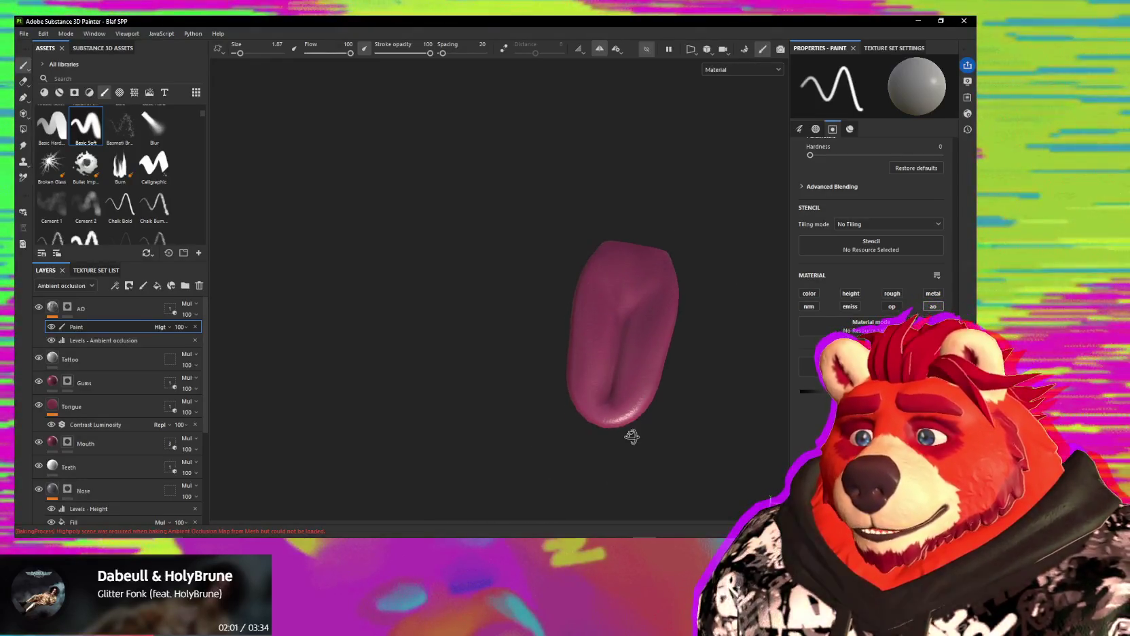
mouse_move(656, 250)
left_mouse_down("alt")
mouse_move(685, 263)
mouse_move(645, 299)
left_mouse_up("alt")
scroll(642, 307, "up", 3)
scroll(641, 308, "up", 2)
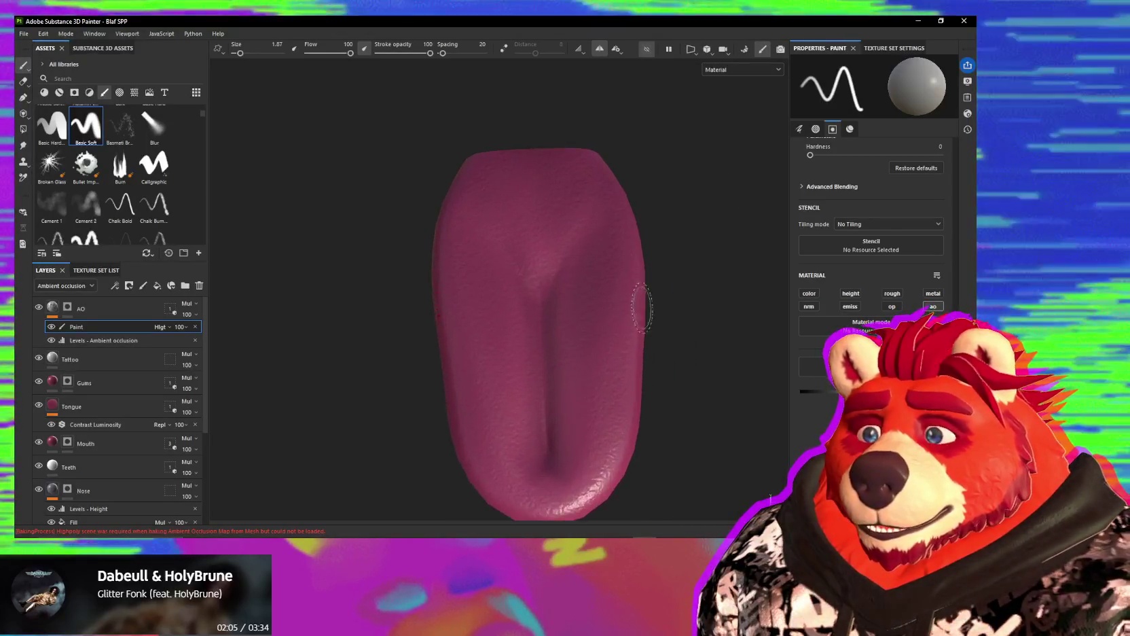
scroll(639, 316, "down", 3)
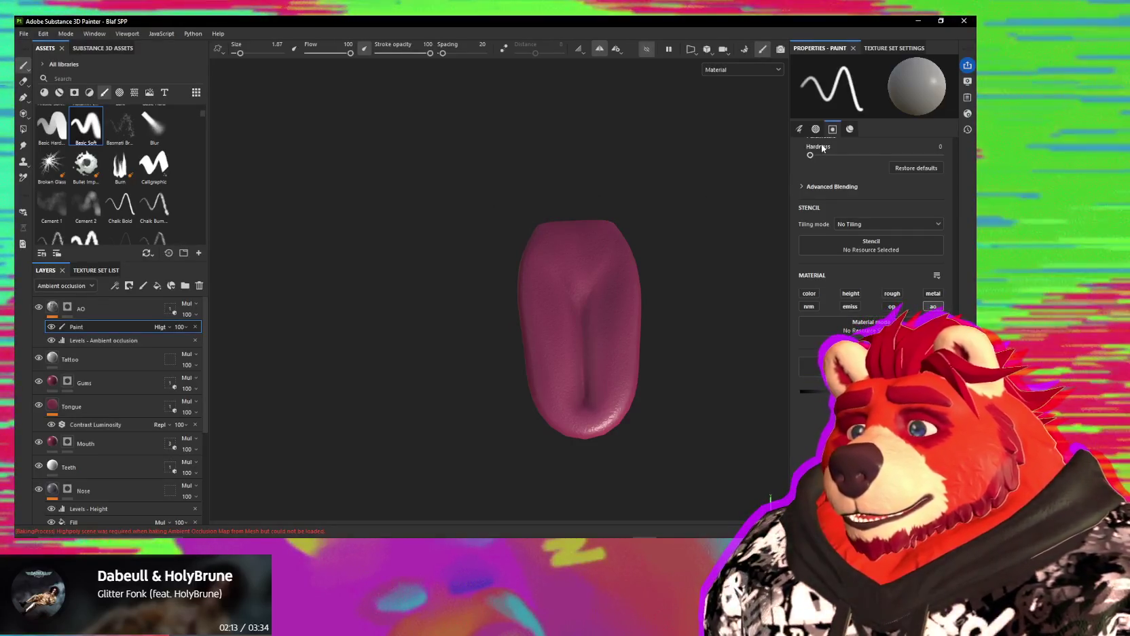
Step: Dab a small mark on the tongue, select the AO fill layer and show the whole wolf again
left_click(548, 280)
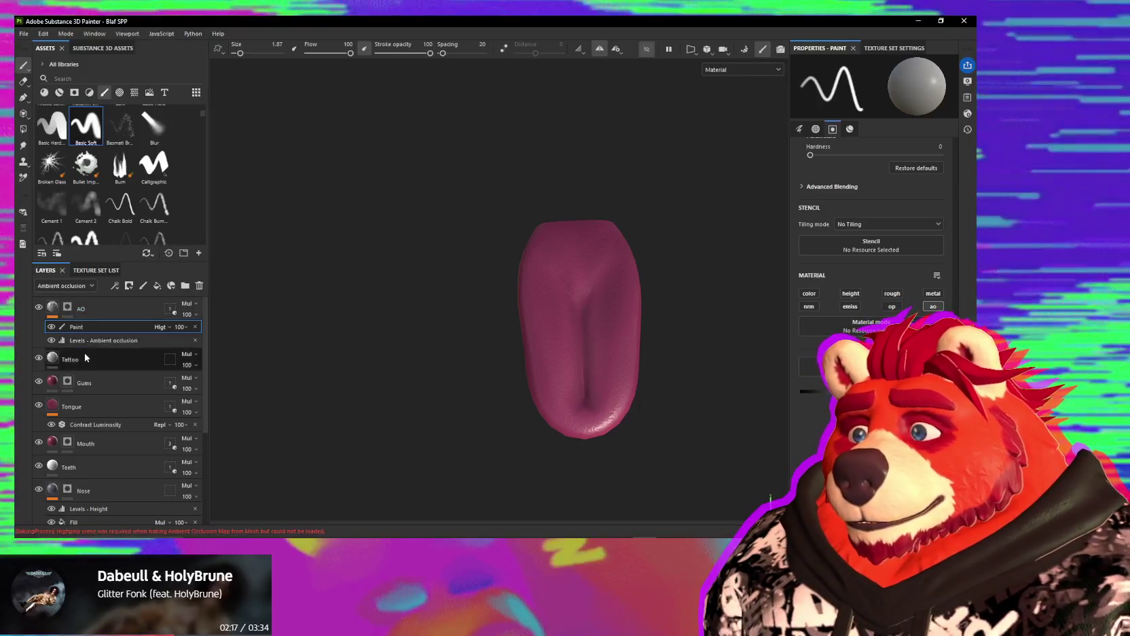
left_click(55, 311)
left_click(645, 49)
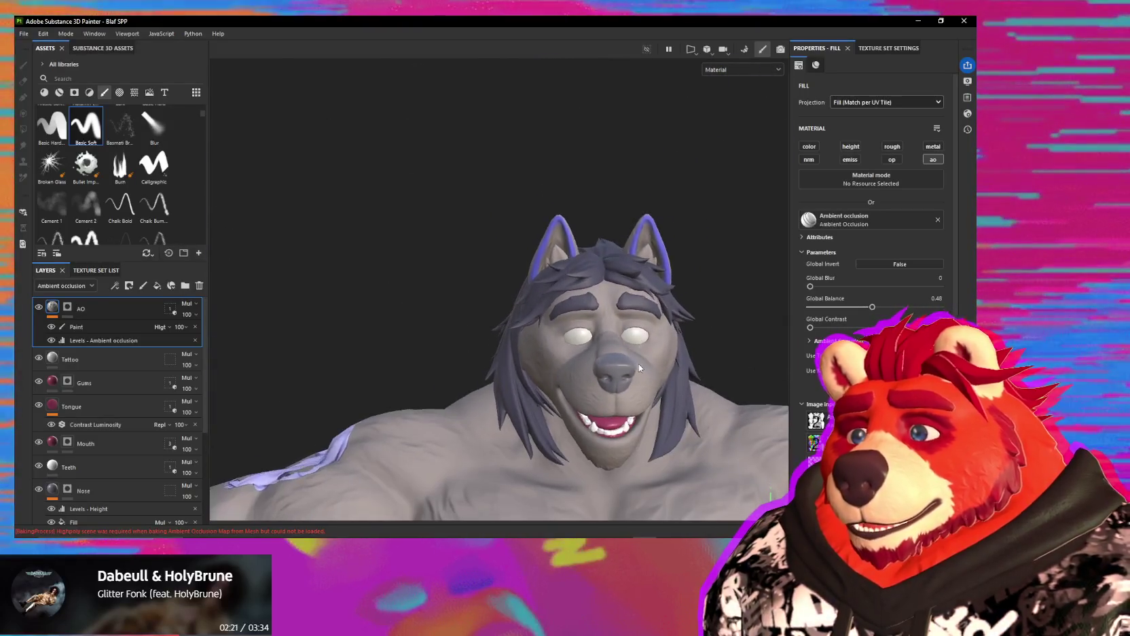
Step: Orbit the full wolf model to inspect its side, outstretched hand and front
scroll(639, 303, "down", 5)
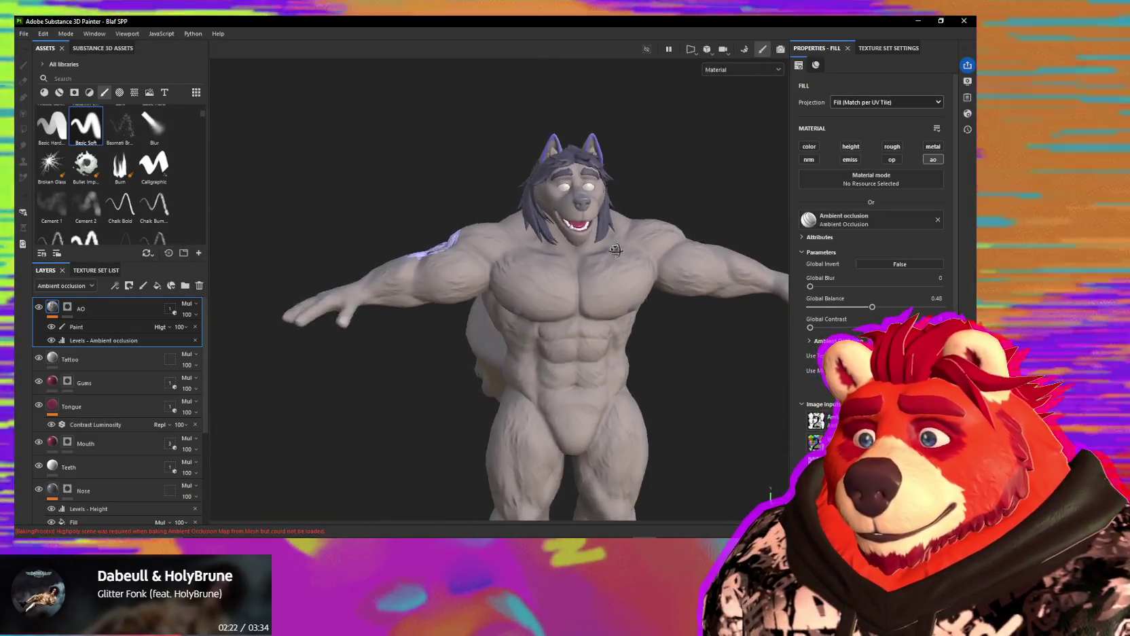
mouse_move(616, 250)
left_mouse_down("alt")
mouse_move(746, 267)
mouse_move(614, 277)
mouse_move(749, 270)
left_mouse_up("alt")
scroll(618, 252, "up", 2)
scroll(621, 254, "up", 2)
left_click_drag(518, 373, 519, 372, "alt")
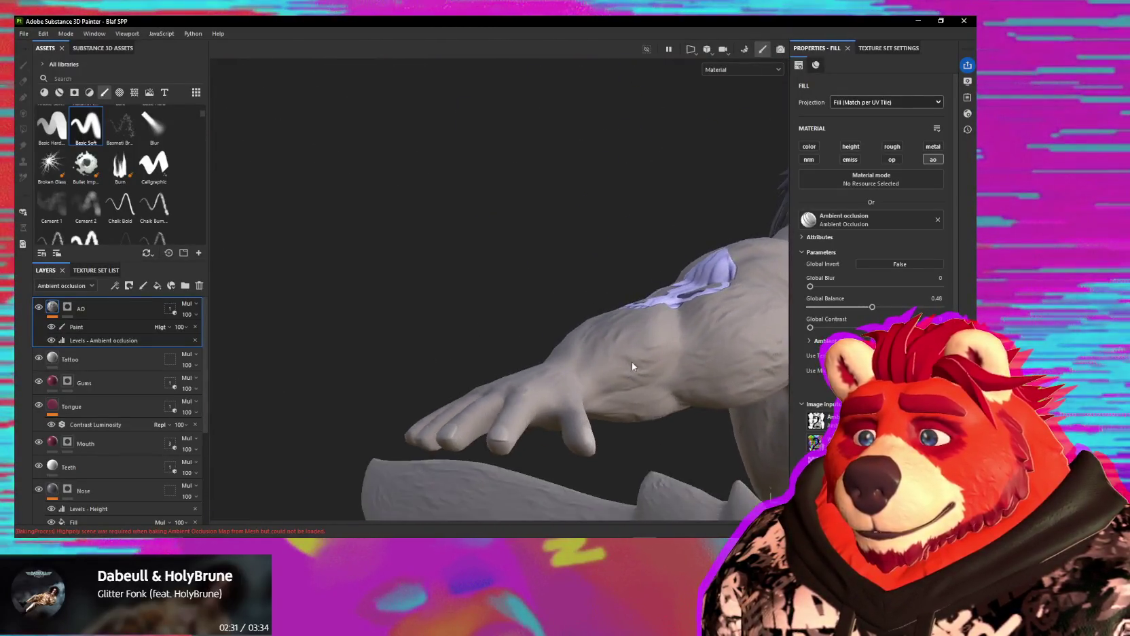
mouse_move(516, 346)
left_mouse_down("alt")
mouse_move(432, 338)
mouse_move(691, 392)
mouse_move(757, 364)
mouse_move(560, 160)
mouse_move(699, 164)
mouse_move(731, 152)
mouse_move(686, 368)
mouse_move(690, 402)
mouse_move(586, 261)
mouse_move(576, 403)
mouse_move(652, 426)
mouse_move(626, 316)
mouse_move(668, 234)
mouse_move(752, 113)
mouse_move(818, 120)
mouse_move(513, 191)
mouse_move(567, 360)
mouse_move(565, 306)
left_mouse_up("alt")
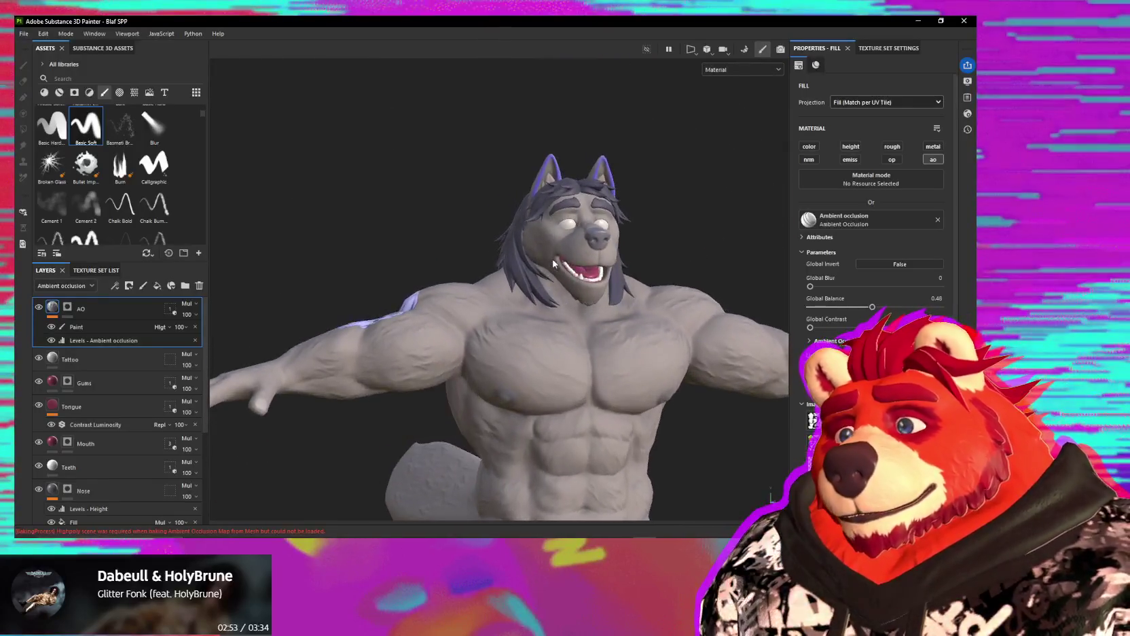
Step: Zoom in and orbit to review the head's right profile and three-quarter view
scroll(565, 286, "up", 3)
scroll(564, 251, "up", 3)
scroll(563, 215, "up", 3)
mouse_move(564, 215)
left_mouse_down("alt")
mouse_move(686, 231)
mouse_move(586, 230)
mouse_move(510, 264)
left_mouse_up("alt")
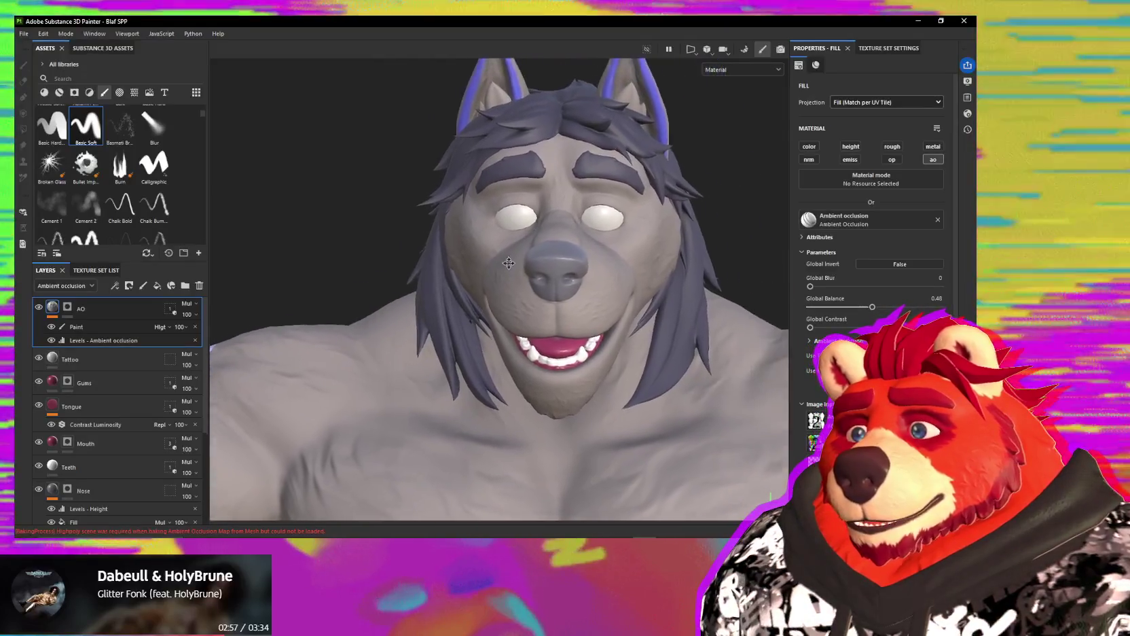
scroll(510, 264, "up", 2)
scroll(519, 256, "up", 2)
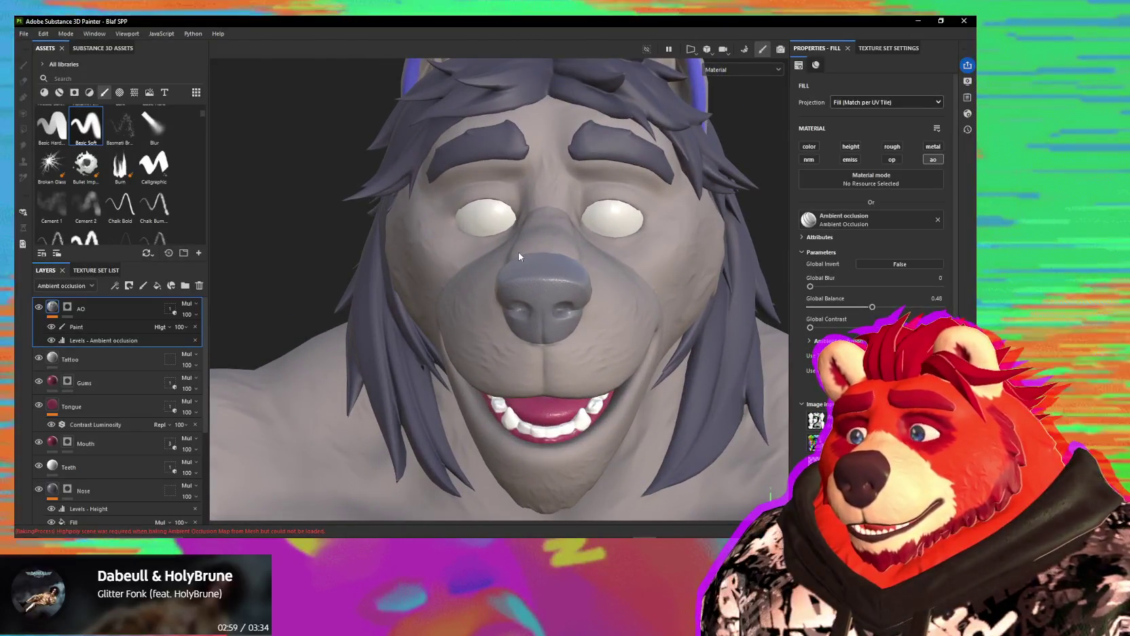
mouse_move(454, 228)
left_mouse_down("alt")
mouse_move(615, 231)
mouse_move(561, 189)
mouse_move(303, 184)
mouse_move(326, 190)
left_mouse_up("alt")
scroll(561, 189, "up", 1)
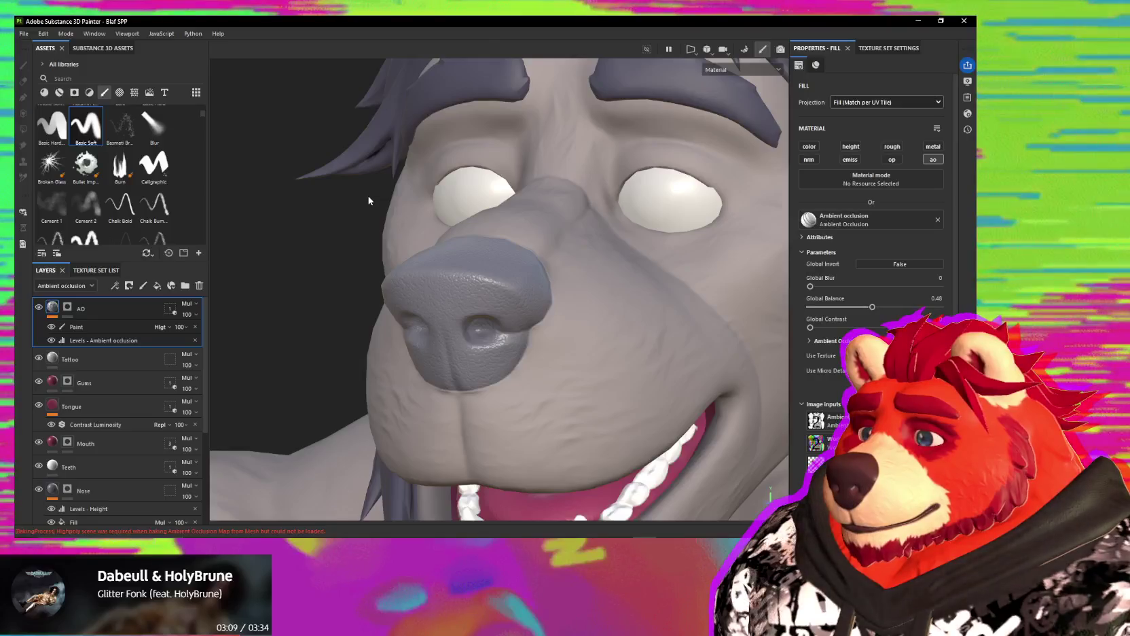
Step: Pull back to show the head and chest, and scroll down the layer stack
scroll(369, 200, "down", 3)
scroll(421, 205, "down", 2)
mouse_move(421, 205)
left_mouse_down("alt")
mouse_move(656, 245)
mouse_move(473, 159)
mouse_move(455, 243)
left_mouse_up("alt")
scroll(581, 241, "down", 2)
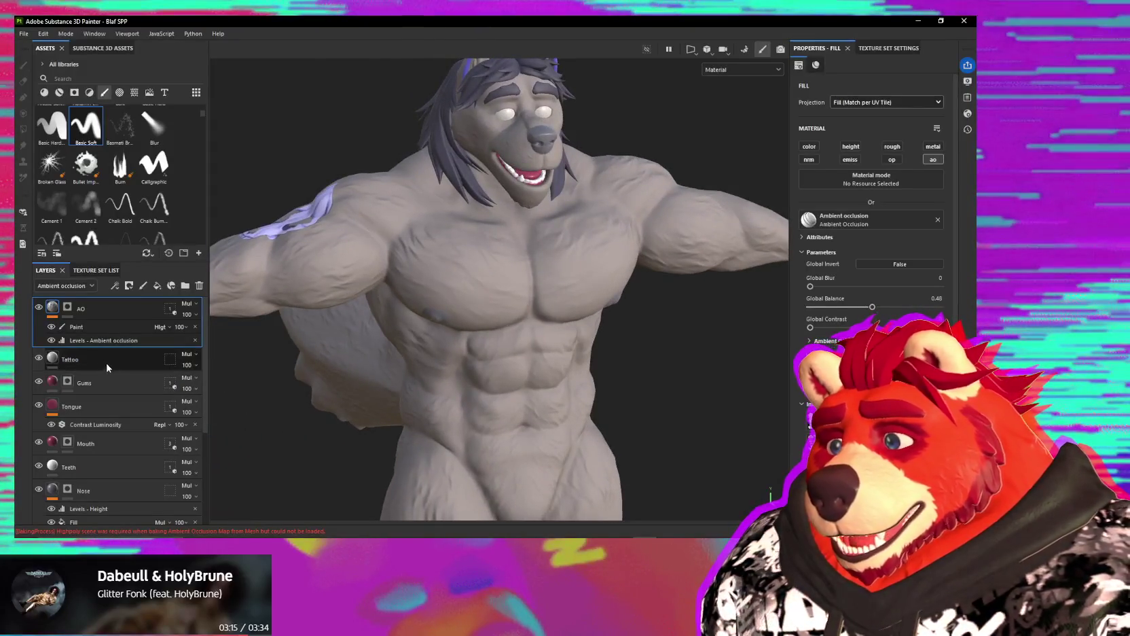
scroll(107, 368, "down", 1)
scroll(109, 407, "down", 2)
scroll(112, 475, "down", 2)
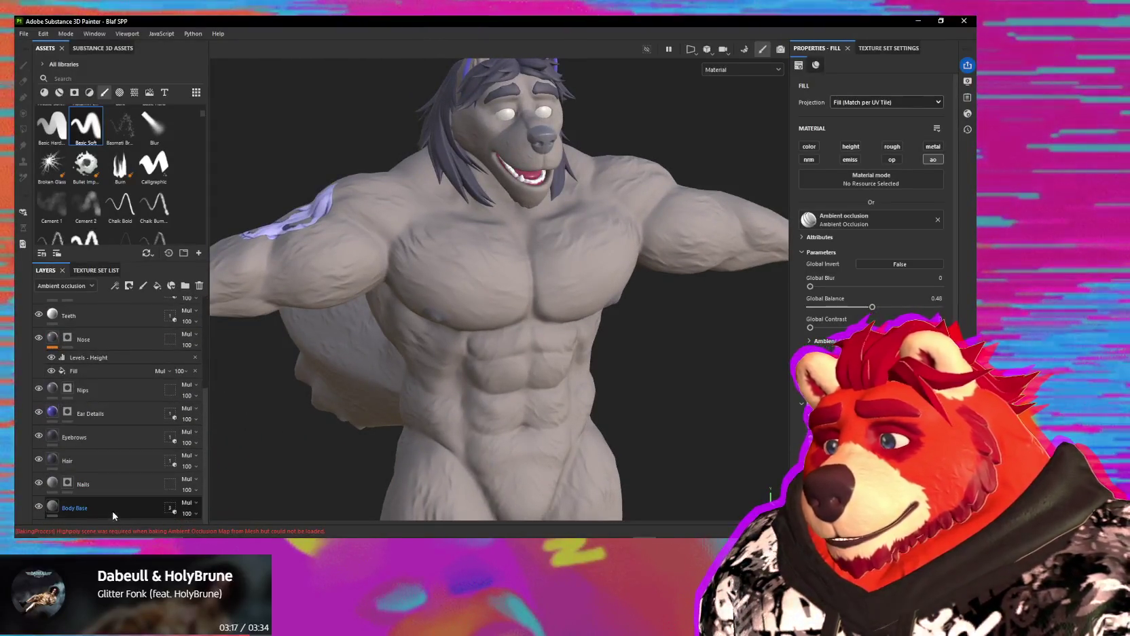
Step: Duplicate the Body Base layer, rename the copy 'Highlights', and save the project
left_click(116, 510)
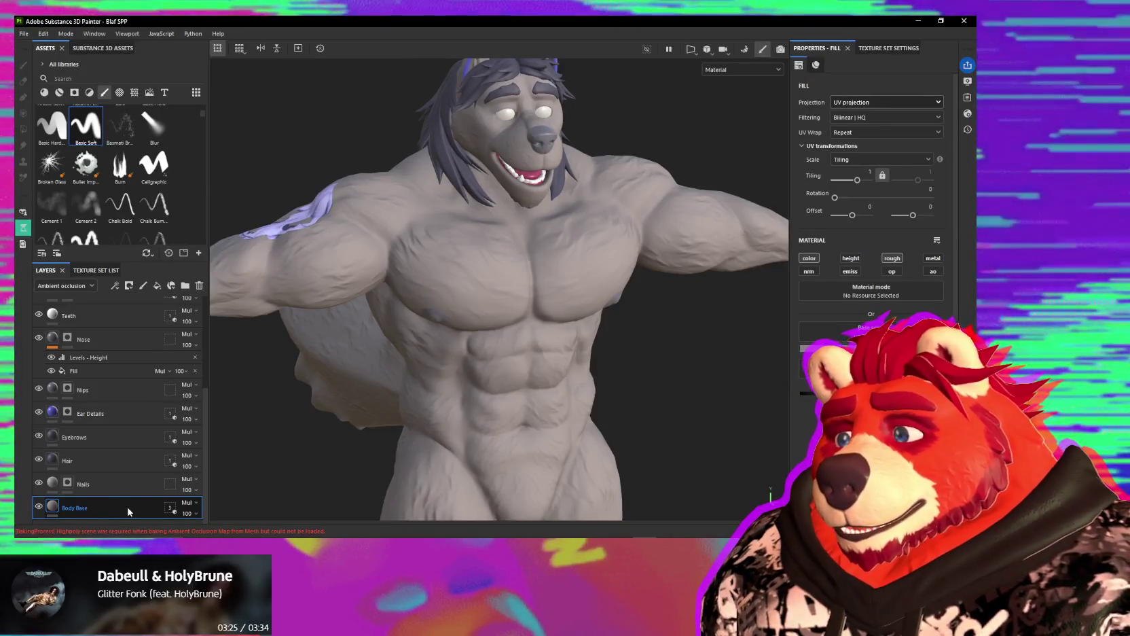
key("ctrl+d")
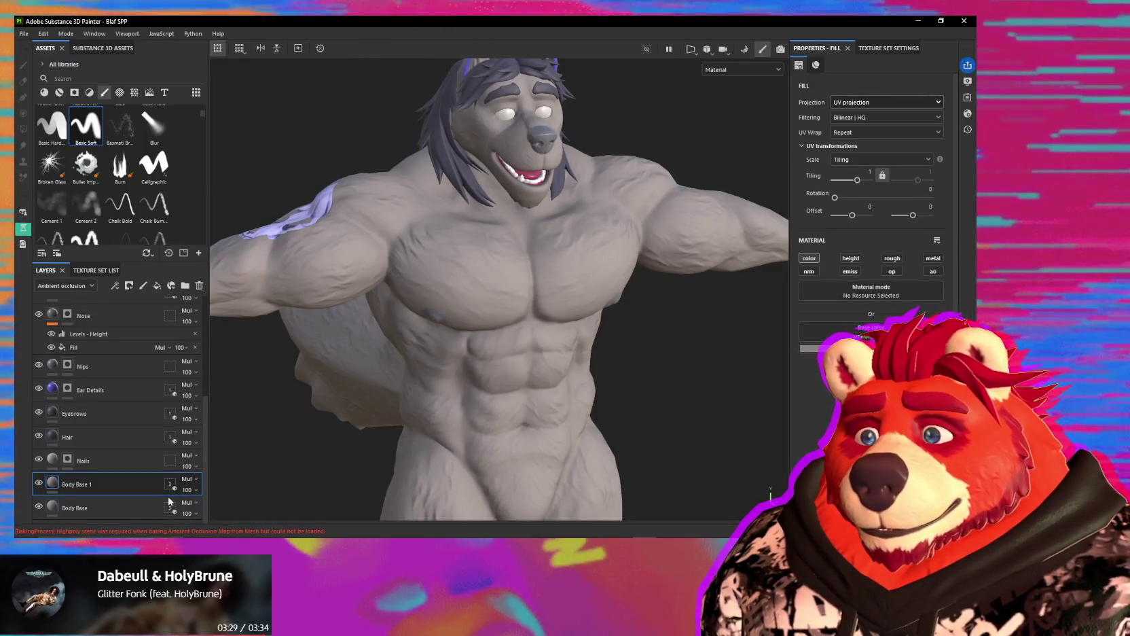
double_click(92, 484)
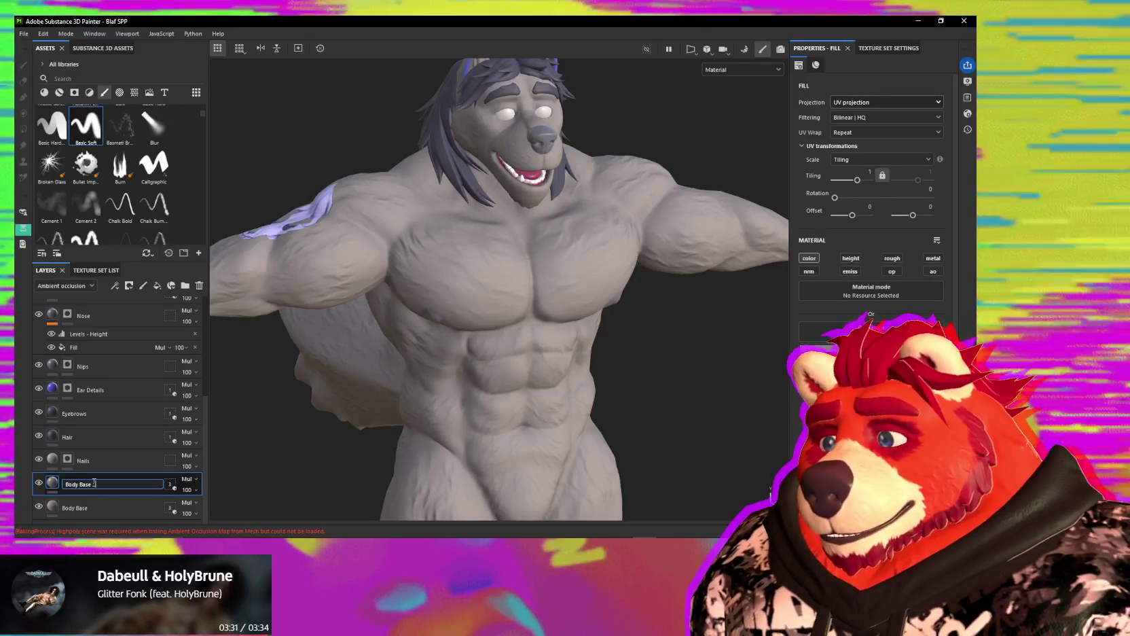
key("BackSpace")
key("BackSpace")
key("BackSpace")
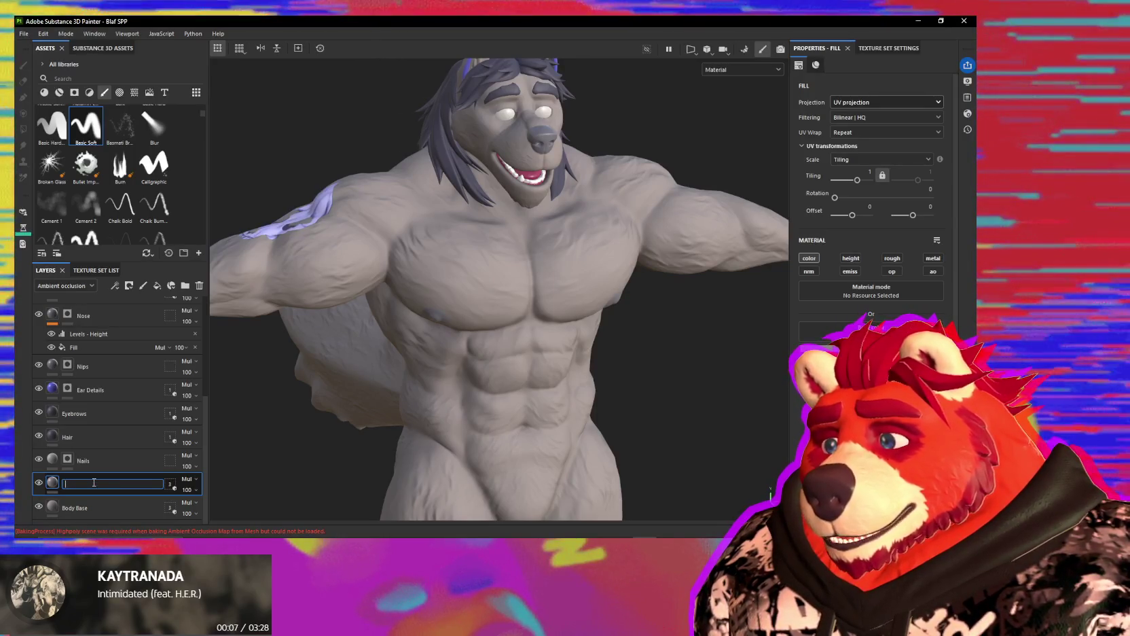
type("Highlights")
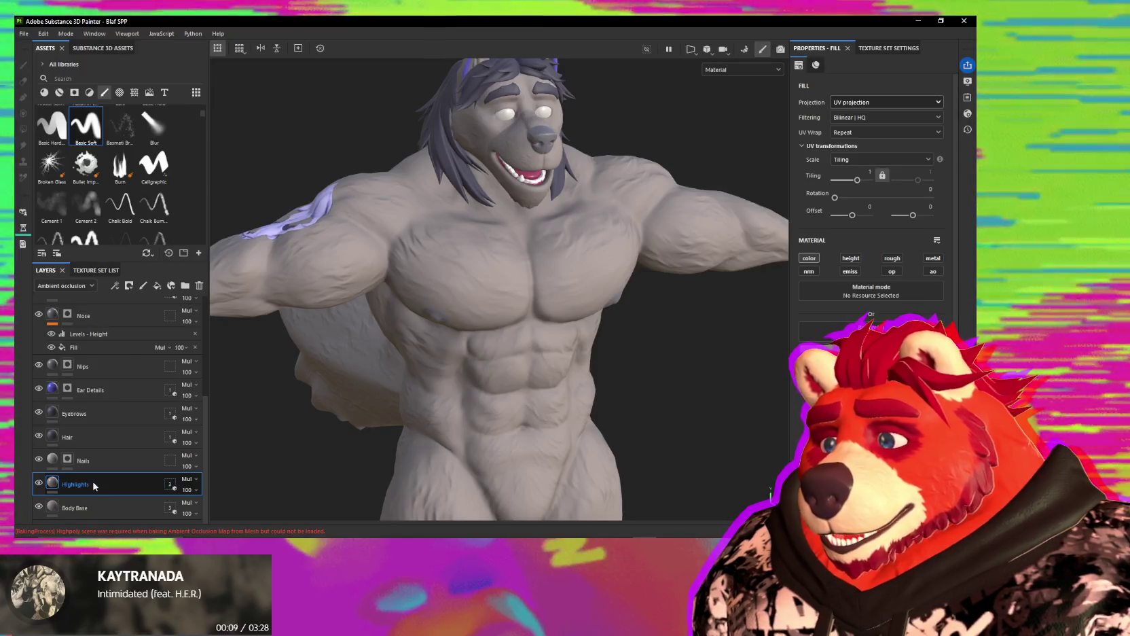
key("Return")
key("ctrl+s")
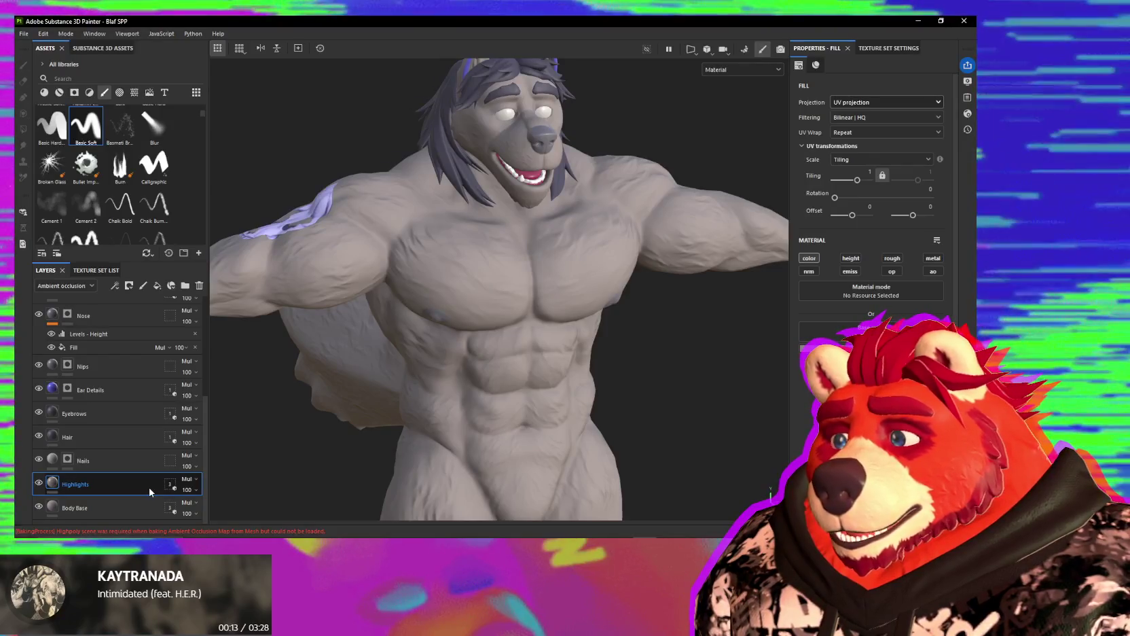
Step: Drag the Highlights layer up the stack to sit directly below AO
right_click(121, 489)
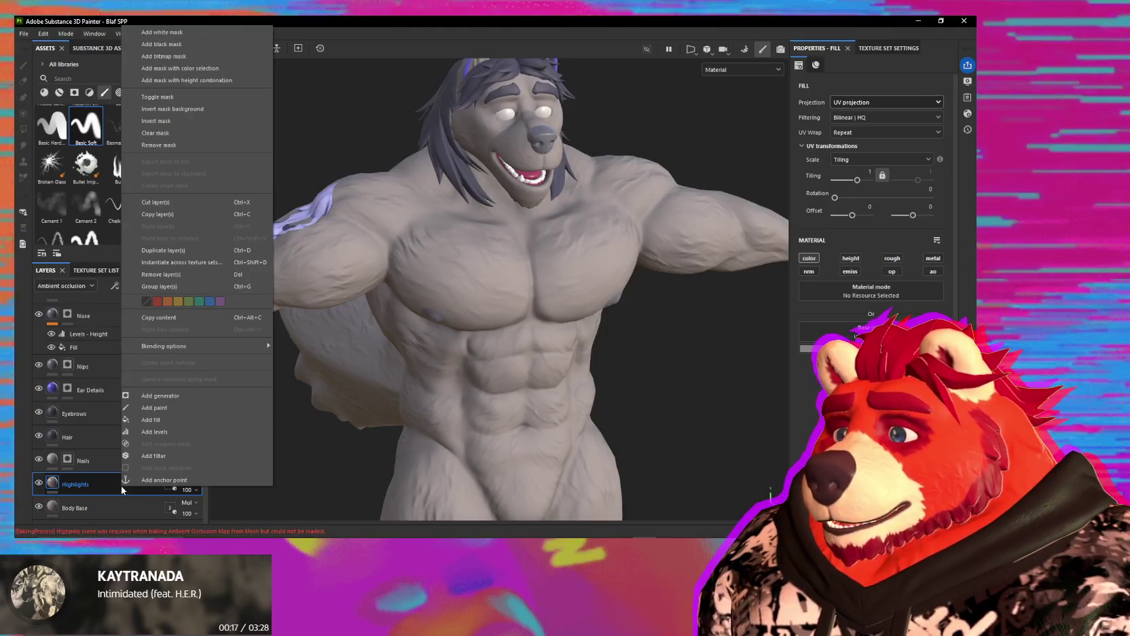
left_click(93, 486)
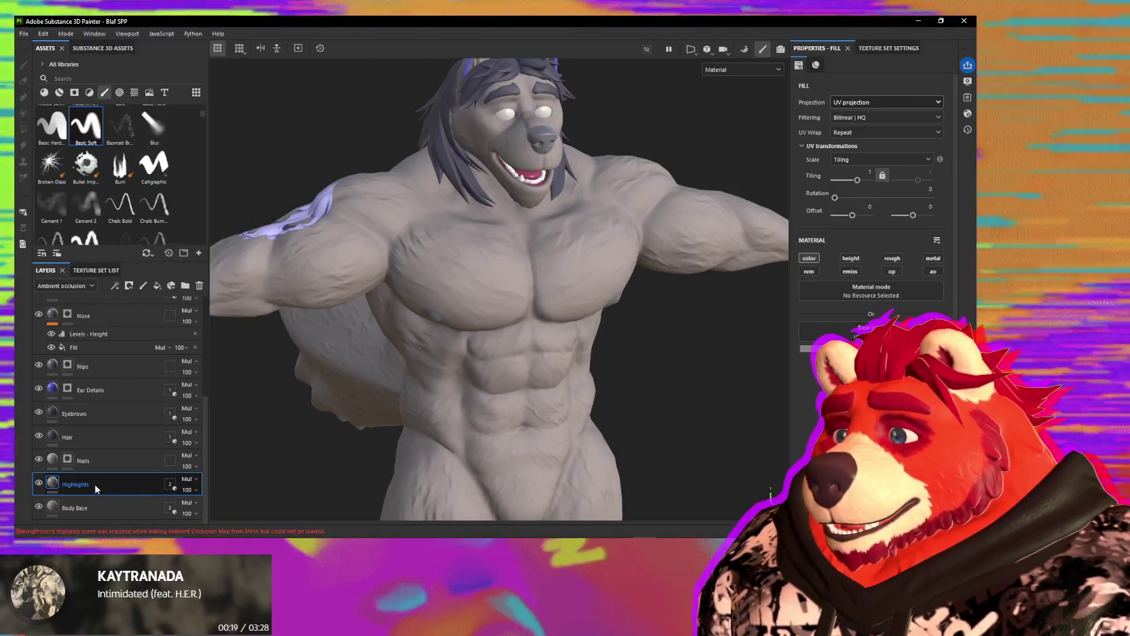
mouse_move(121, 481)
left_mouse_down()
mouse_move(112, 297)
mouse_move(104, 370)
left_mouse_up()
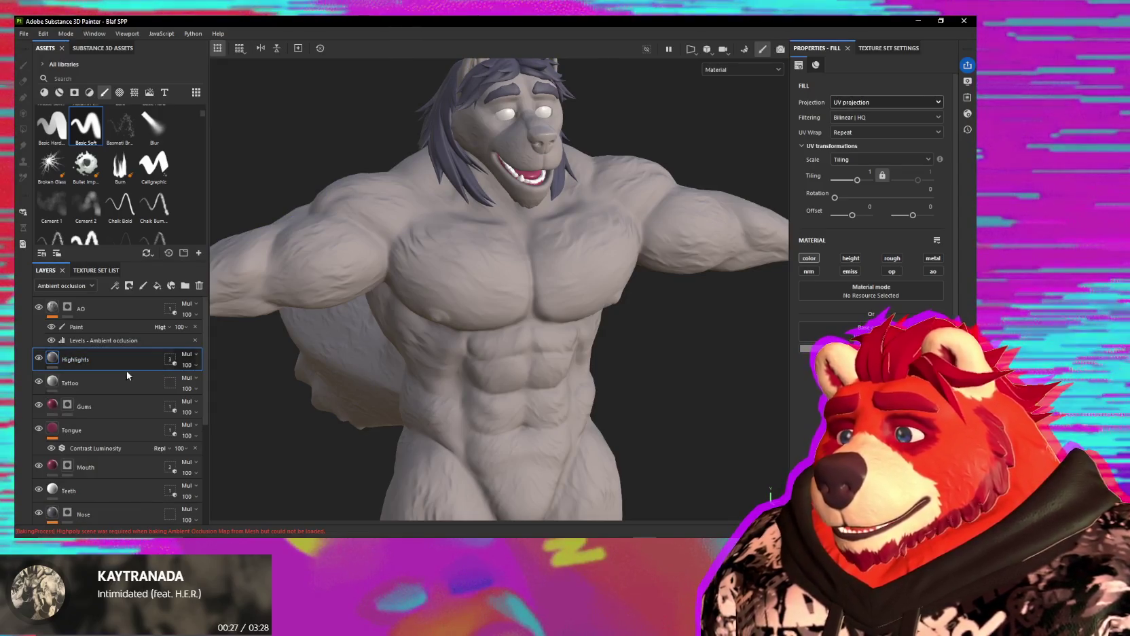
Step: Set the Highlights layer to Hard light blending with a pure white fill colour
left_click(193, 355)
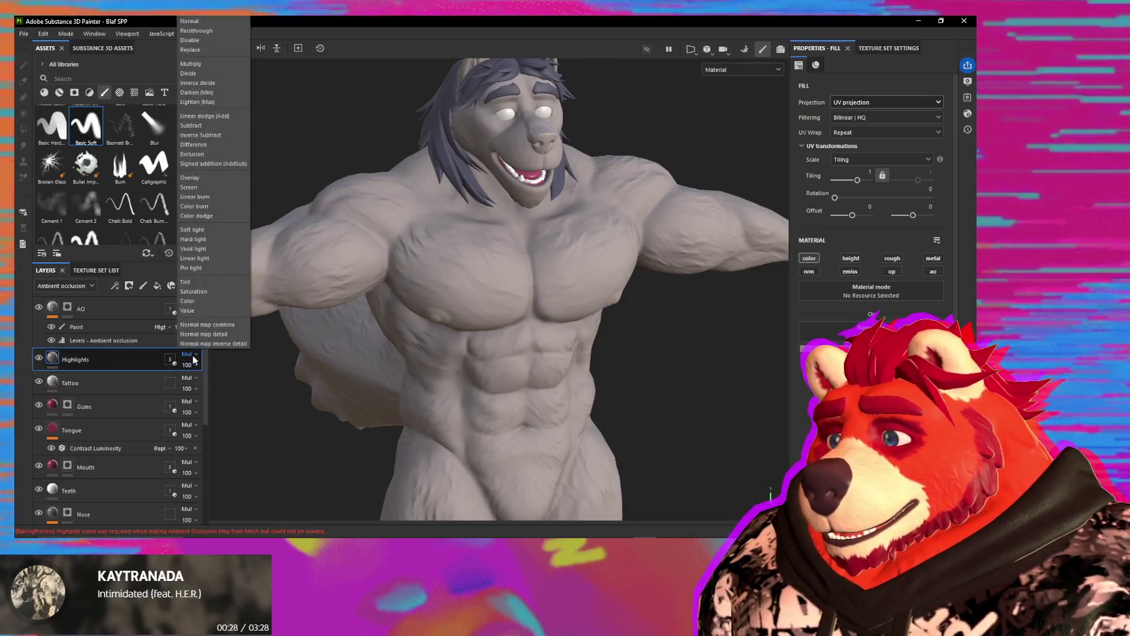
left_click(192, 239)
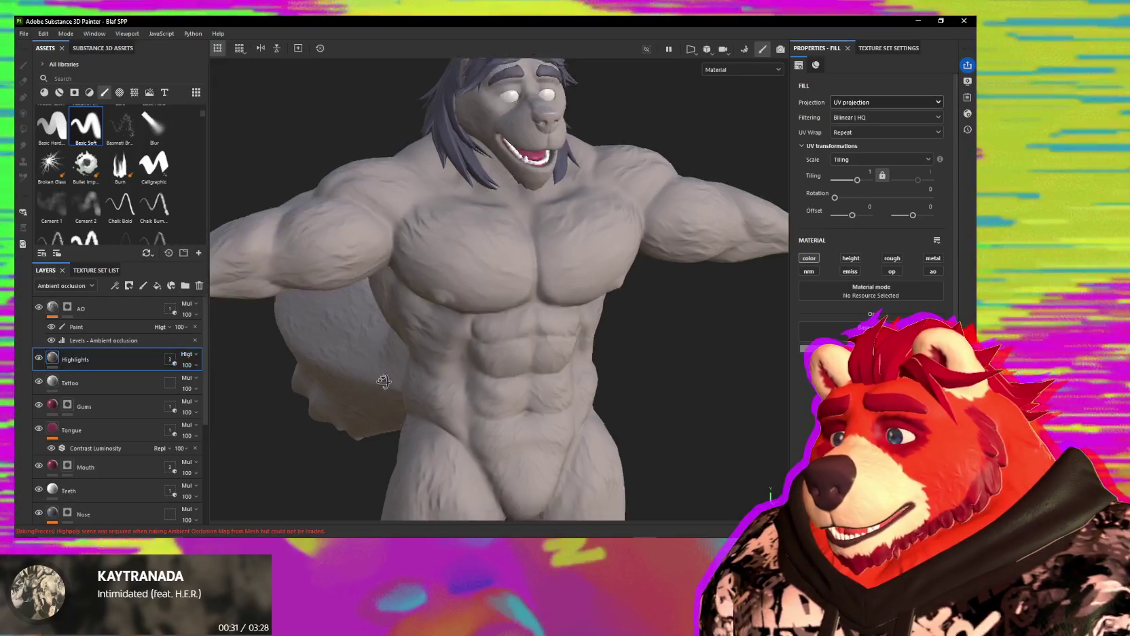
left_click_drag(530, 319, 563, 369, "alt")
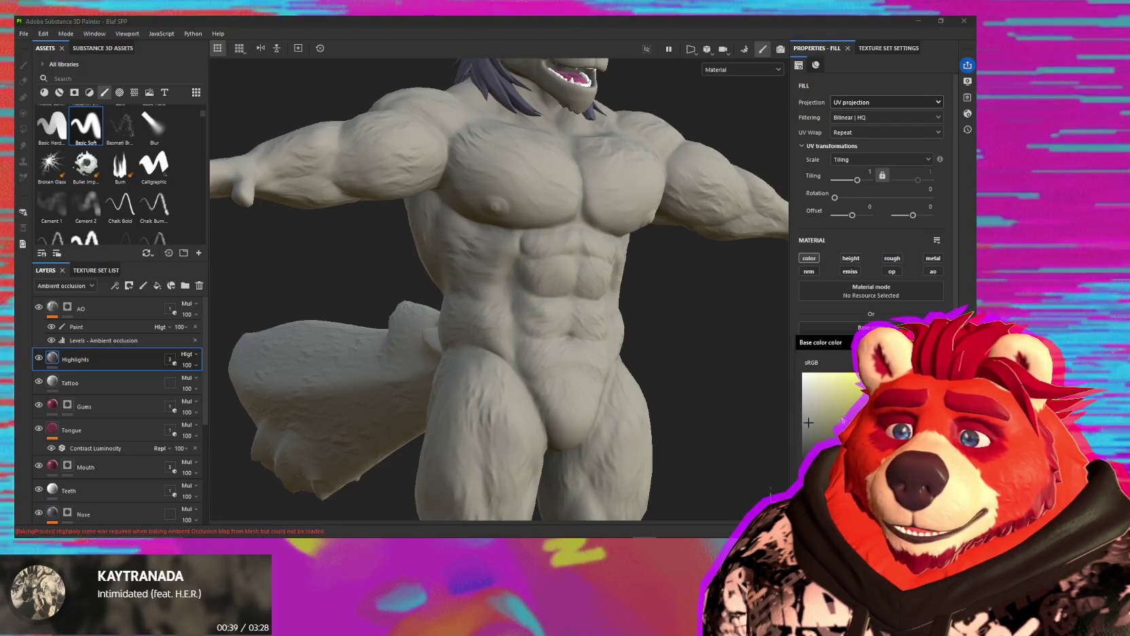
left_click(808, 384)
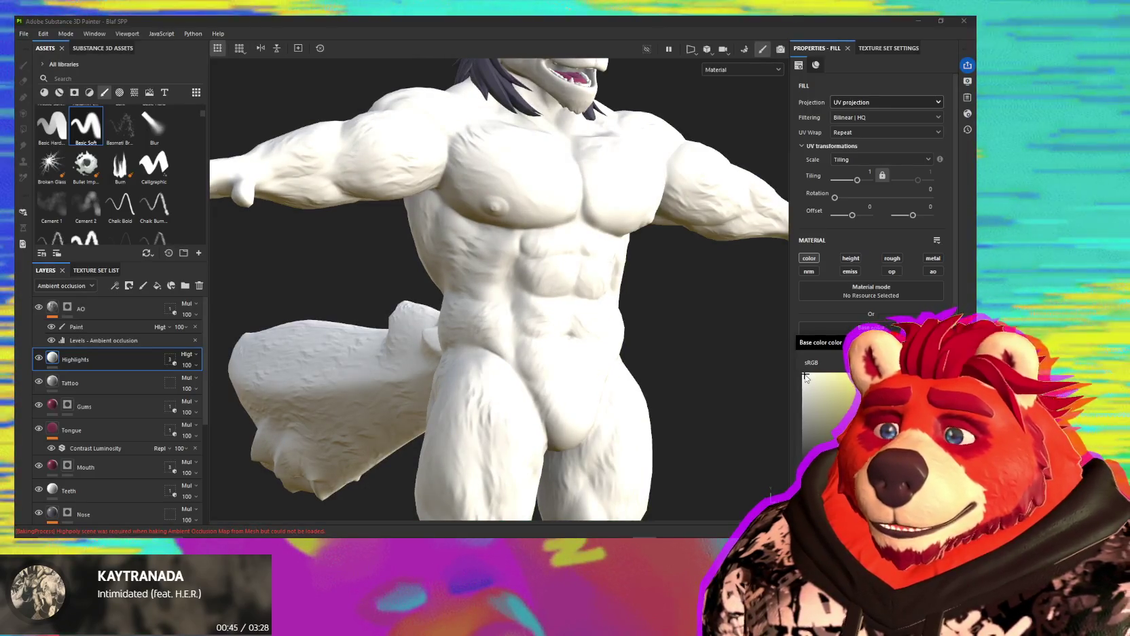
Step: Switch Highlights to Soft light blending and close the base colour picker
left_click(190, 357)
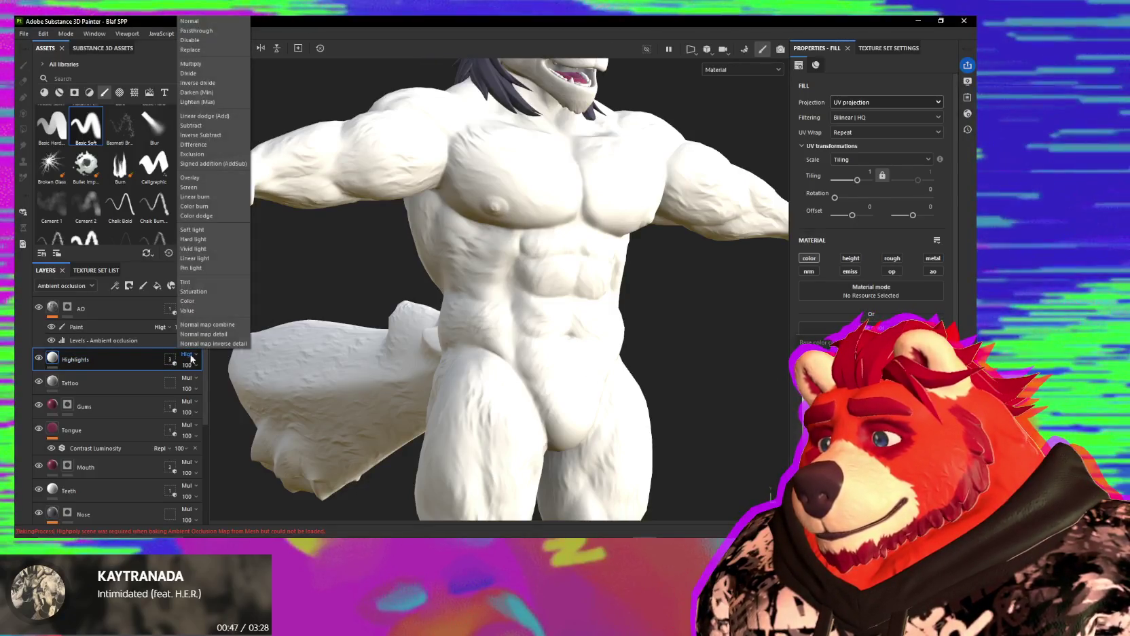
left_click(193, 229)
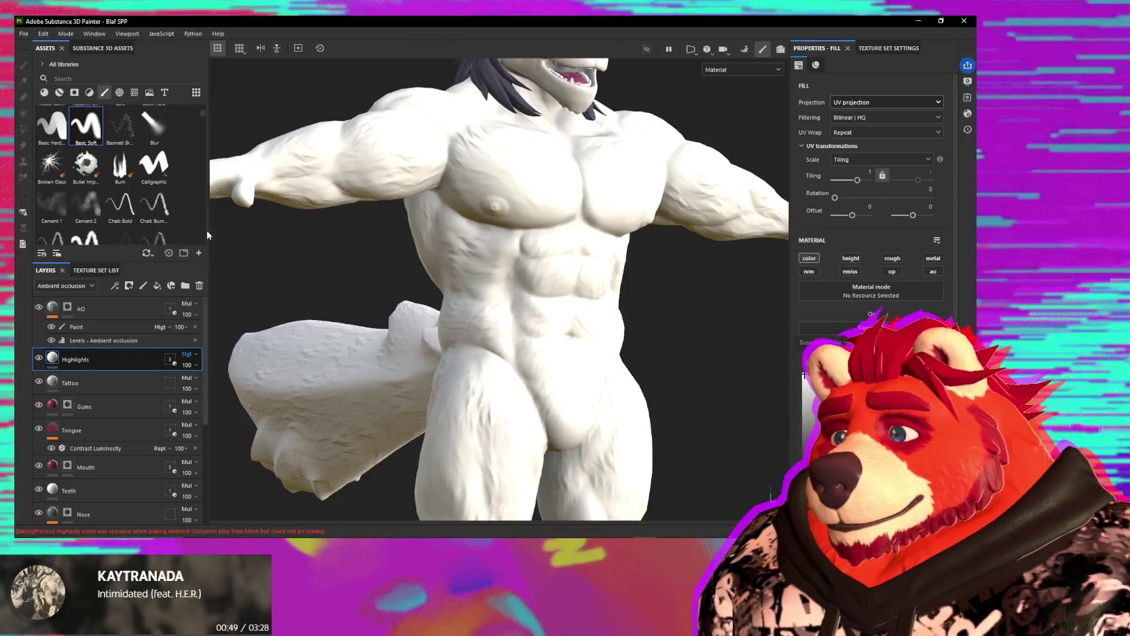
mouse_move(257, 309)
left_mouse_down("alt")
mouse_move(322, 339)
mouse_move(522, 360)
left_mouse_up("alt")
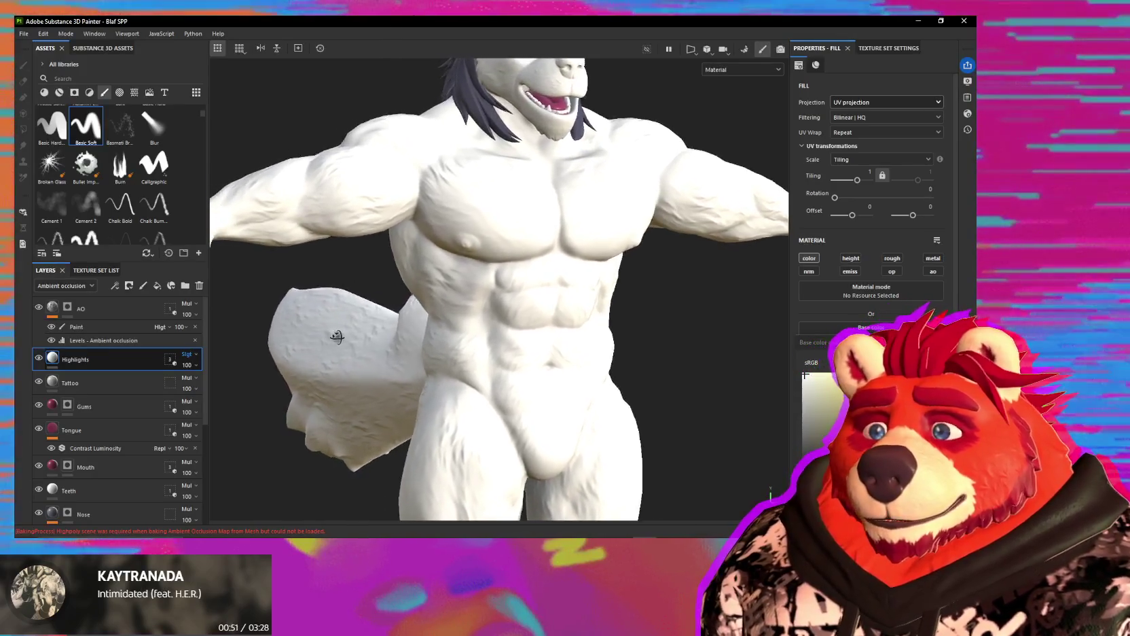
left_click(770, 490)
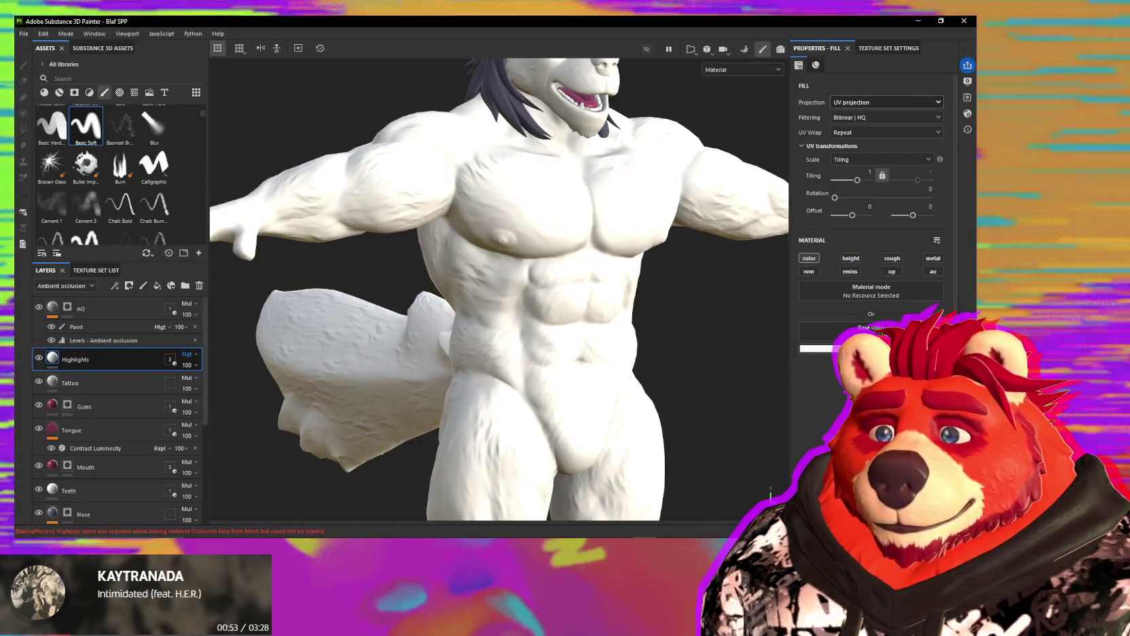
mouse_move(707, 410)
left_mouse_down("alt")
mouse_move(585, 379)
mouse_move(732, 398)
mouse_move(567, 403)
mouse_move(489, 371)
mouse_move(373, 382)
left_mouse_up("alt")
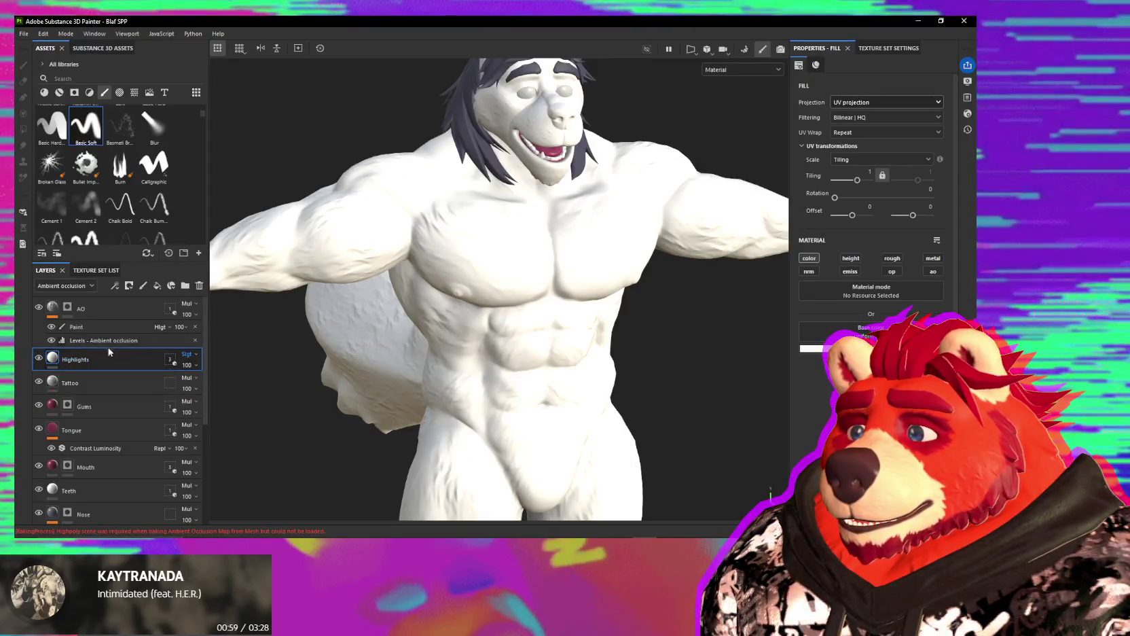
Step: View the Base color channel and try Multiply, Hard light and Soft light on Highlights
left_click(189, 355)
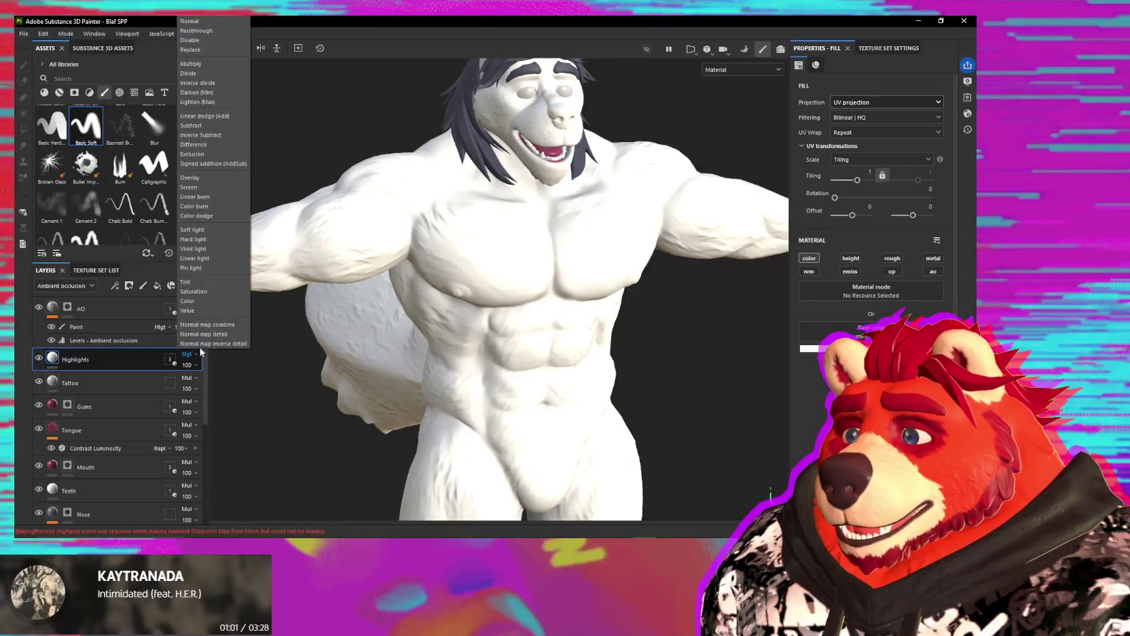
left_click(197, 65)
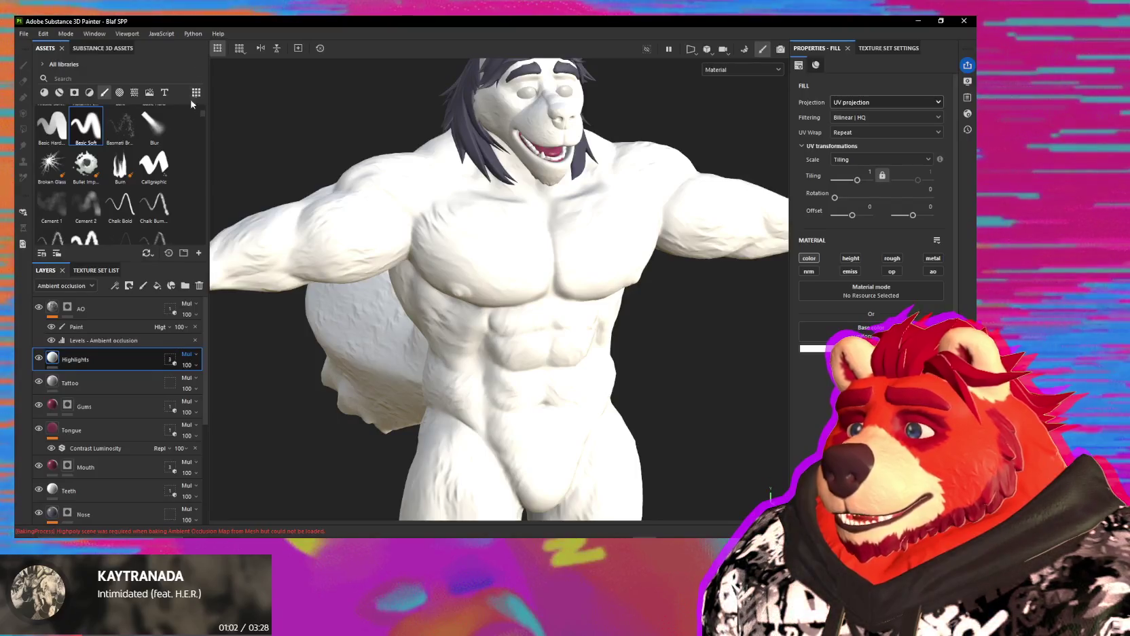
left_click(59, 298)
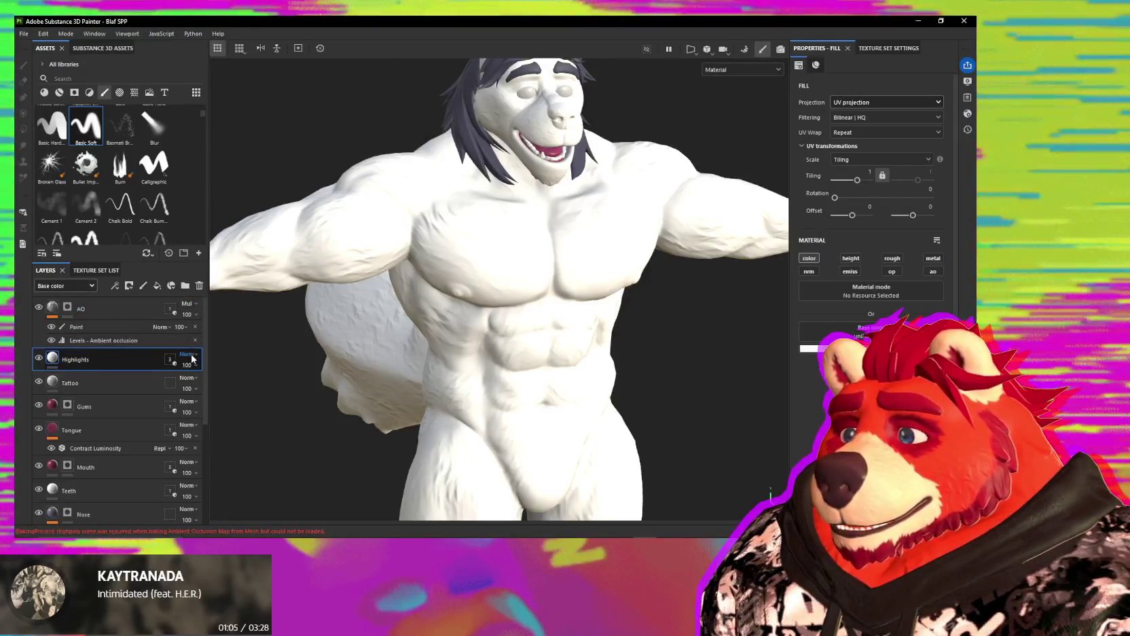
left_click(189, 354)
left_click(197, 240)
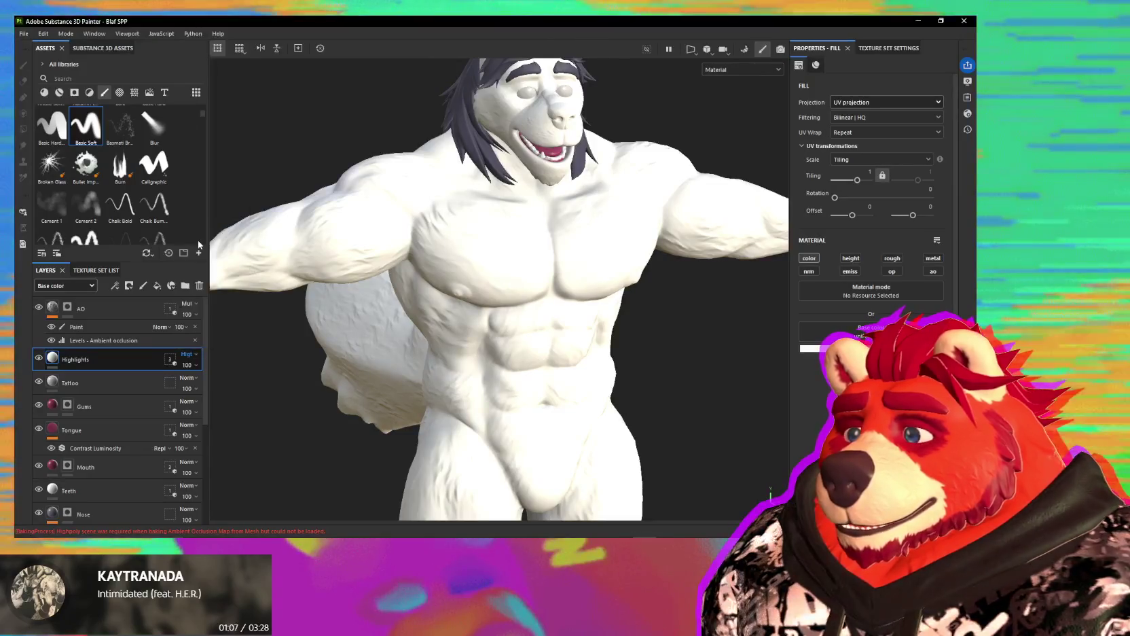
left_click(188, 354)
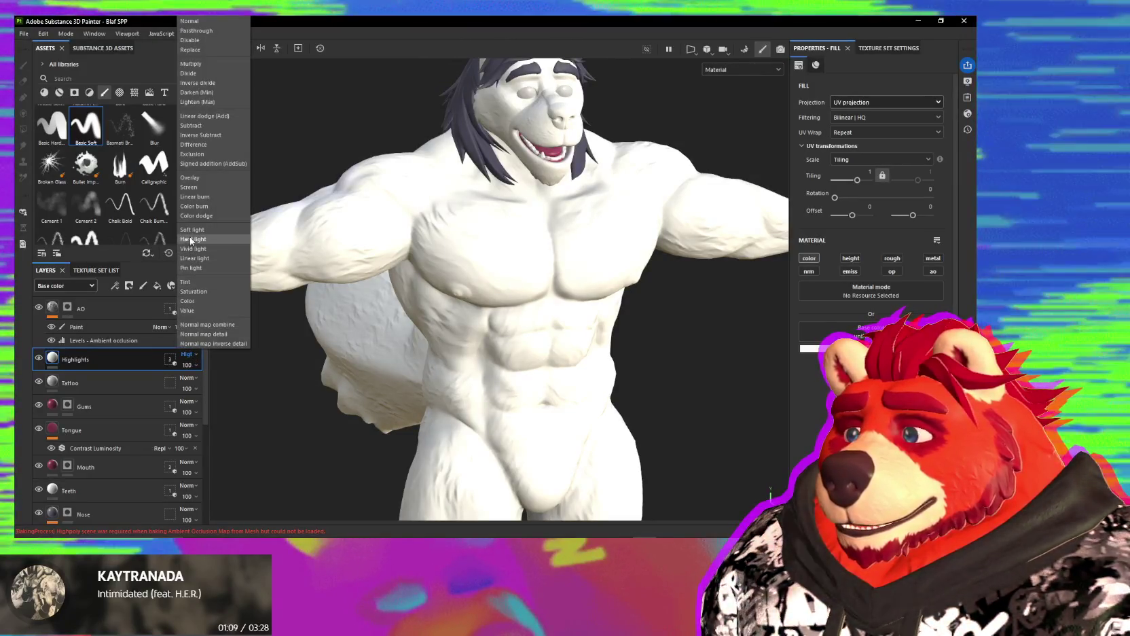
left_click(192, 229)
left_click_drag(421, 340, 493, 347, "alt")
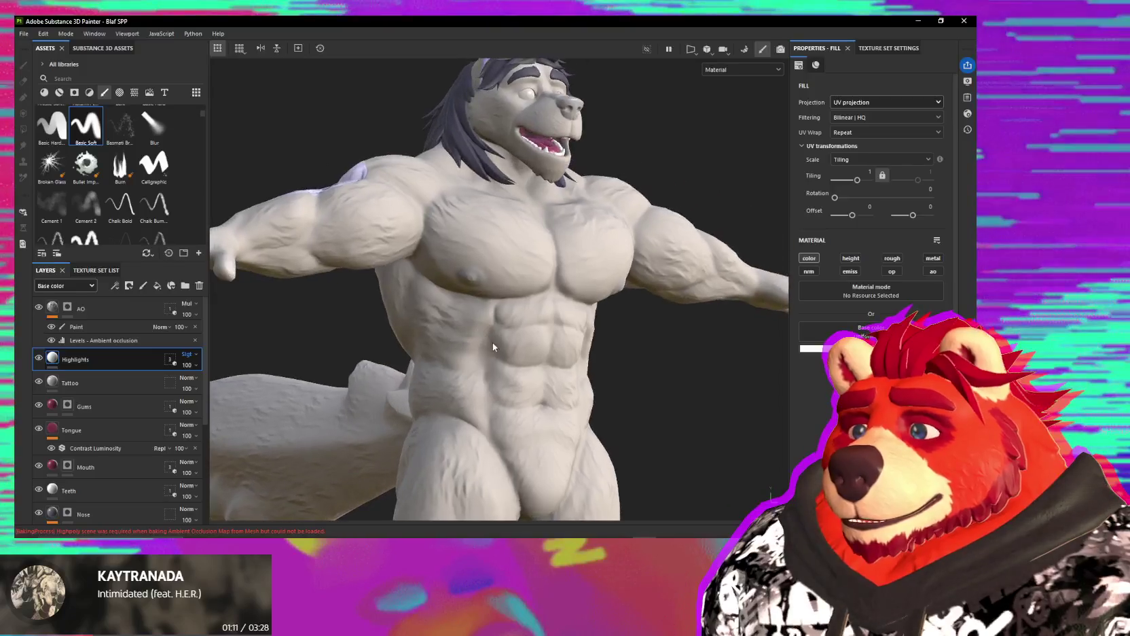
Step: Compare the wolf with Highlights on and off, then set Highlights to Vivid light
left_click(38, 357)
left_click(39, 358)
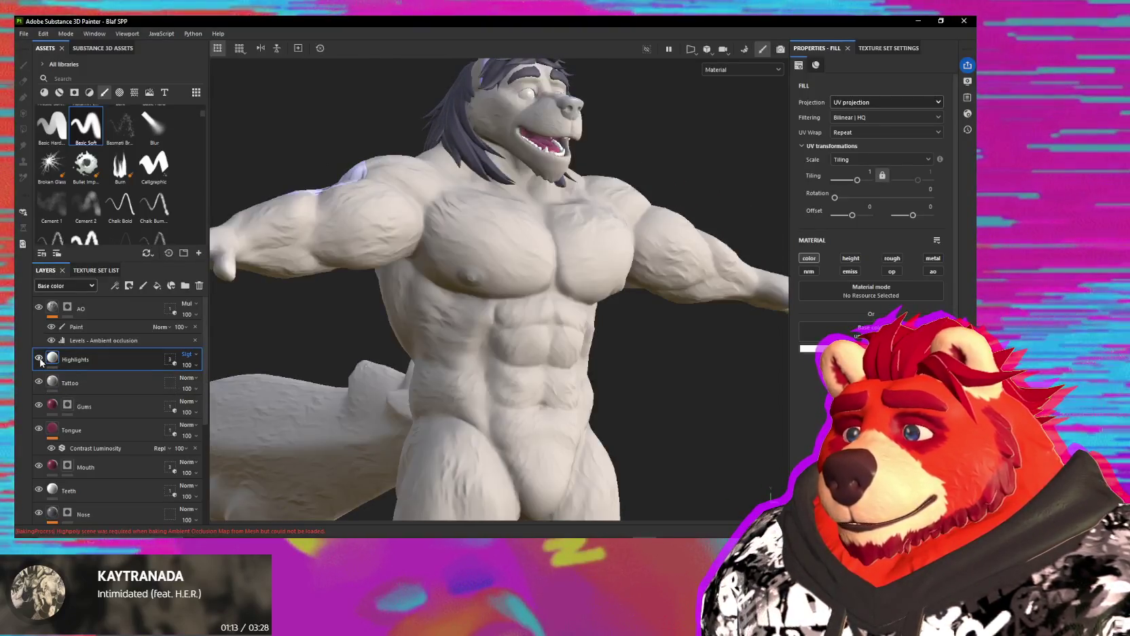
left_click(39, 359)
left_click(39, 359)
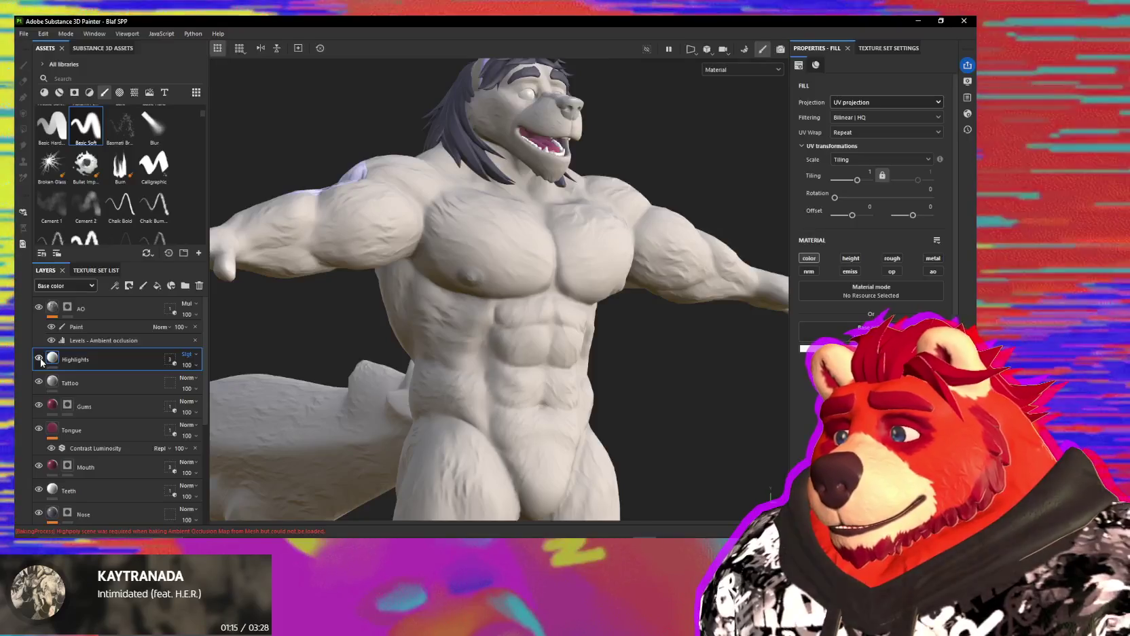
left_click(196, 358)
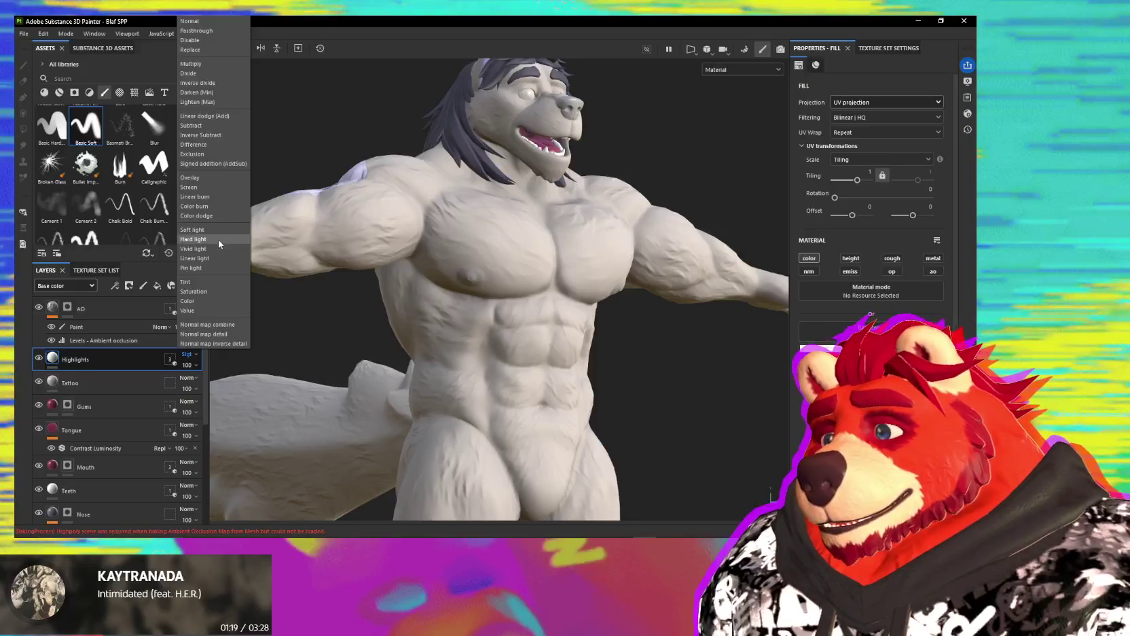
left_click(215, 248)
mouse_move(405, 314)
left_mouse_down("alt")
mouse_move(829, 380)
mouse_move(452, 354)
left_mouse_up("alt")
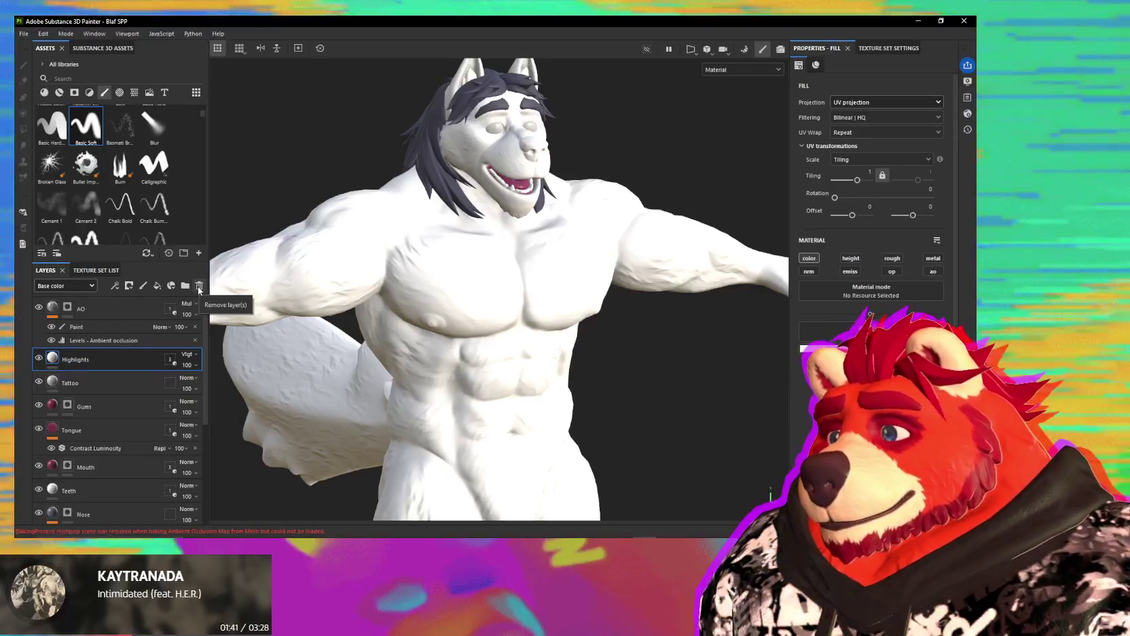
Step: Hide the Highlights layer and add a new paint layer above it for renaming
left_click(199, 286)
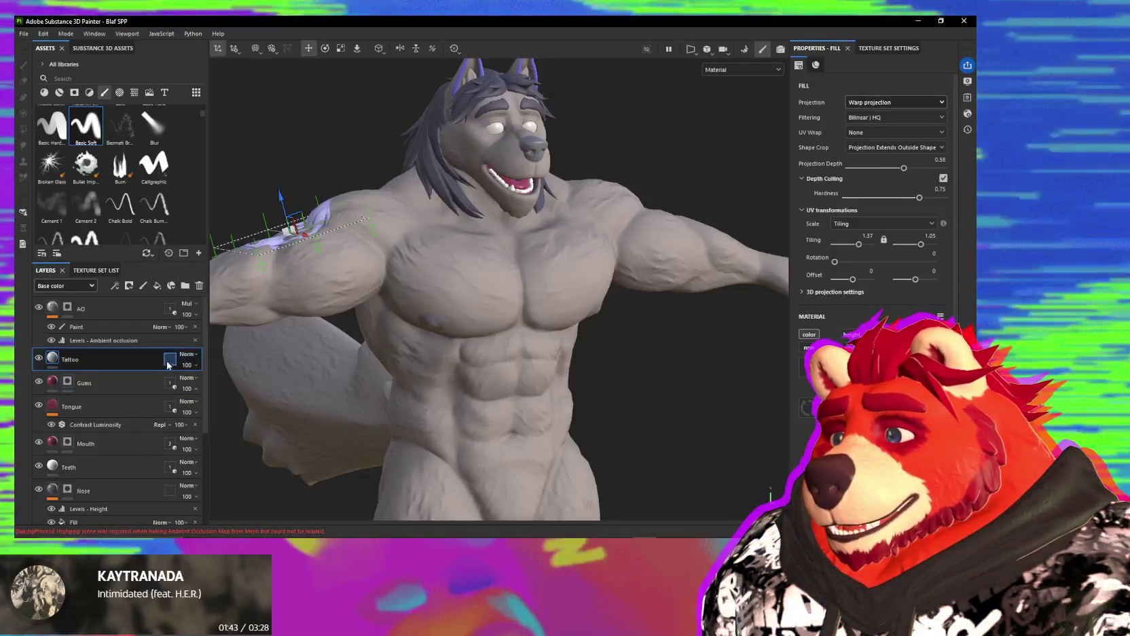
key("ctrl+z")
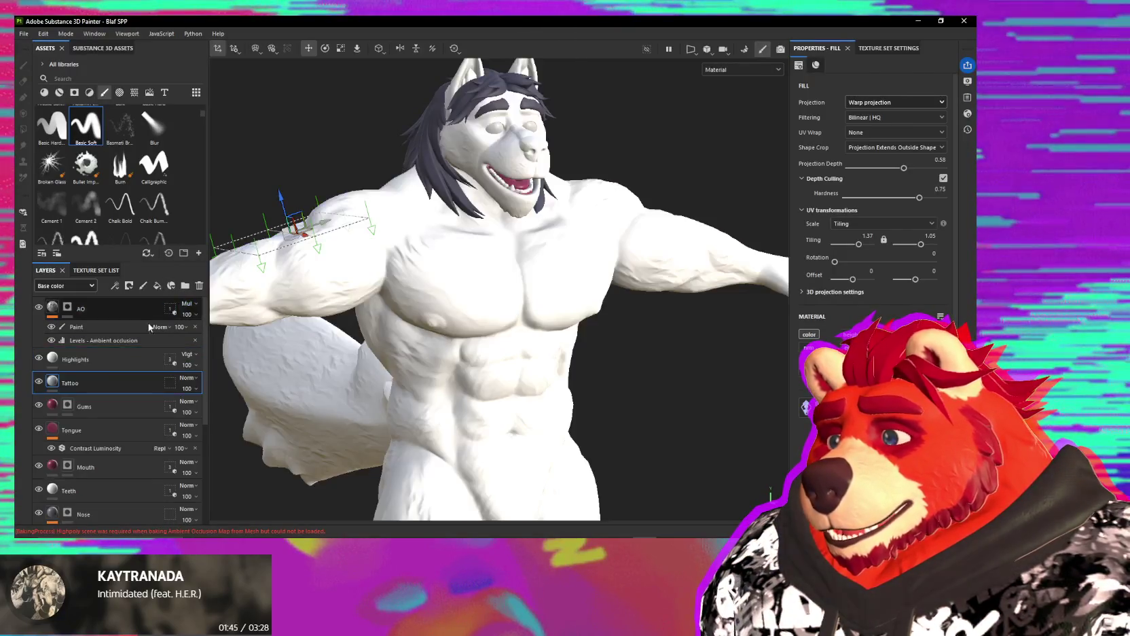
left_click(38, 357)
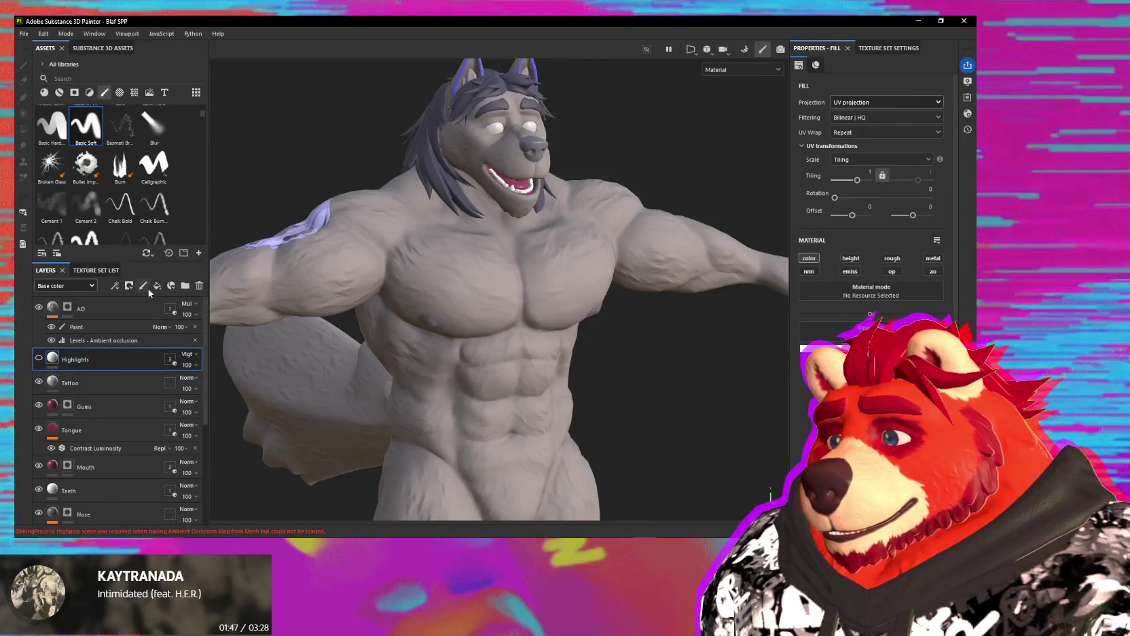
left_click(144, 288)
double_click(81, 364)
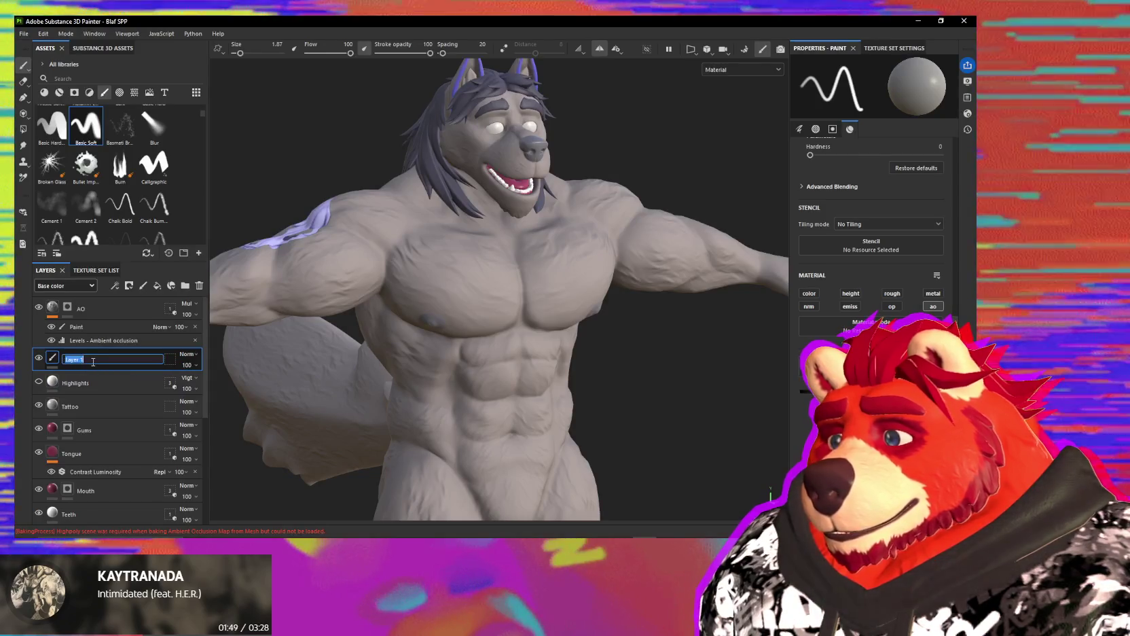
Step: Name the new layer Handpaint and sample the wolf's grey chest skin as paint colour
type("Hight")
type("lights")
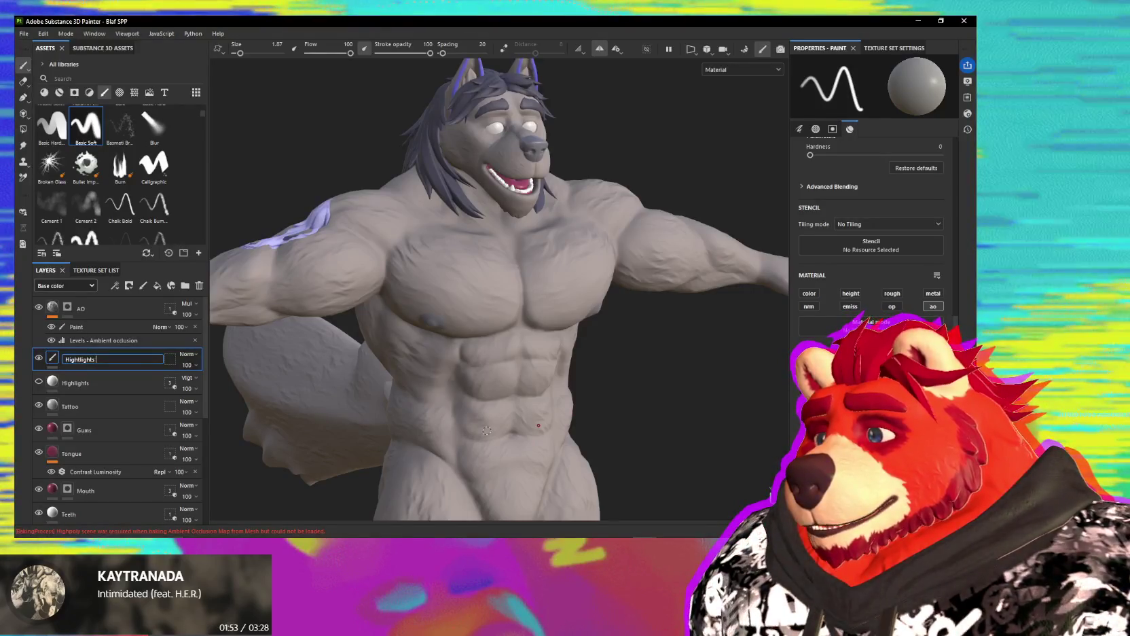
key("BackSpace")
key("BackSpace")
key("BackSpace")
type("Handpaint")
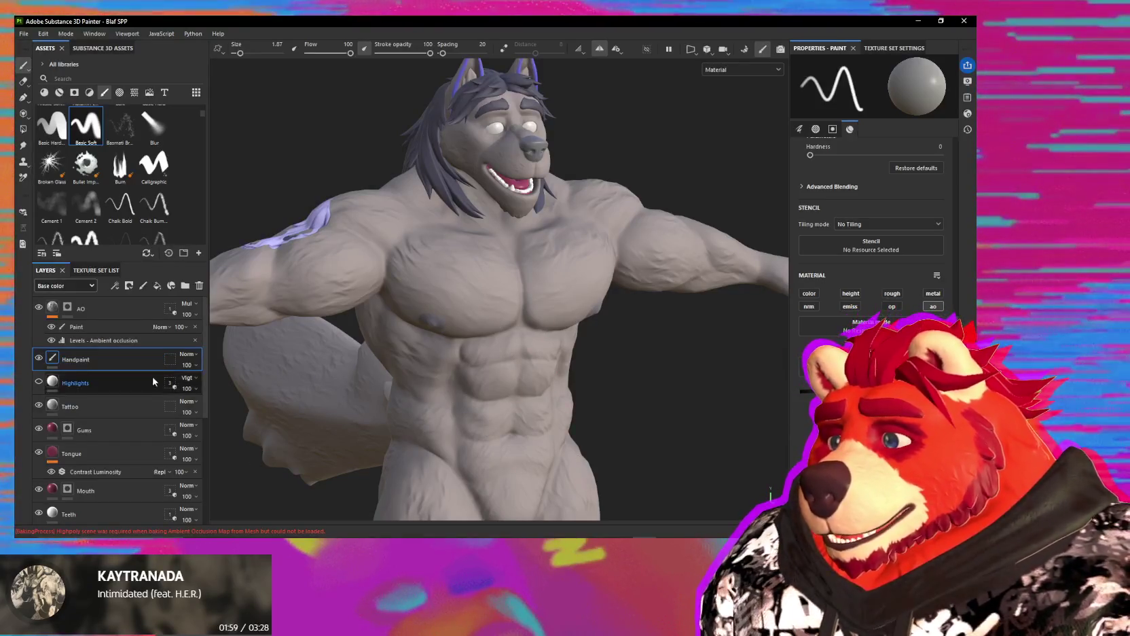
scroll(533, 375, "up", 3)
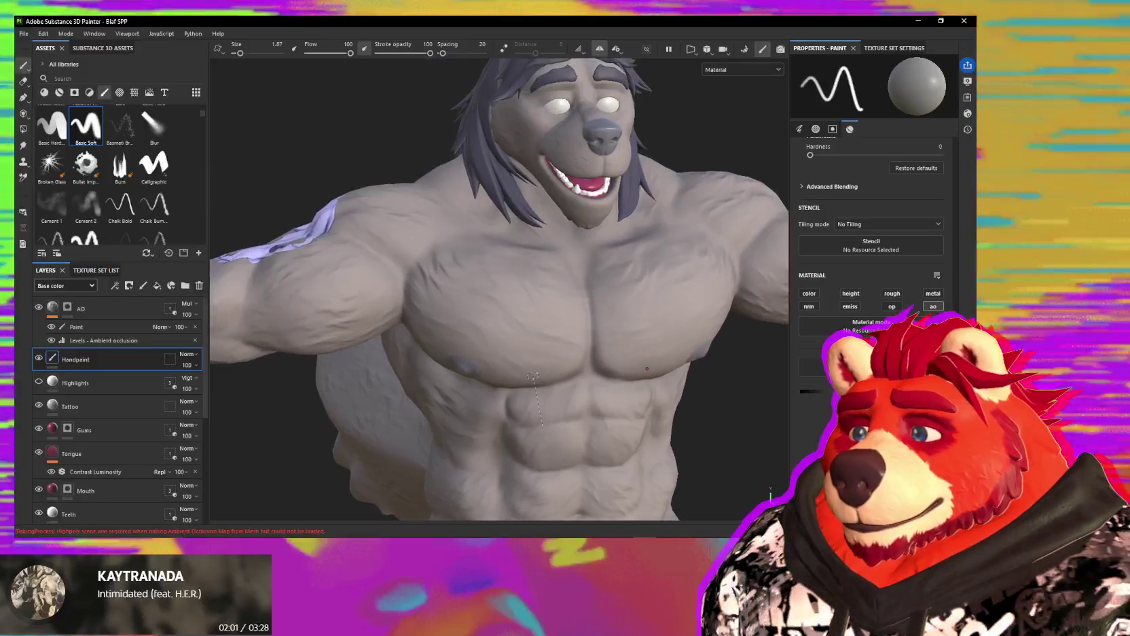
scroll(489, 318, "up", 2)
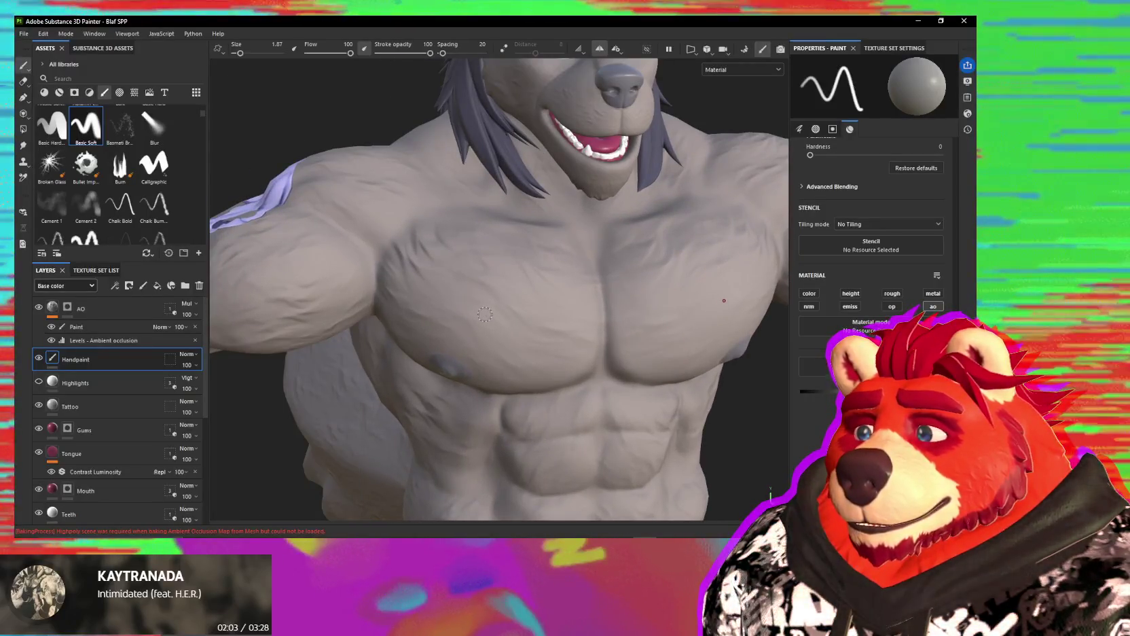
left_click_drag(498, 329, 475, 330, "alt")
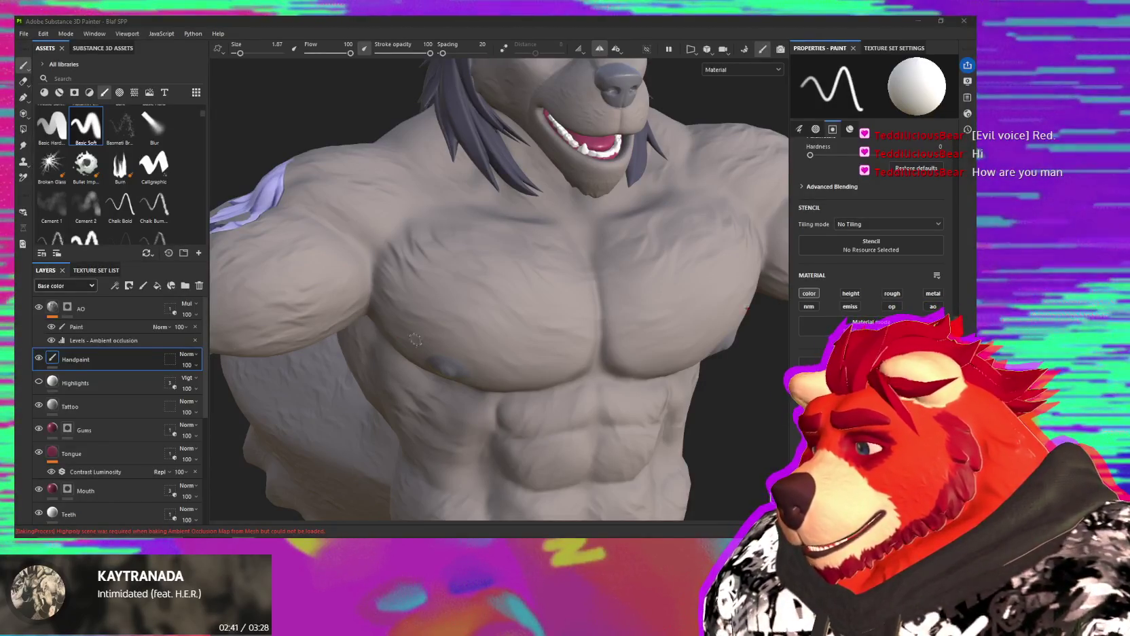
left_click_drag(508, 348, 480, 326, "alt")
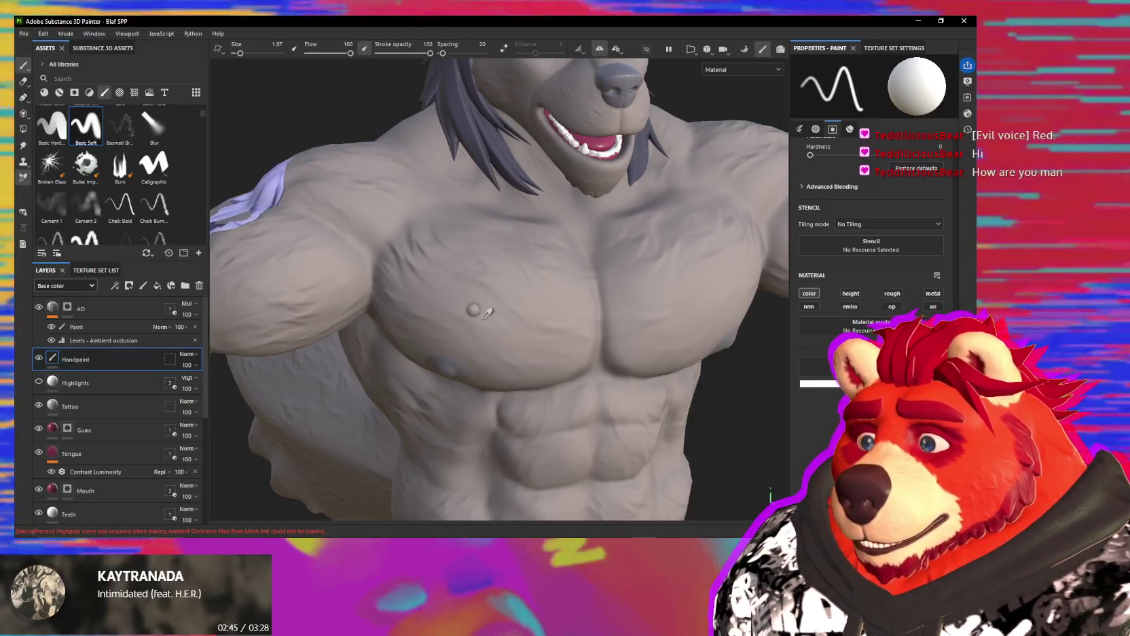
left_click(473, 310)
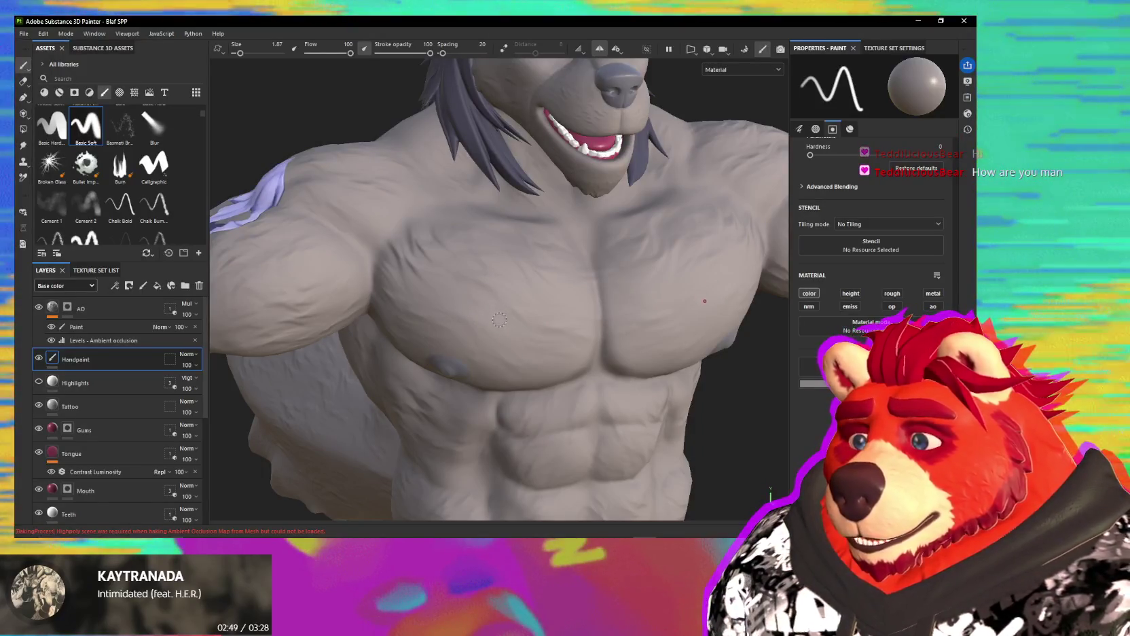
scroll(72, 197, "up", 3)
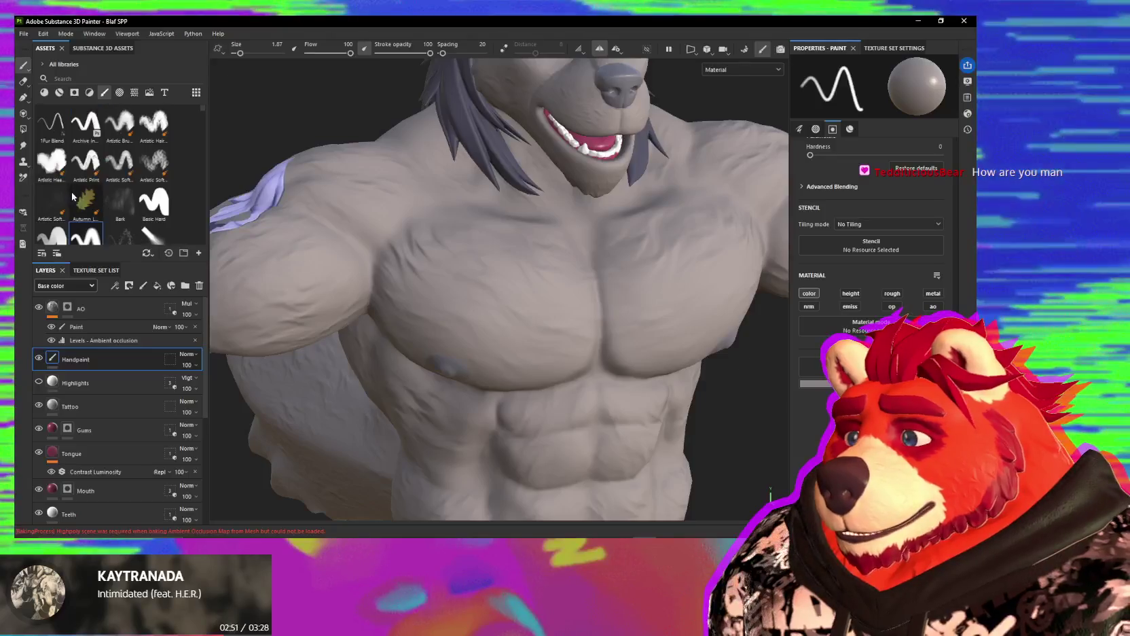
Step: Paint light fur patches on the pecs with the 1Fur Blend brush at size 5.99
left_click(53, 123)
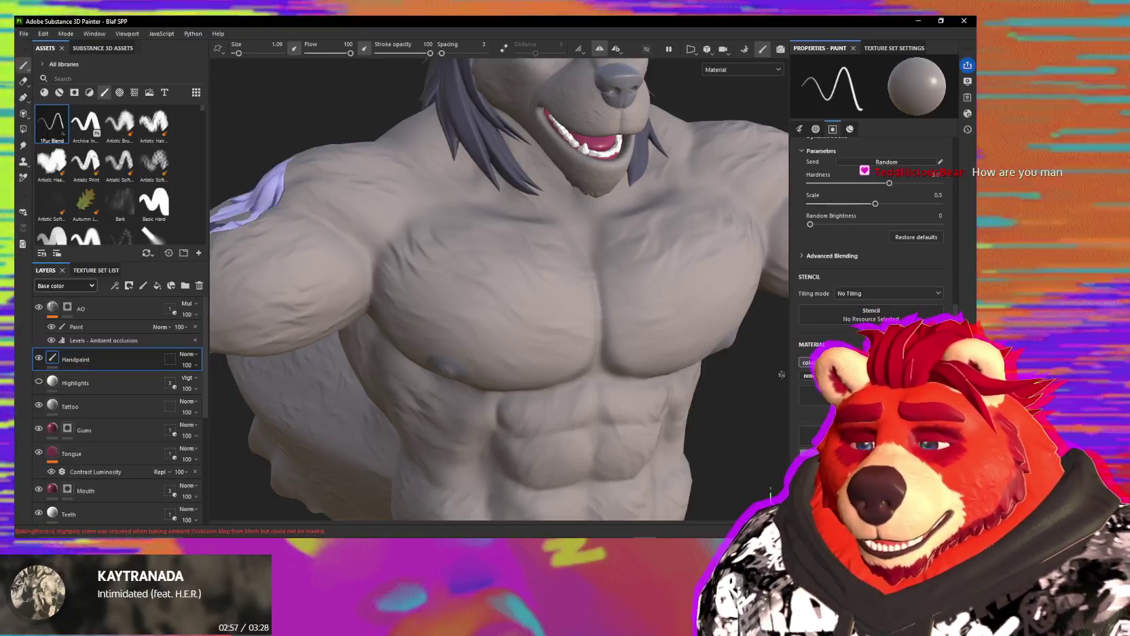
left_click(809, 395)
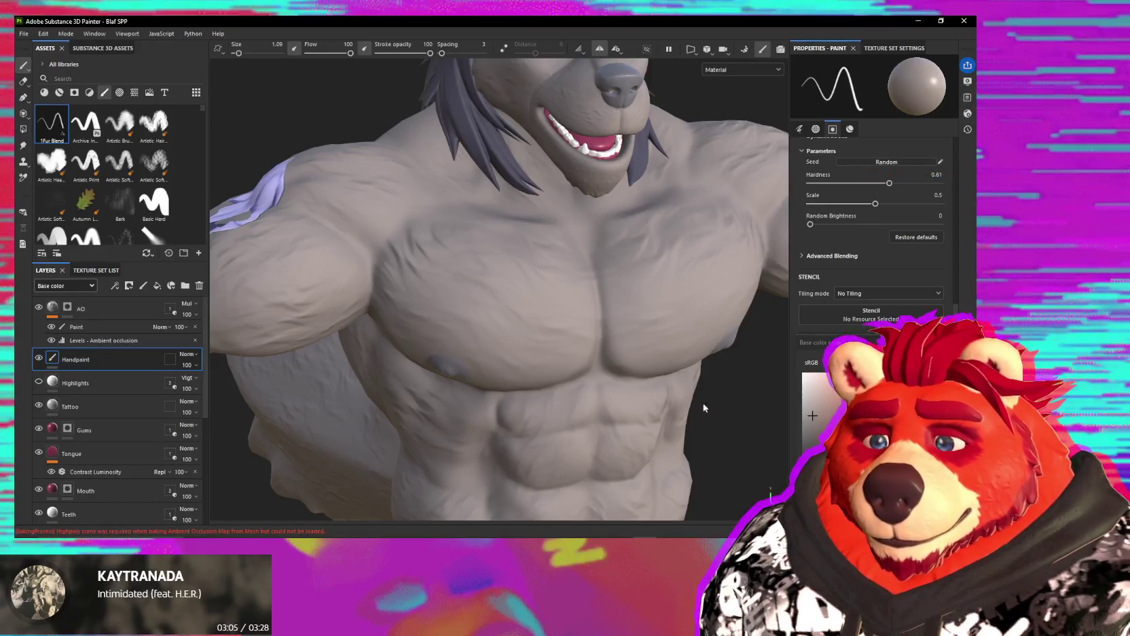
left_click_drag(496, 302, 484, 324)
key("bracketright")
key("bracketright")
key("bracketright")
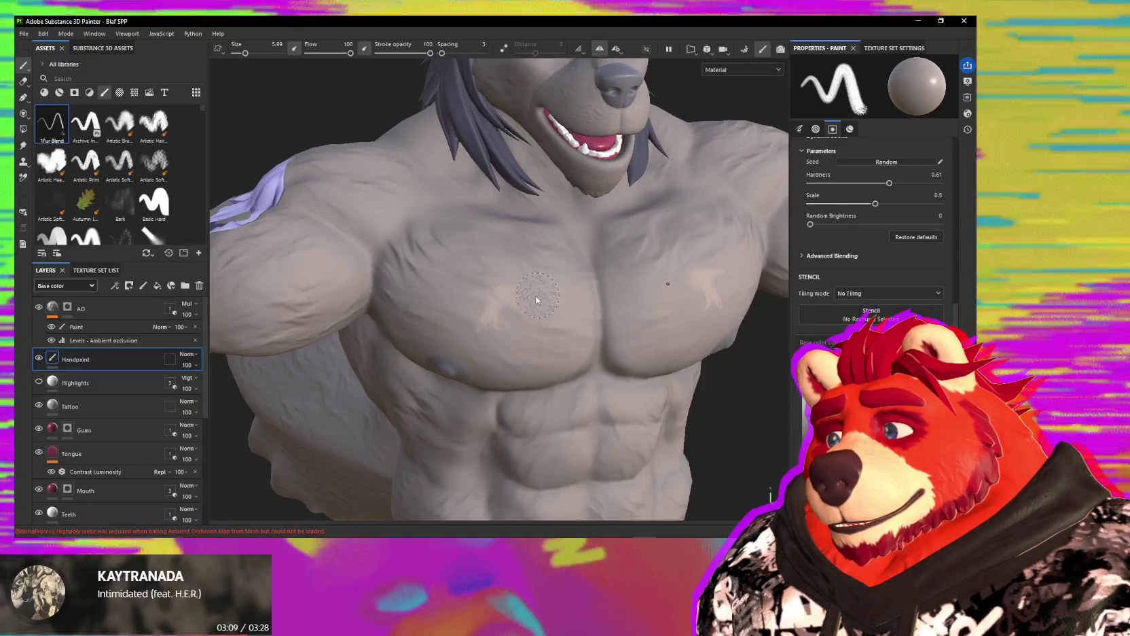
mouse_move(475, 275)
left_mouse_down()
mouse_move(506, 306)
mouse_move(510, 272)
mouse_move(494, 262)
left_mouse_up()
mouse_move(537, 299)
left_mouse_down()
mouse_move(547, 304)
mouse_move(463, 271)
left_mouse_up()
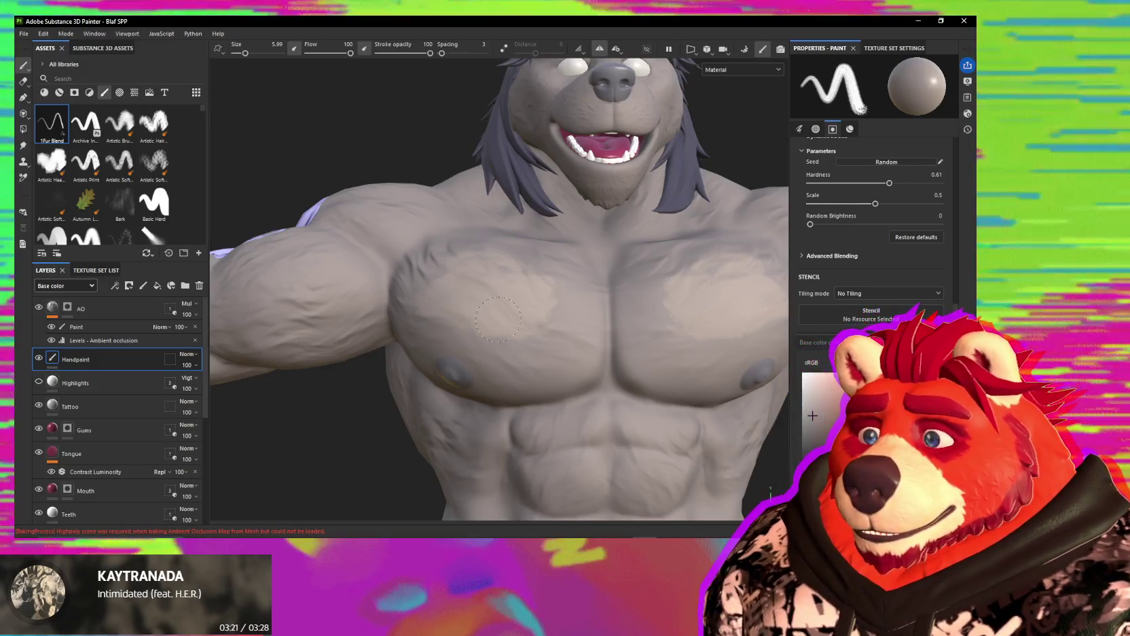
Step: Orbit to the wolf's left side and arm, then switch to the Clone tool
left_click_drag(497, 318, 522, 327, "alt")
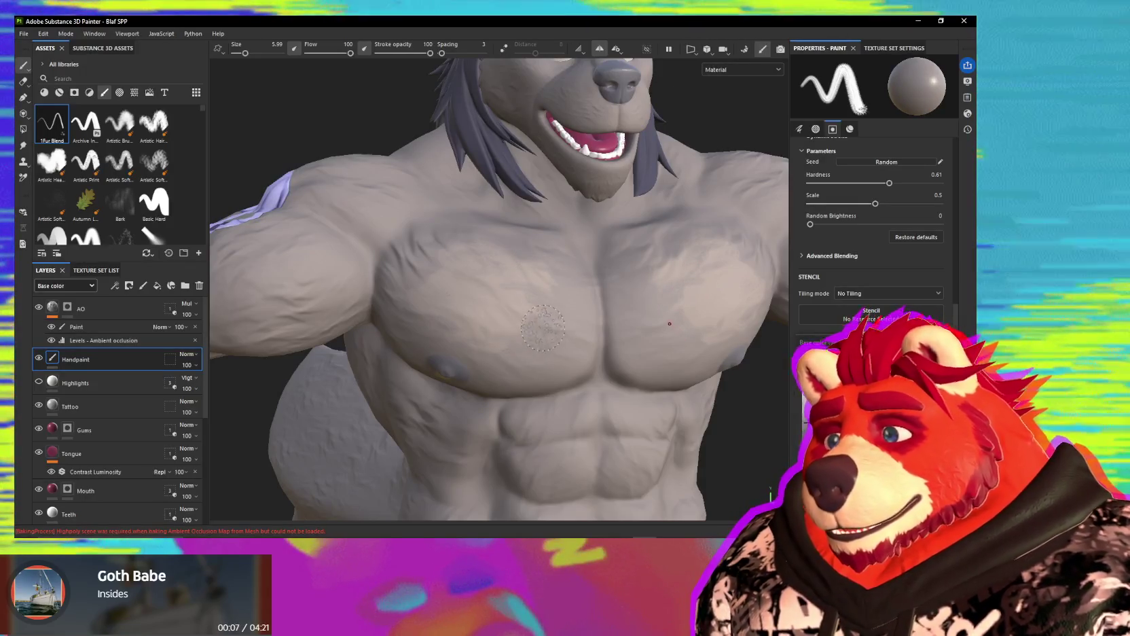
key("p")
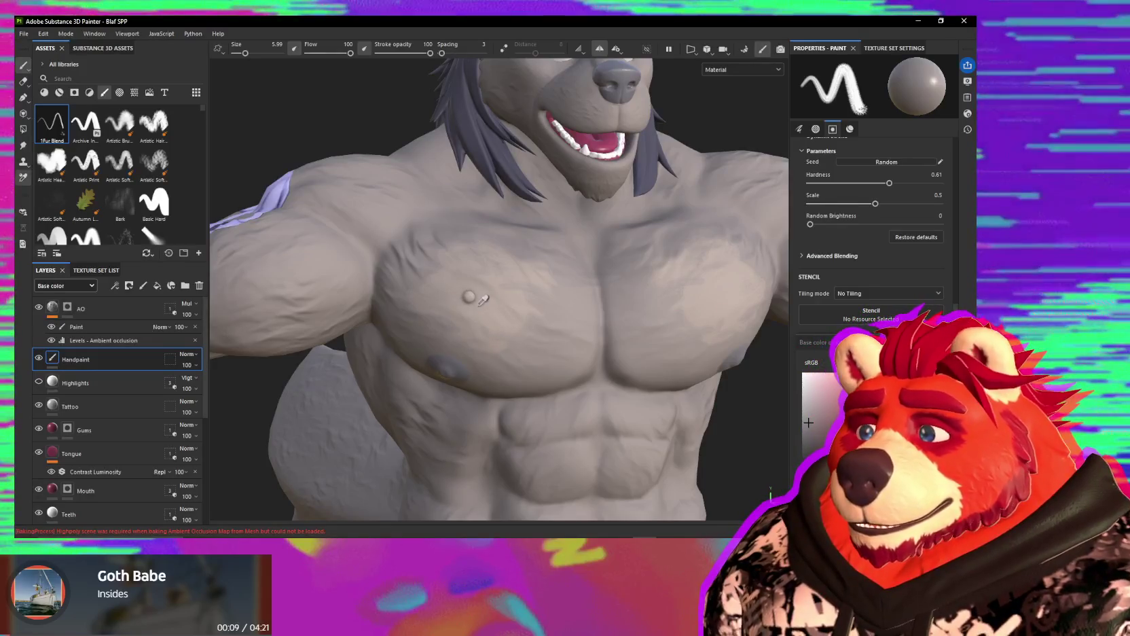
key("c")
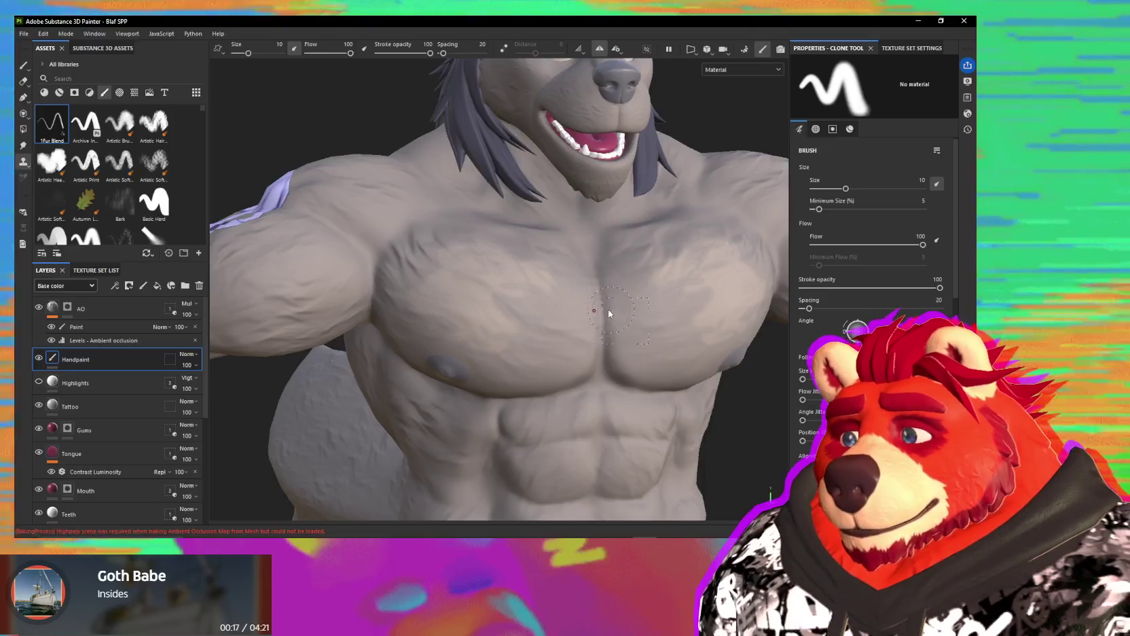
Step: Give the Clone tool the 1Fur Blend brush shape and enlarge it to 5.99
key("1")
scroll(611, 285, "down", 3)
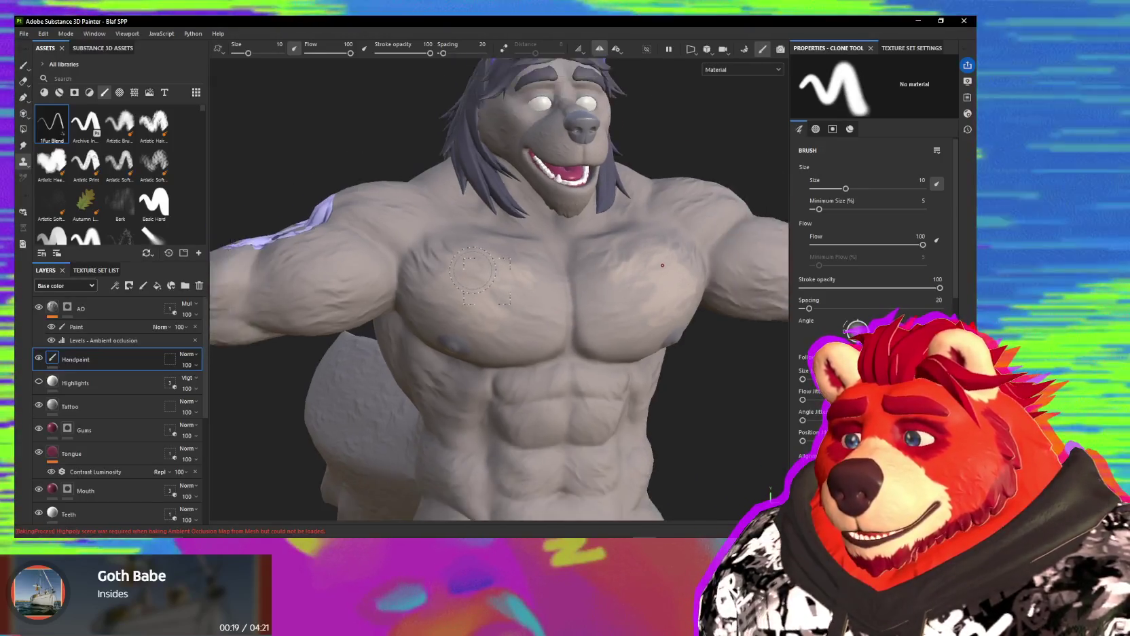
scroll(543, 285, "up", 3)
key("6")
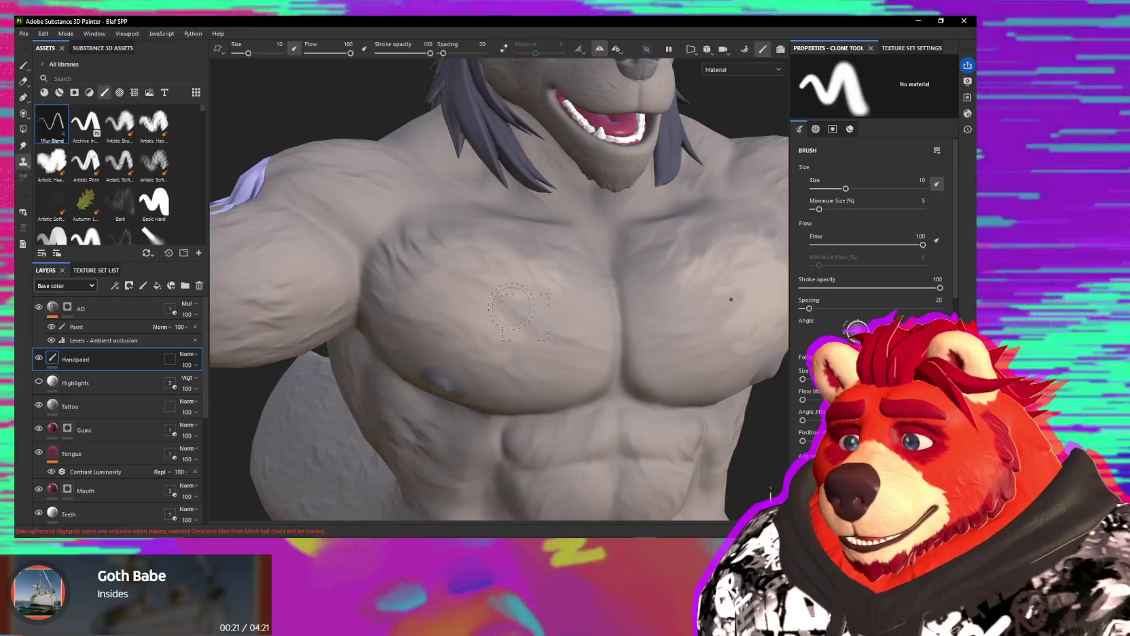
scroll(905, 262, "down", 5)
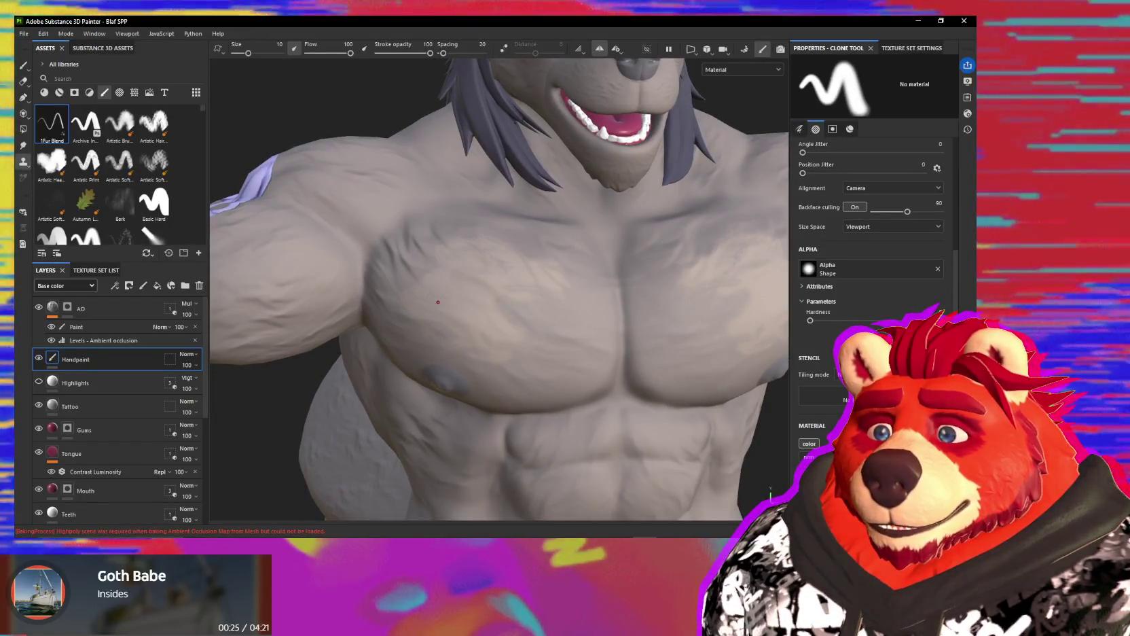
scroll(869, 238, "up", 3)
scroll(652, 332, "up", 1)
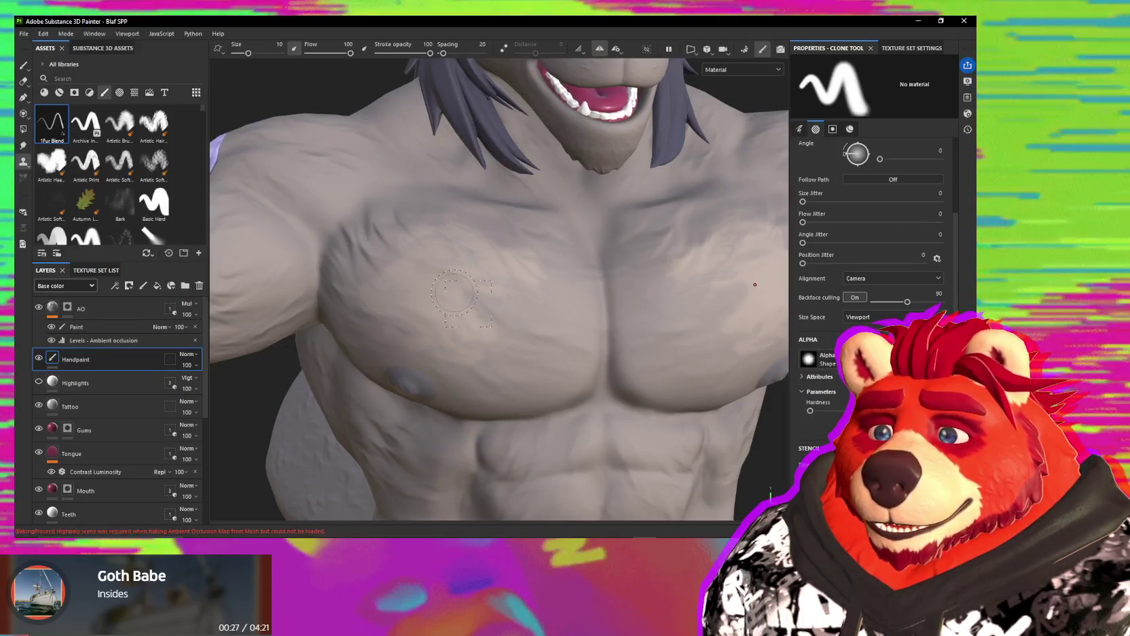
scroll(869, 238, "up", 3)
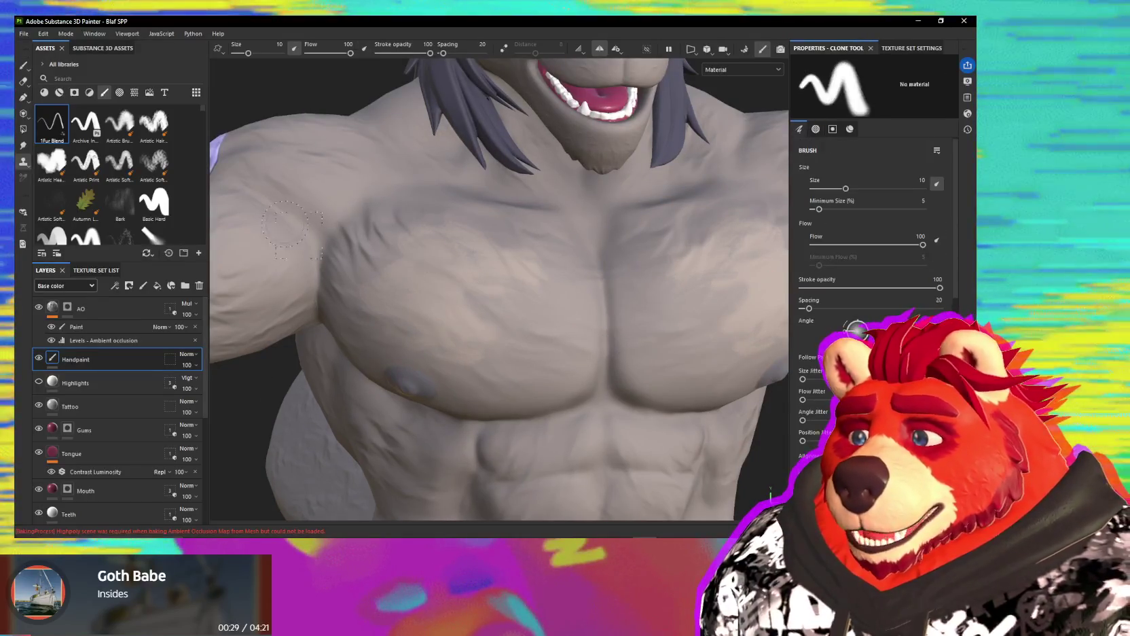
left_click(52, 122)
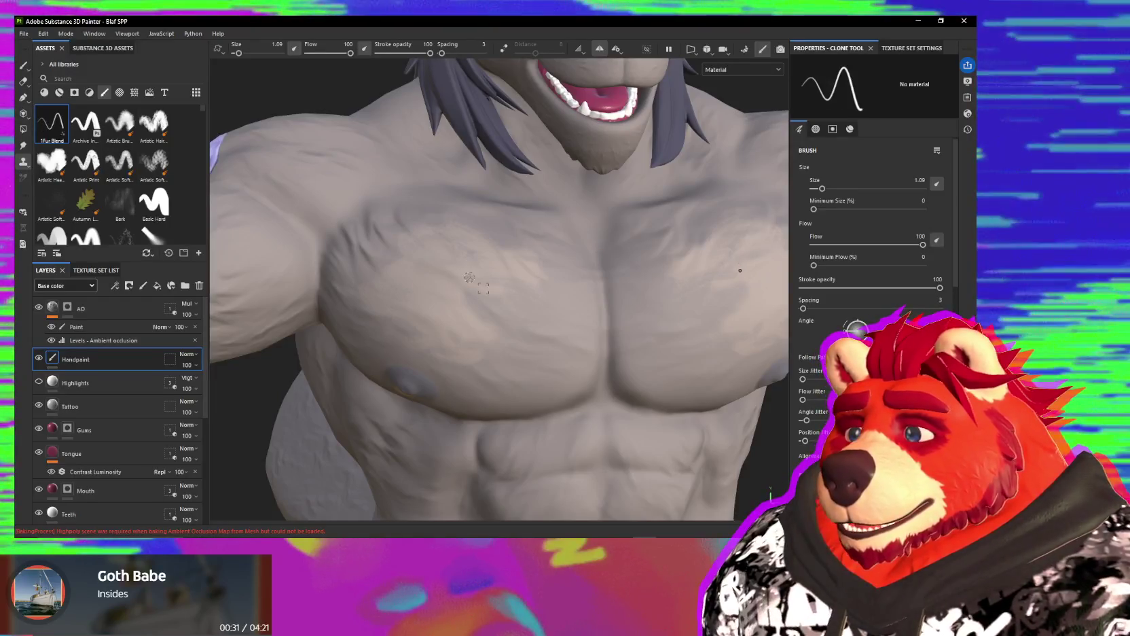
left_click_drag(468, 277, 481, 283, "alt")
right_click_drag(491, 297, 485, 299, "ctrl")
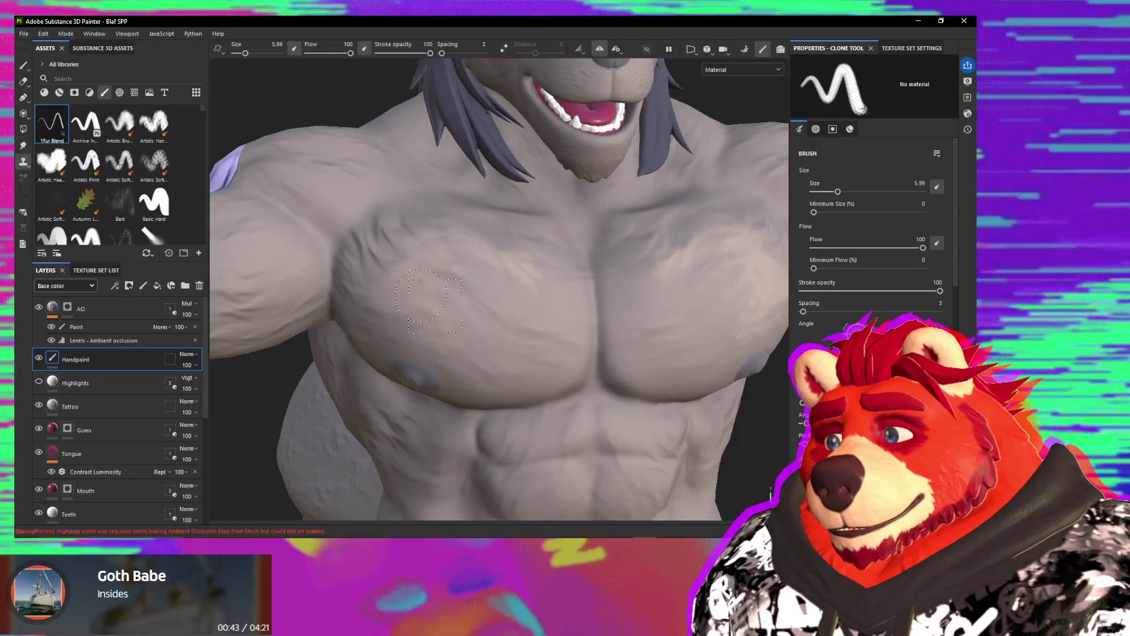
Step: Orbit past the extended right arm to face the chest, then frame the upper body
left_click_drag(487, 283, 574, 304, "alt")
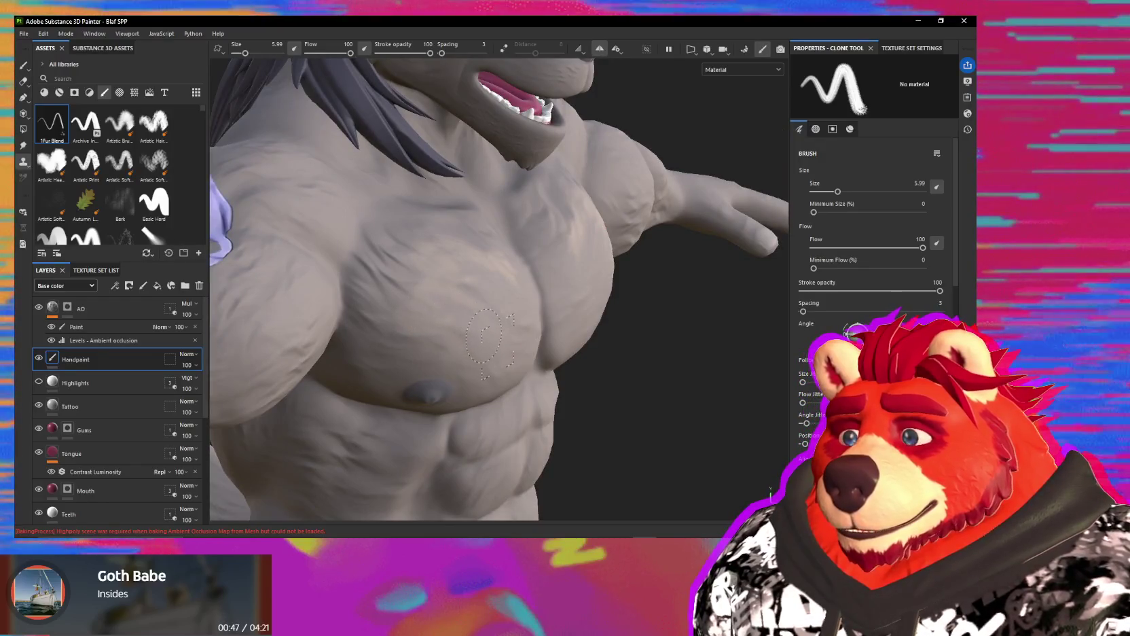
scroll(819, 426, "down", 3)
scroll(819, 426, "down", 3)
scroll(812, 435, "down", 2)
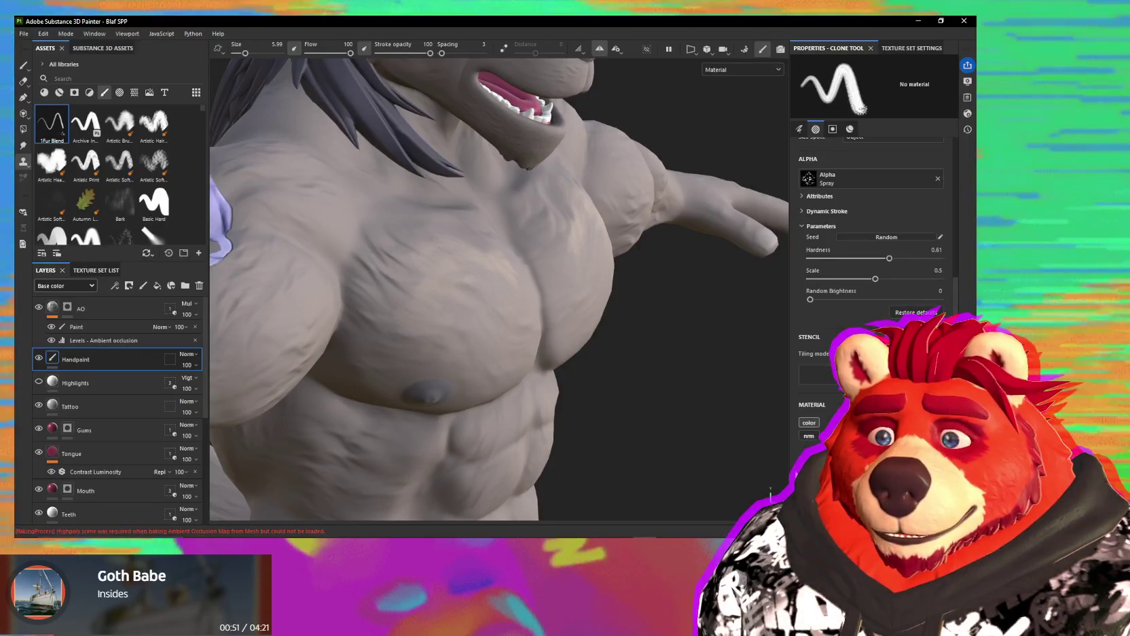
scroll(811, 421, "up", 4)
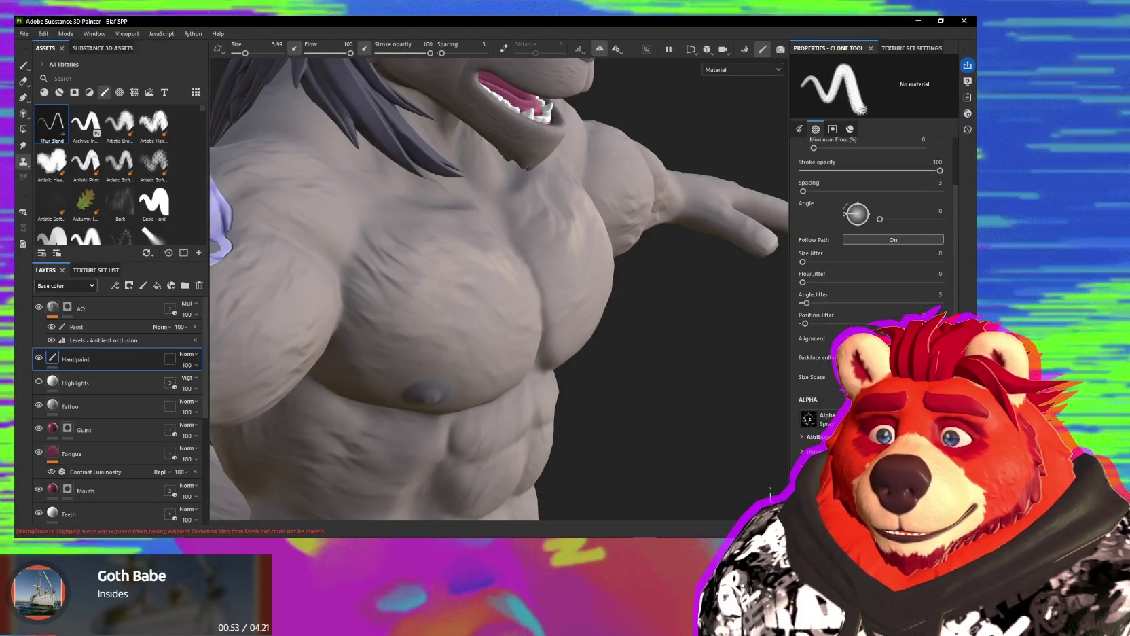
scroll(811, 421, "up", 4)
mouse_move(655, 346)
left_mouse_down("alt")
mouse_move(550, 303)
mouse_move(512, 309)
left_mouse_up("alt")
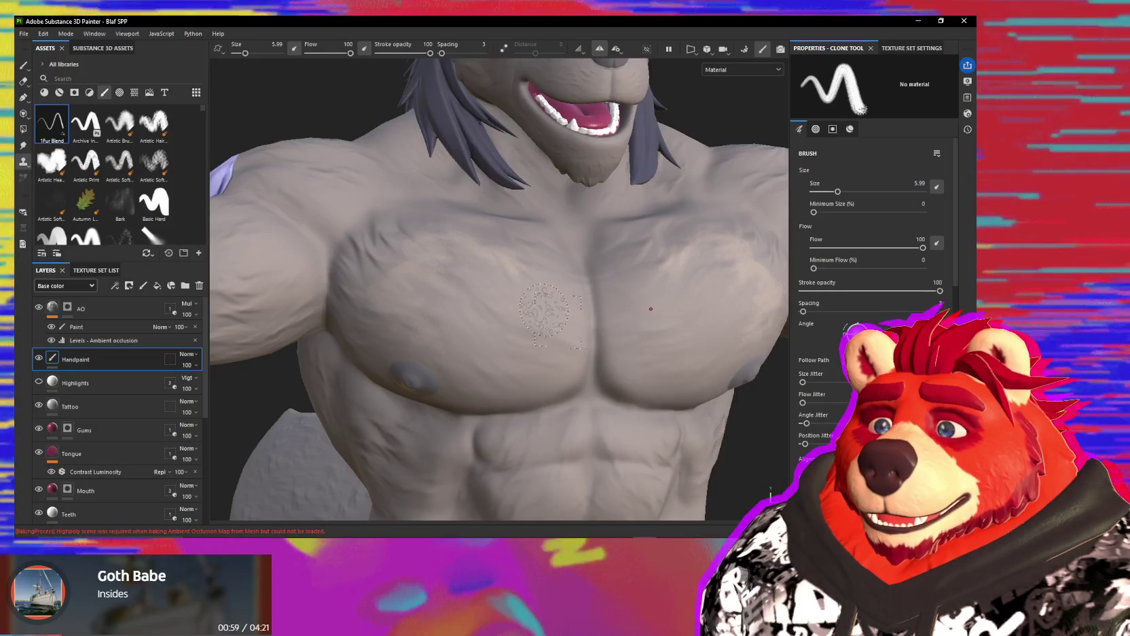
left_click_drag(651, 308, 654, 326, "alt")
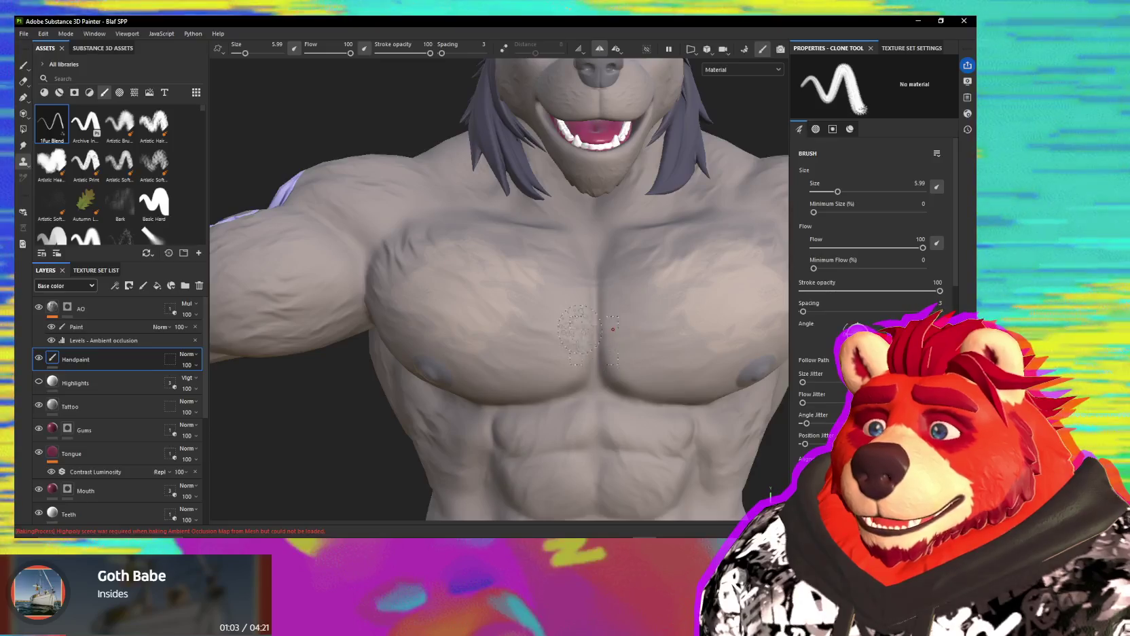
scroll(612, 329, "down", 3)
scroll(612, 328, "down", 2)
mouse_move(612, 329)
left_mouse_down("alt")
mouse_move(568, 420)
mouse_move(719, 384)
mouse_move(561, 374)
left_mouse_up("alt")
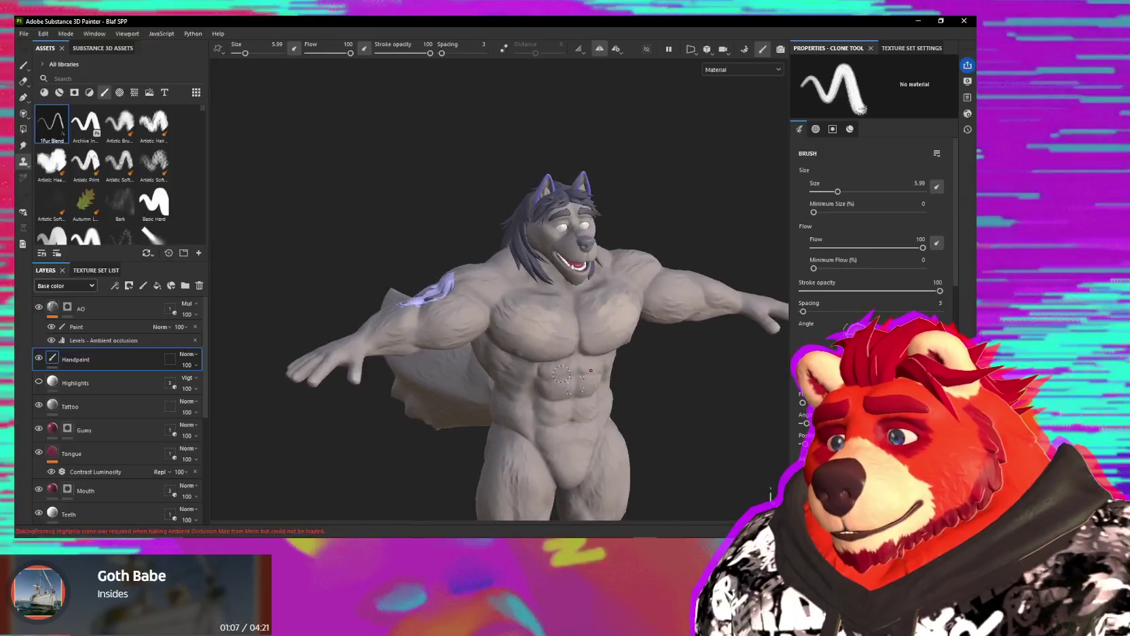
scroll(561, 374, "up", 2)
scroll(553, 350, "up", 1)
scroll(536, 299, "up", 2)
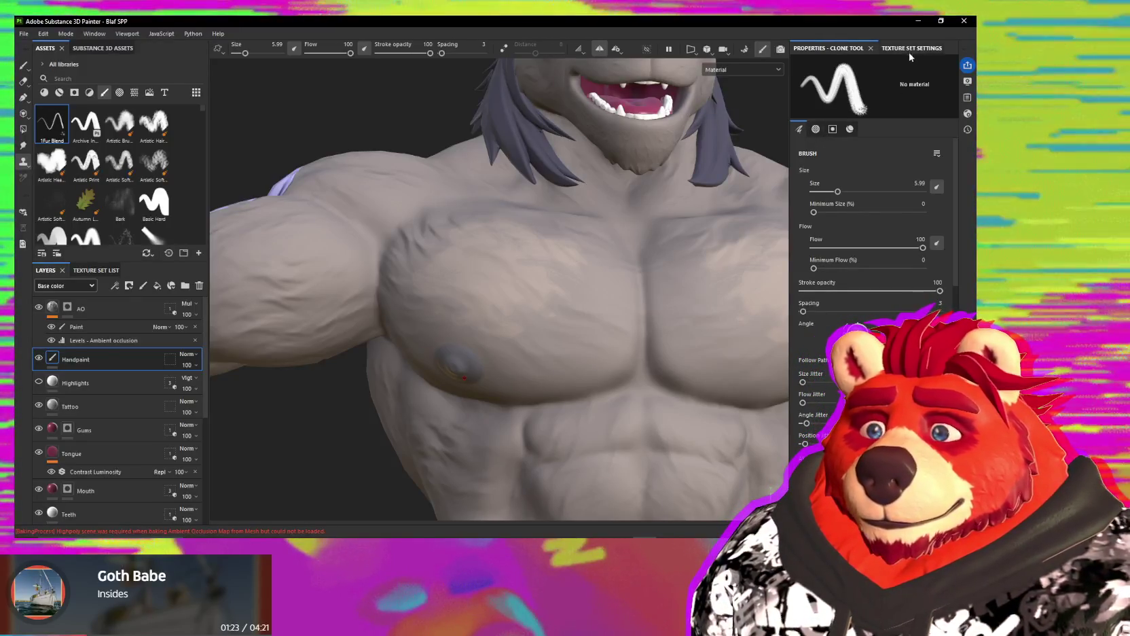
scroll(867, 230, "down", 3)
scroll(867, 230, "down", 2)
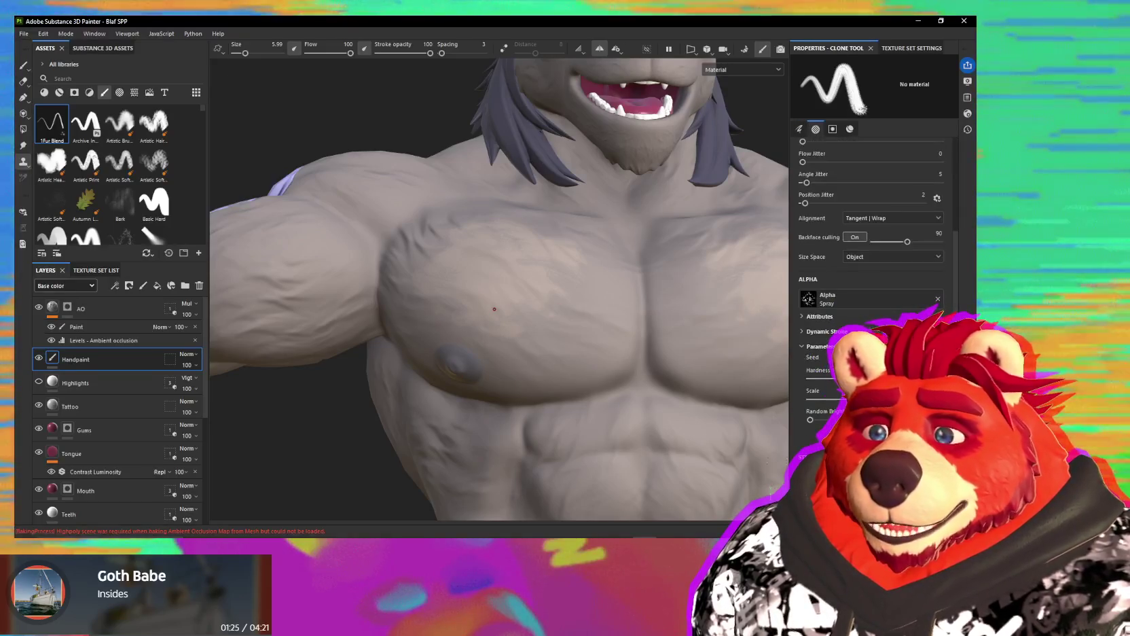
scroll(871, 224, "down", 3)
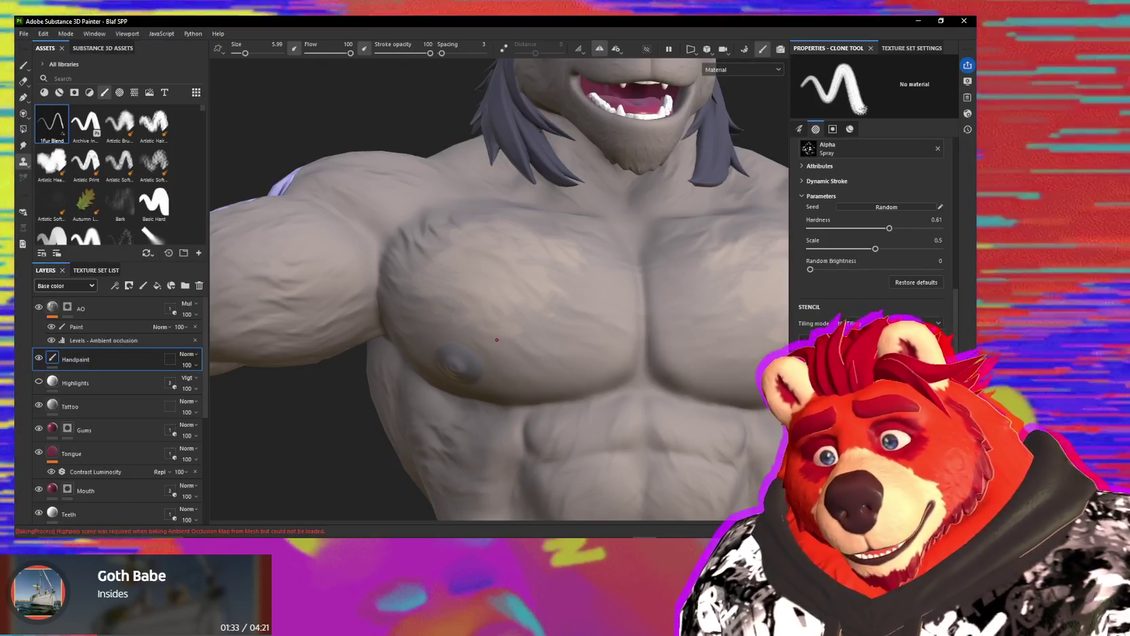
scroll(871, 217, "up", 3)
scroll(871, 217, "up", 2)
scroll(871, 217, "up", 2)
scroll(871, 218, "up", 1)
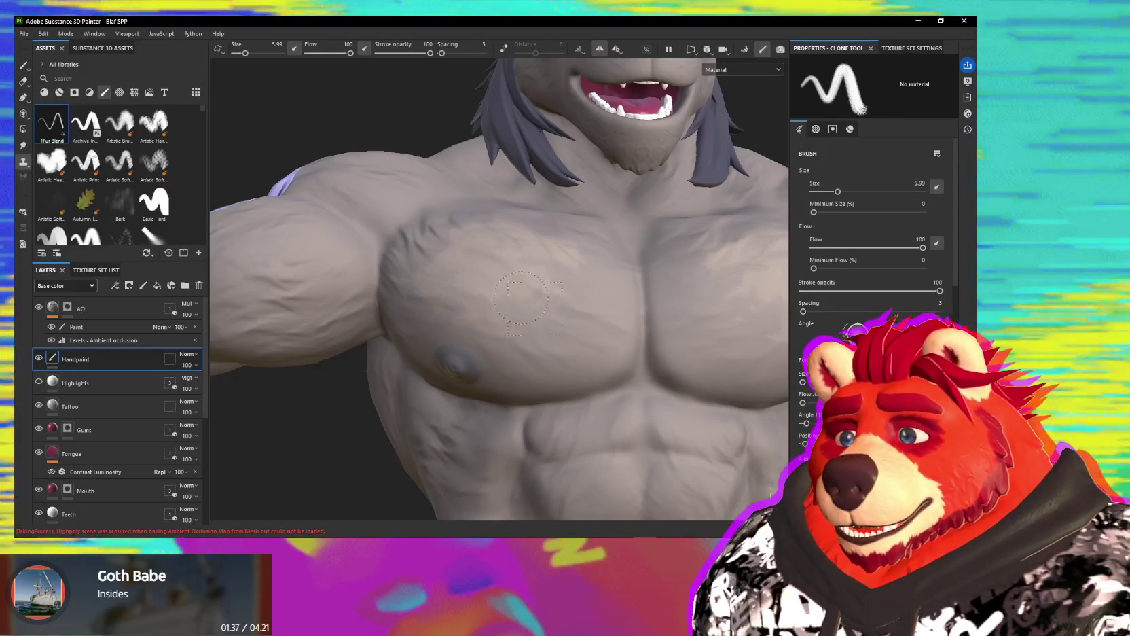
mouse_move(548, 299)
right_mouse_down("alt")
mouse_move(547, 318)
mouse_move(428, 255)
right_mouse_up("alt")
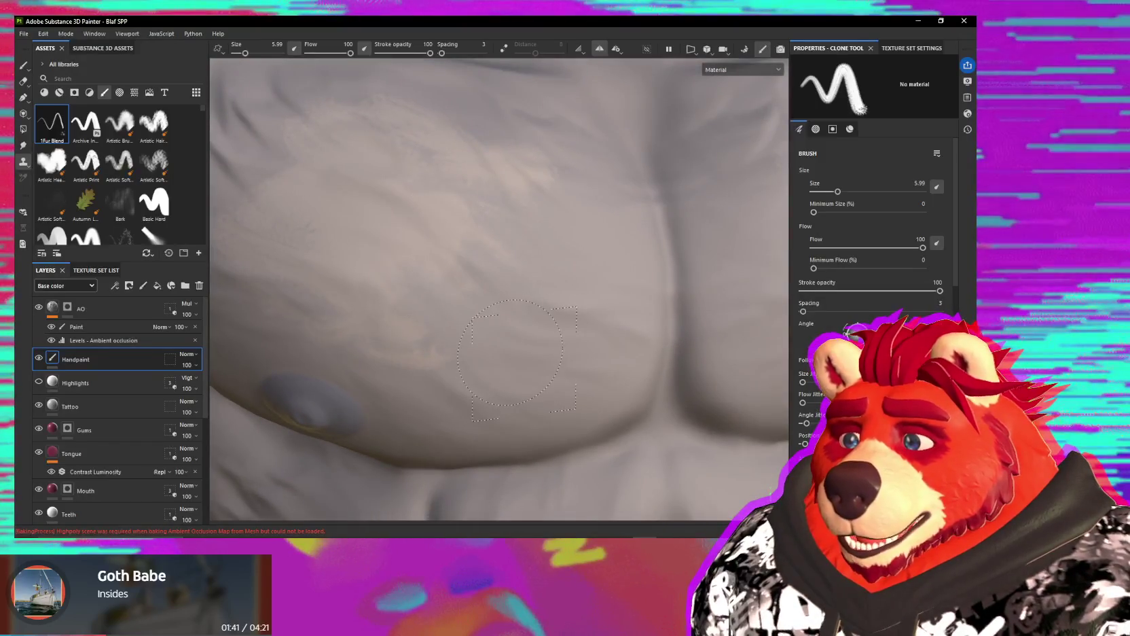
scroll(589, 313, "down", 3)
scroll(590, 314, "down", 1)
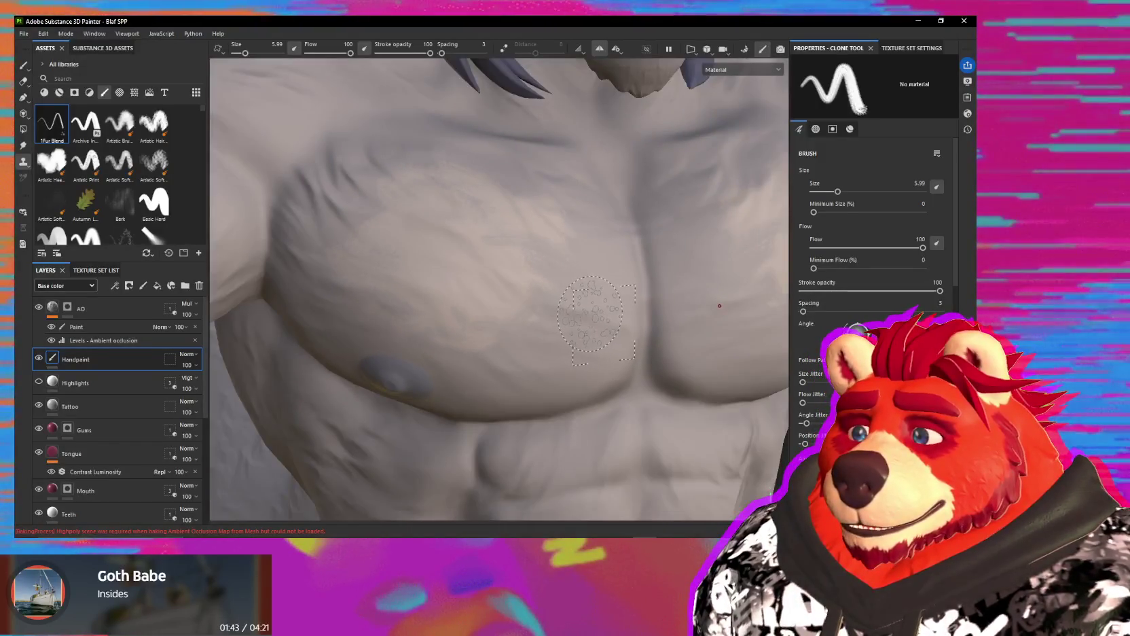
scroll(589, 313, "down", 1)
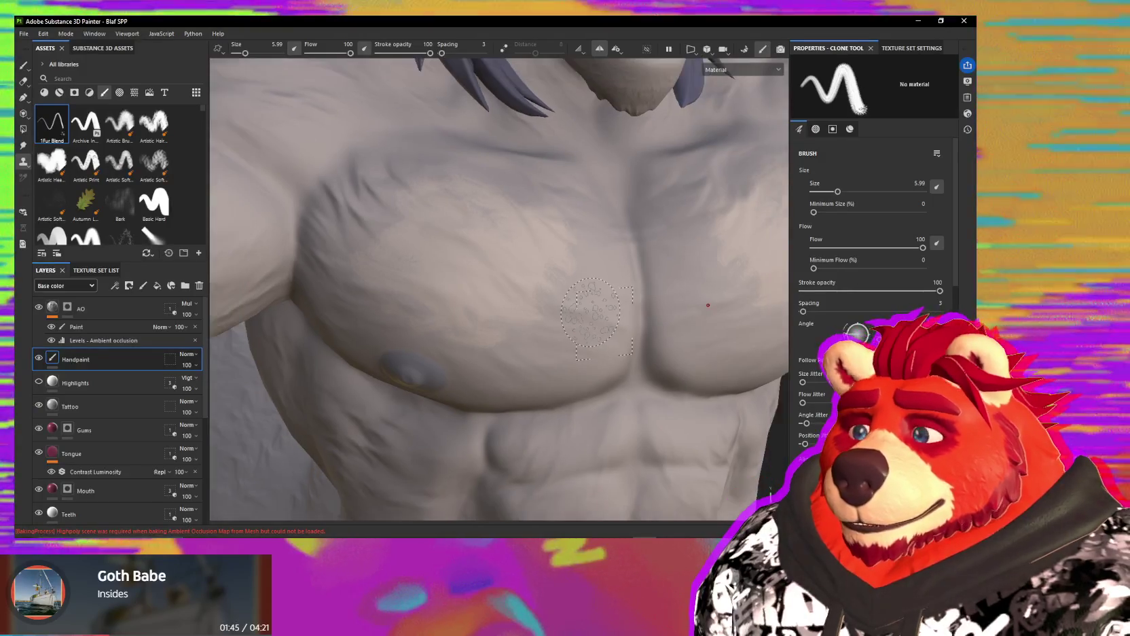
scroll(586, 313, "down", 2)
scroll(584, 314, "down", 2)
left_click_drag(584, 314, 456, 320, "alt")
scroll(558, 328, "up", 3)
scroll(554, 327, "up", 2)
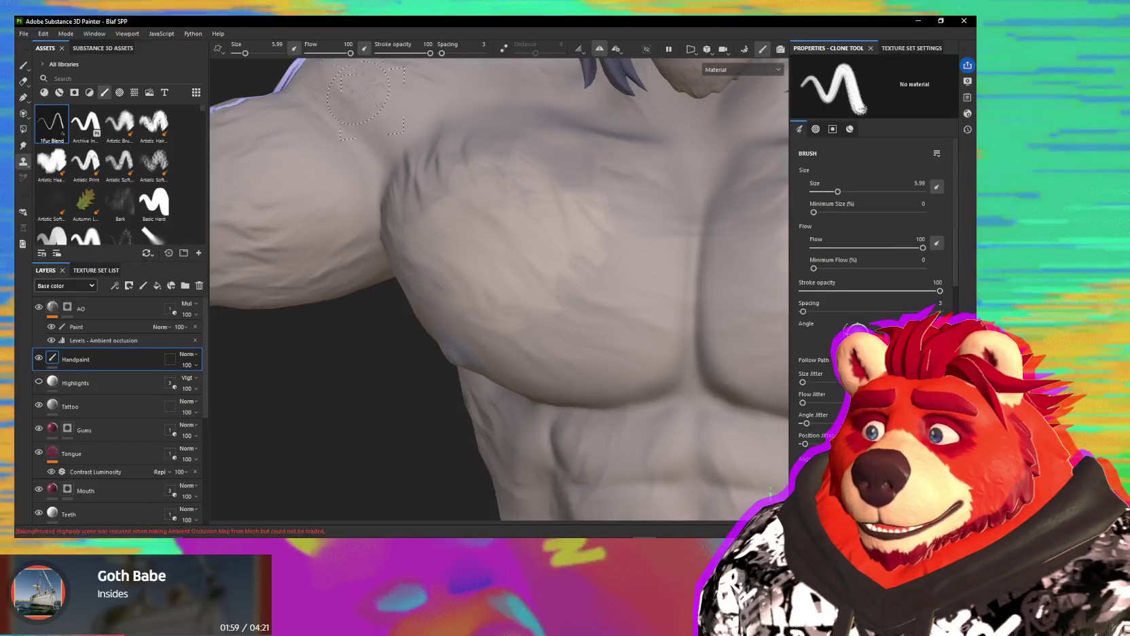
scroll(831, 378, "down", 3)
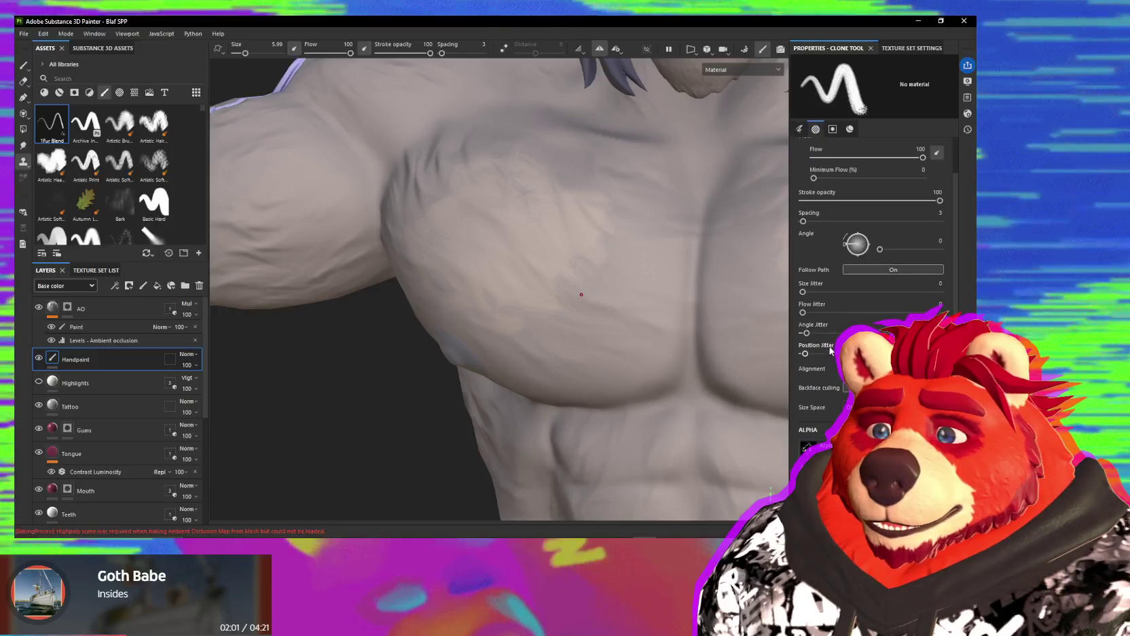
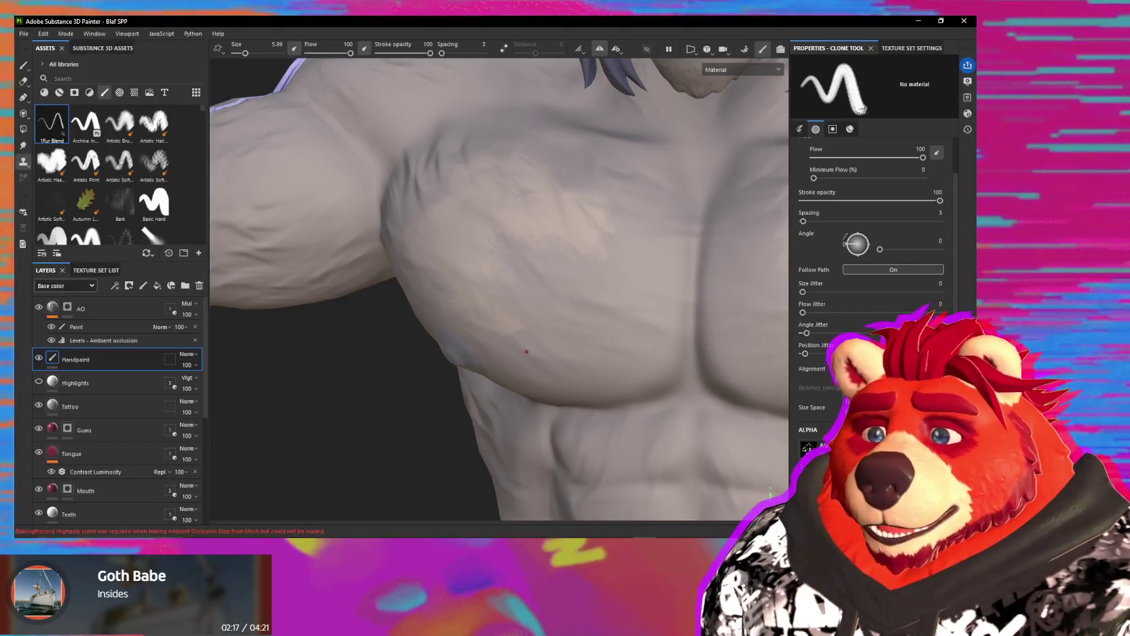
Step: Switch to the Smudge tool with the 1Fur Blend brush at size 5.05
key("5")
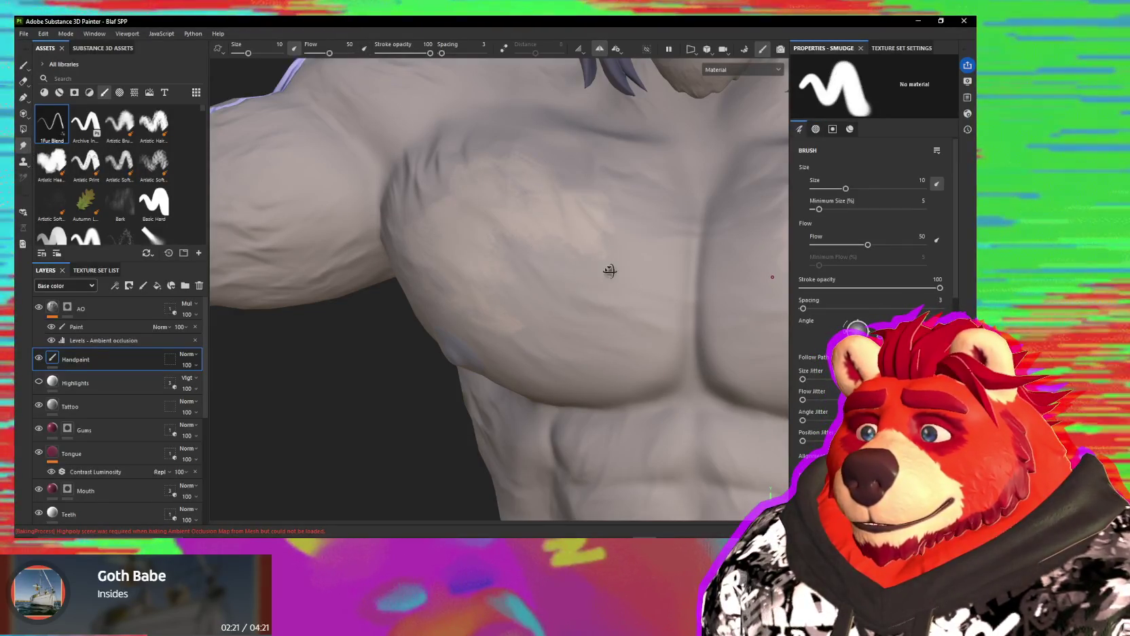
left_click_drag(610, 270, 293, 220, "alt")
left_click(63, 140)
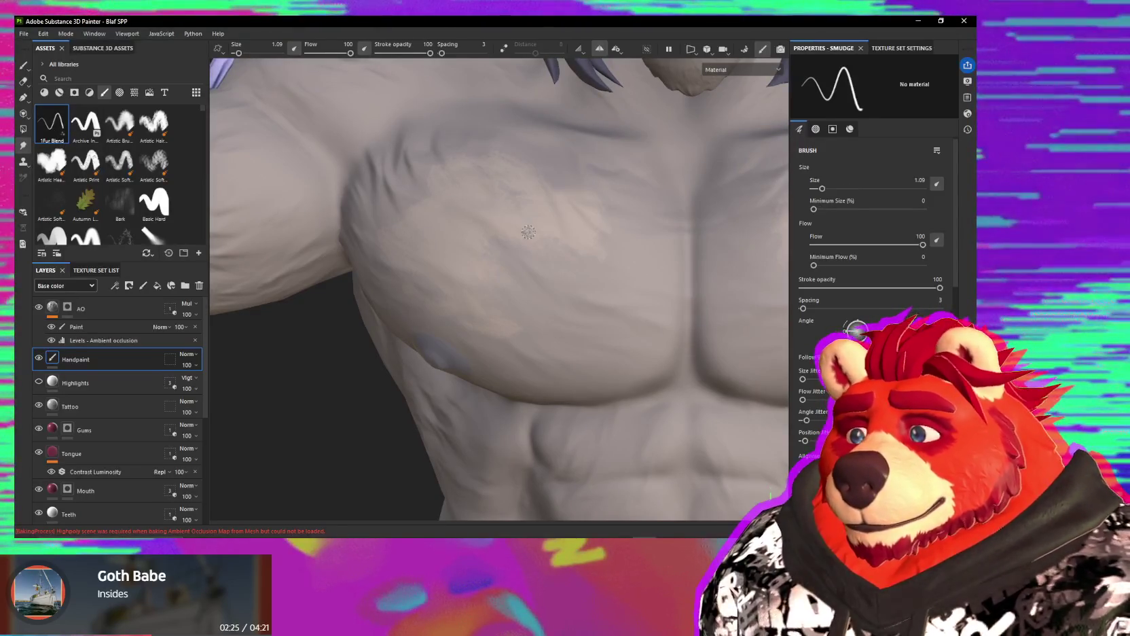
right_click_drag(545, 240, 558, 242, "ctrl")
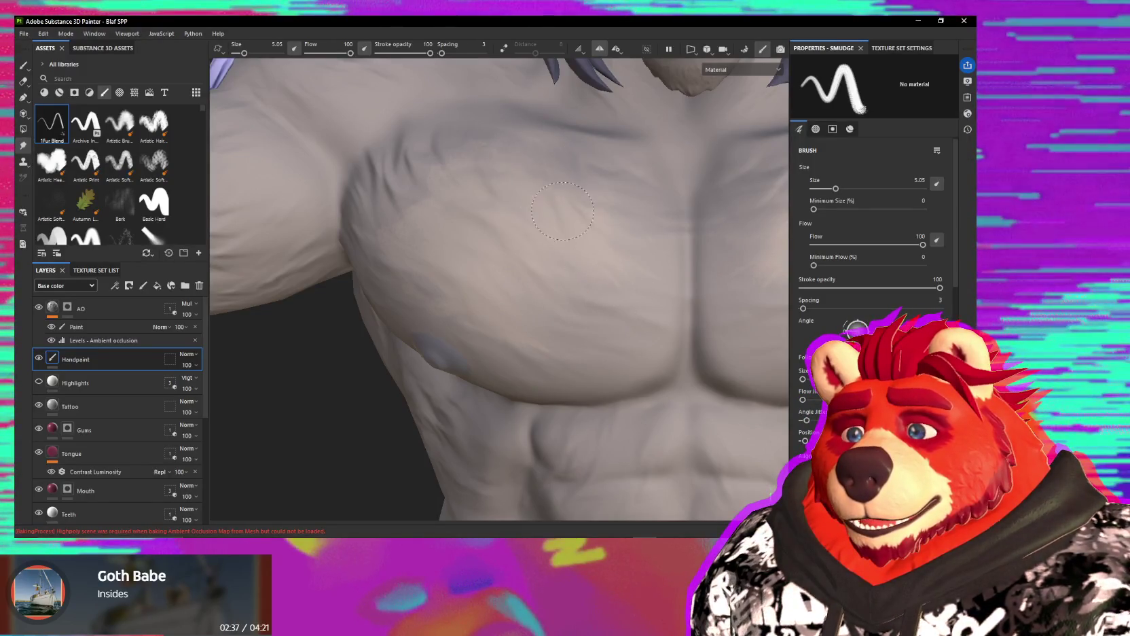
Step: Smudge the chest and pectoral fur into softer, blended strokes
scroll(515, 251, "up", 2)
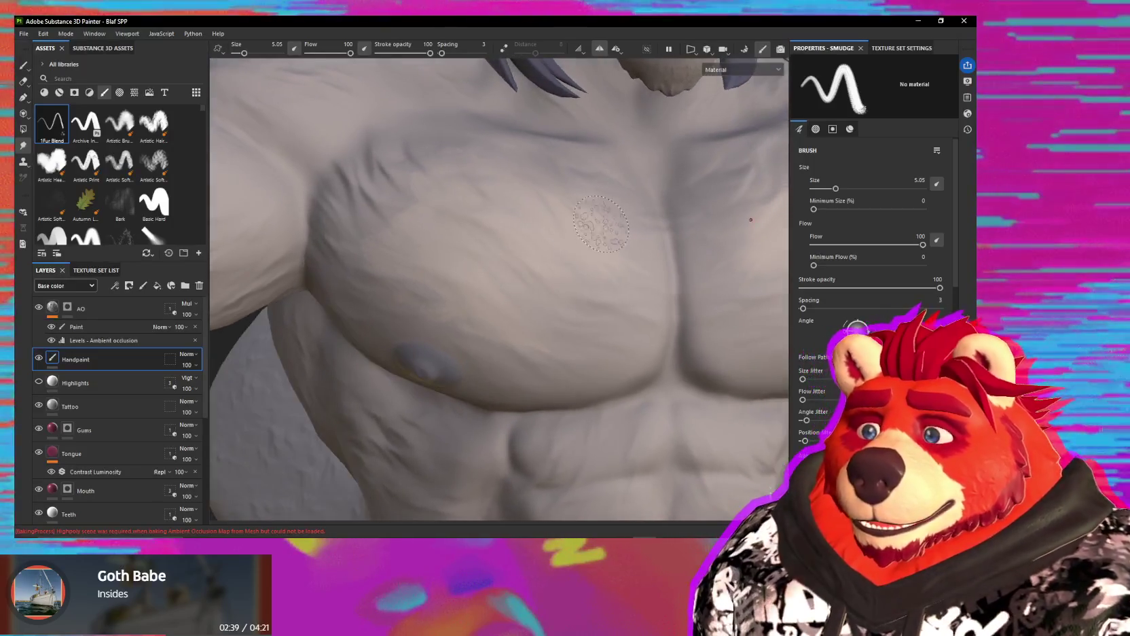
scroll(618, 240, "up", 2)
scroll(557, 305, "up", 2)
scroll(328, 176, "down", 3)
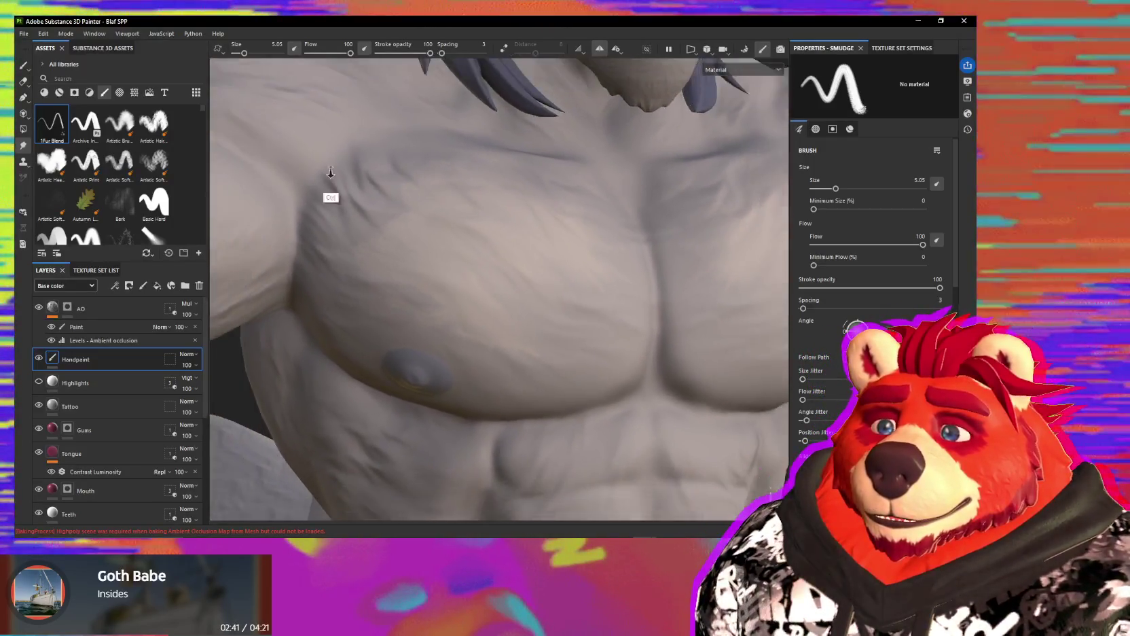
scroll(404, 252, "down", 2)
scroll(290, 235, "down", 2)
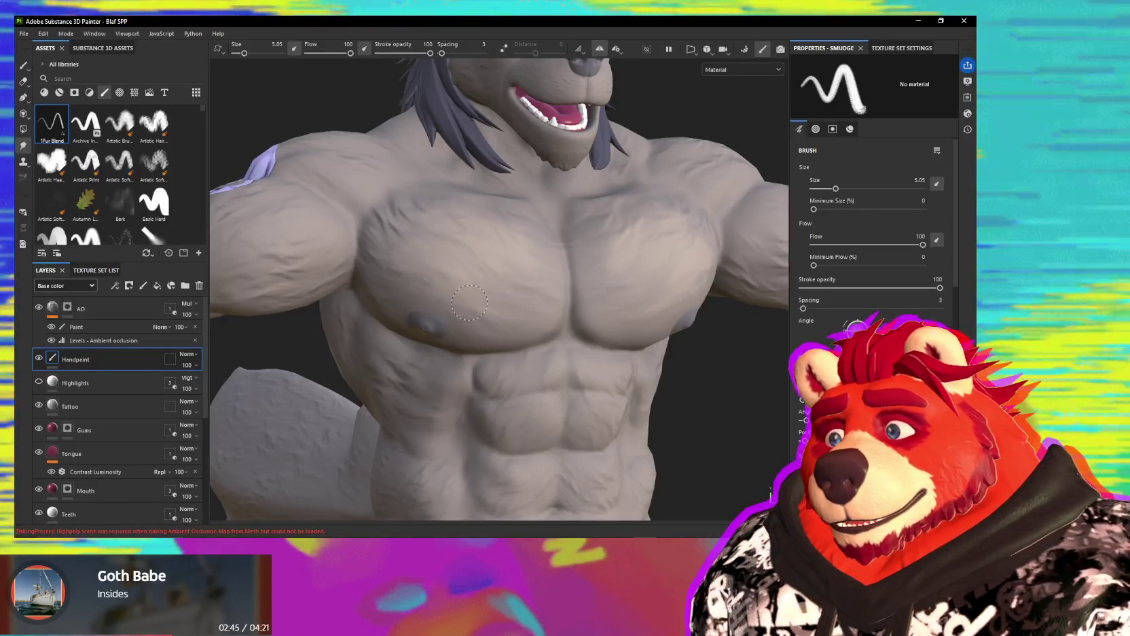
mouse_move(503, 283)
left_mouse_down("alt")
mouse_move(542, 291)
mouse_move(468, 275)
left_mouse_up("alt")
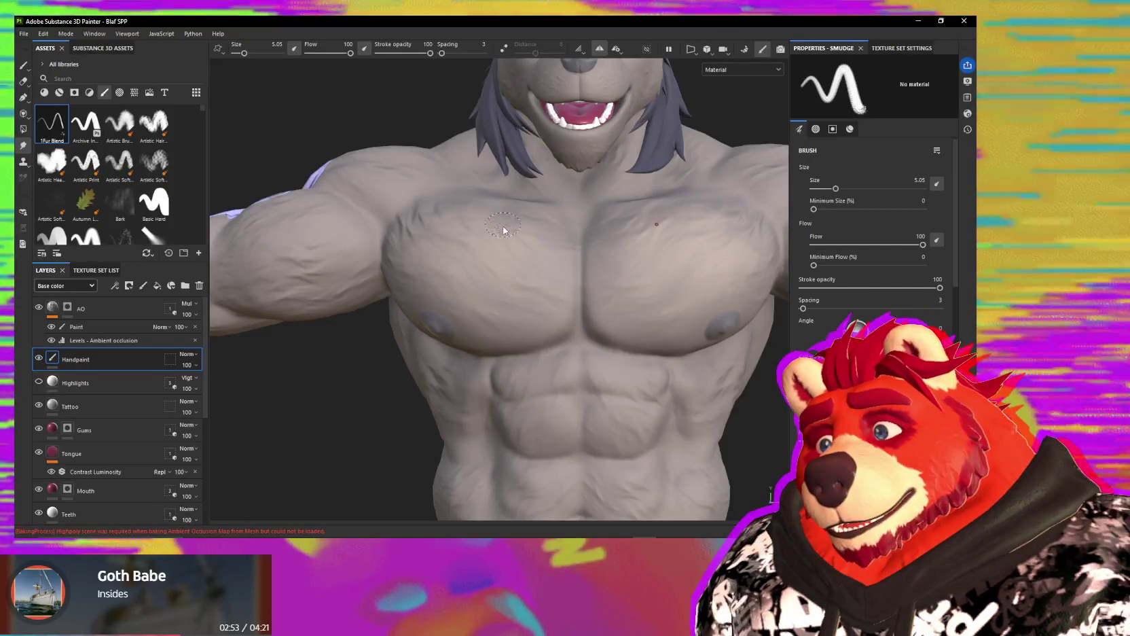
mouse_move(493, 212)
left_mouse_down("alt")
mouse_move(554, 268)
mouse_move(774, 333)
left_mouse_up("alt")
Step: Switch to the Paint tool, then to the Projection tool
key("1")
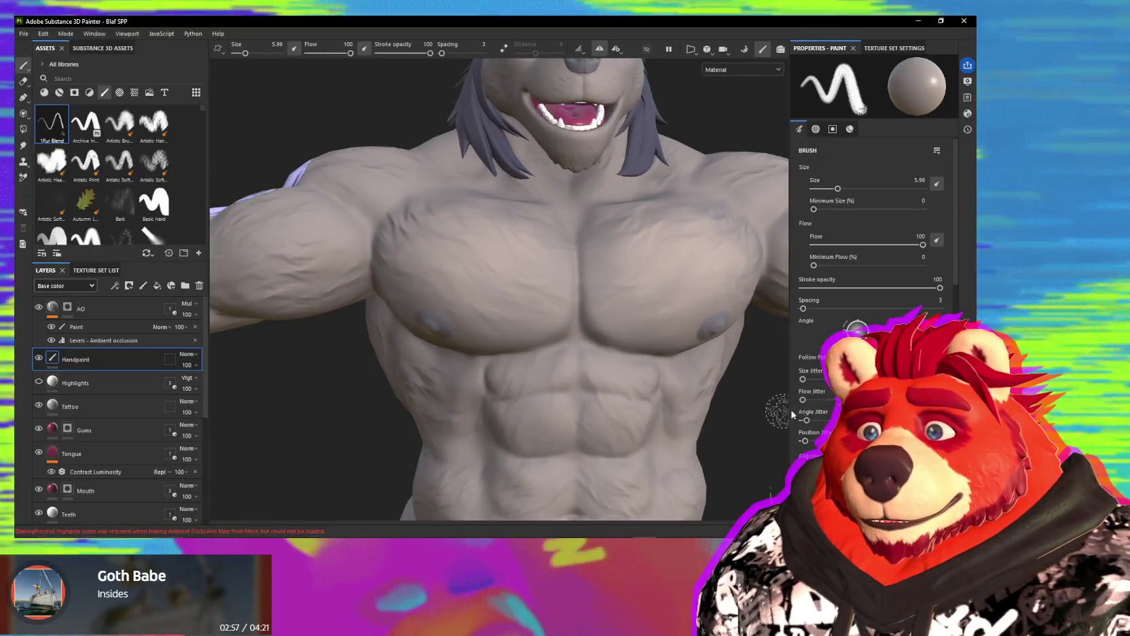
left_click_drag(957, 283, 958, 353)
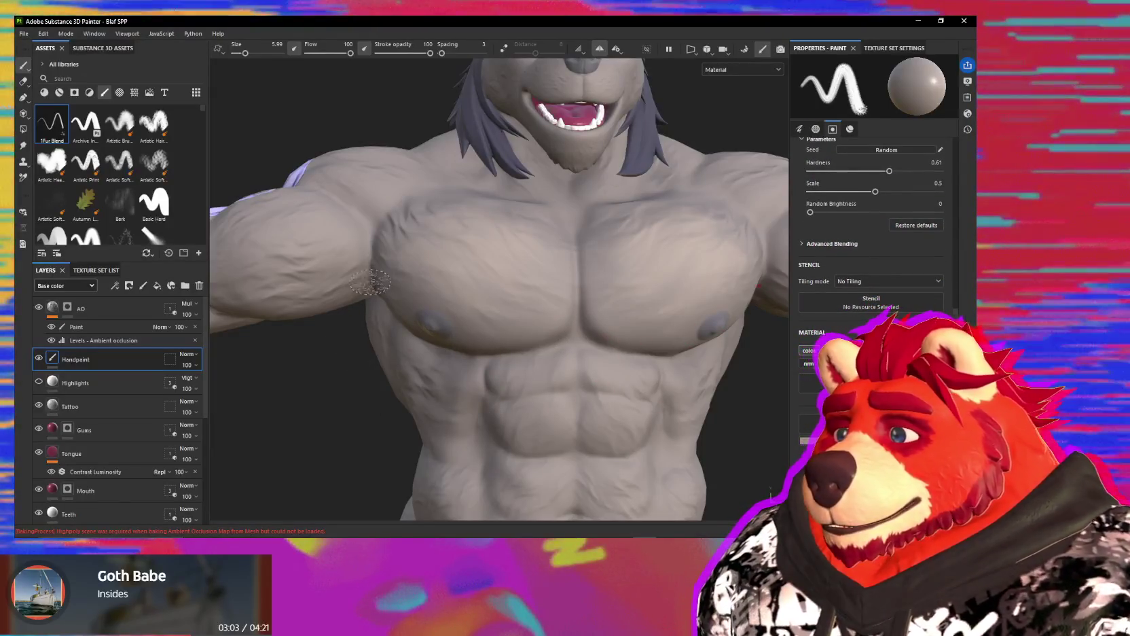
key("3")
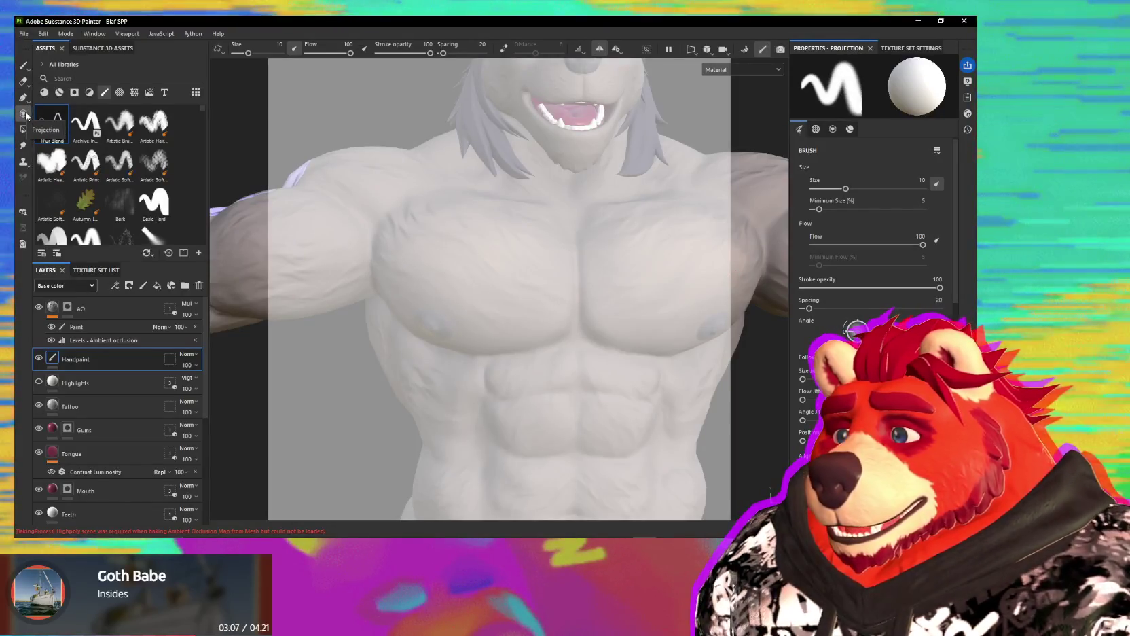
Step: Open the Shortcuts page in Edit > Settings and scroll to the tool shortcuts
left_click(65, 34)
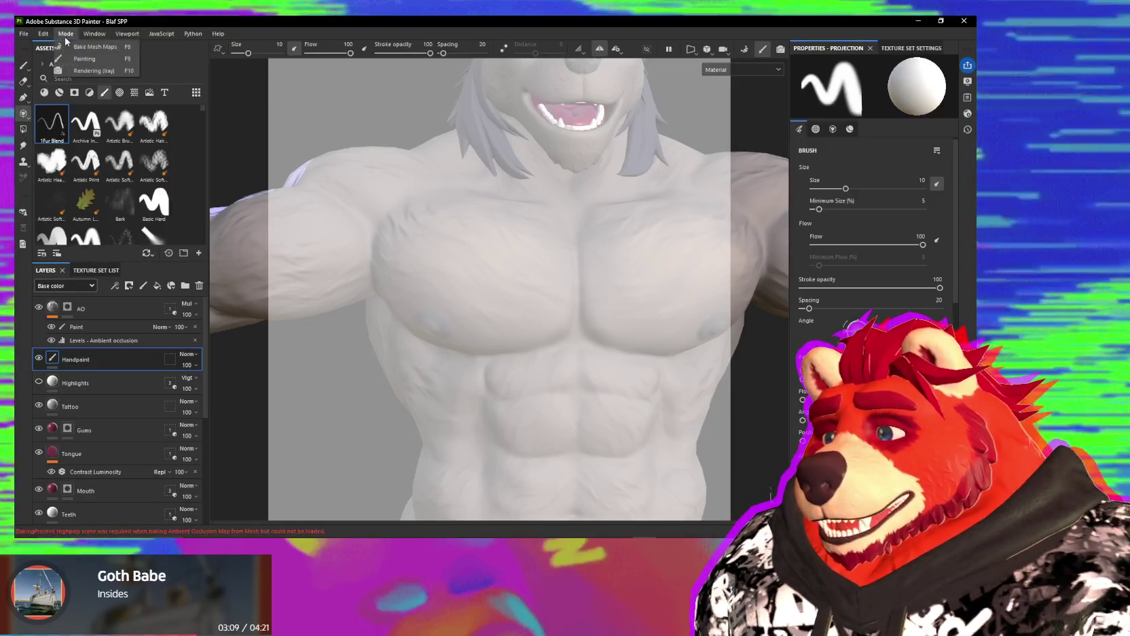
left_click(56, 92)
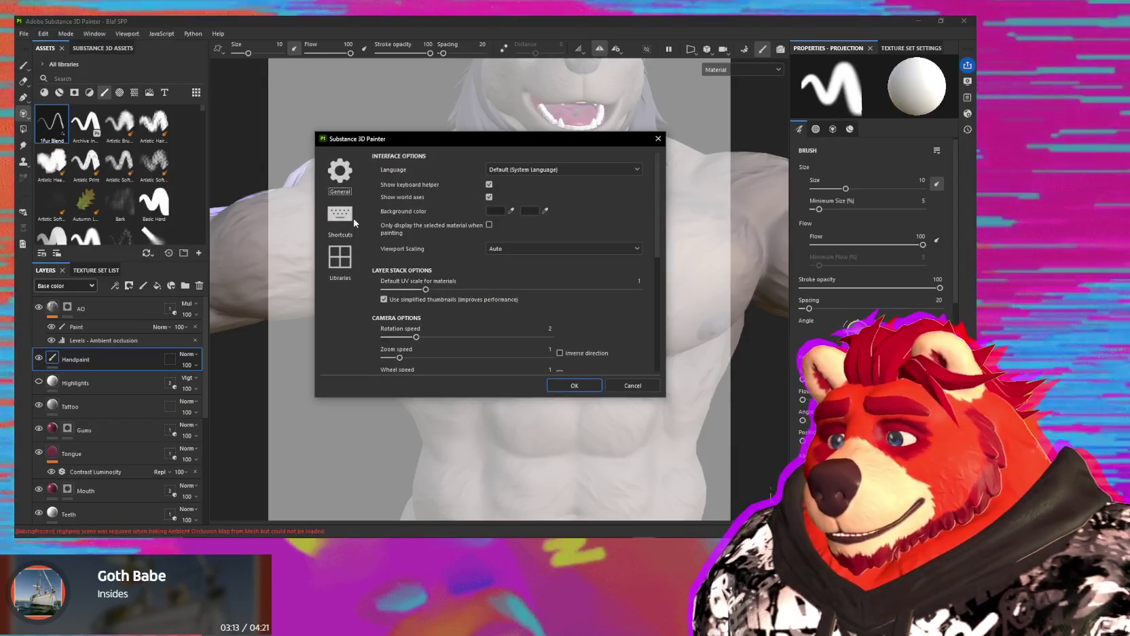
left_click(352, 222)
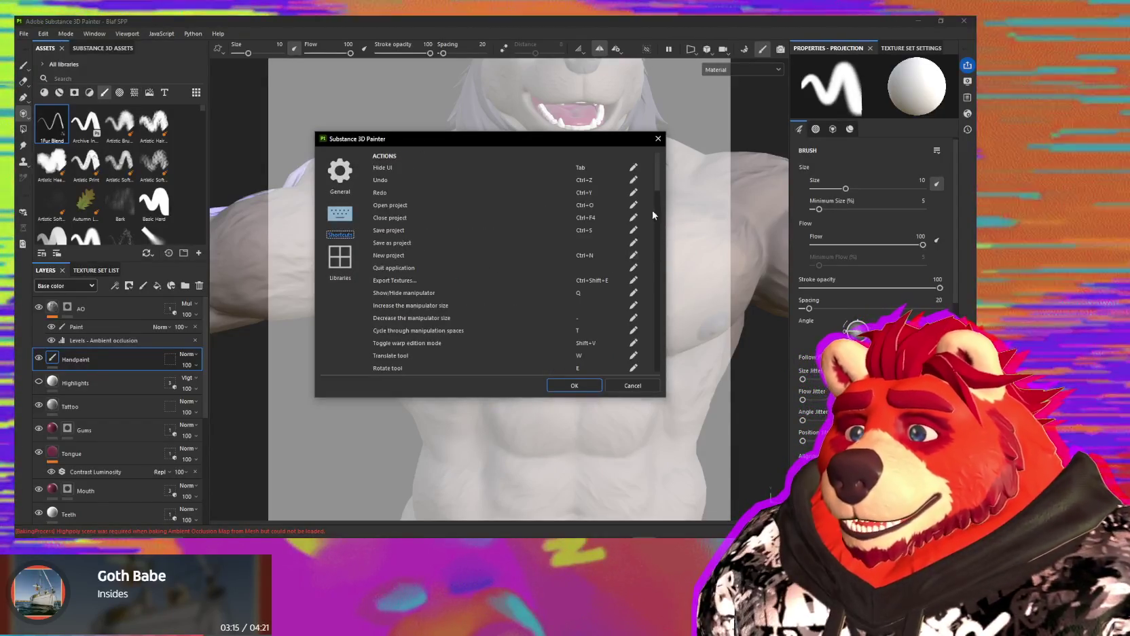
scroll(653, 210, "down", 5)
scroll(651, 238, "down", 5)
scroll(651, 235, "down", 2)
scroll(648, 271, "down", 2)
scroll(647, 292, "down", 2)
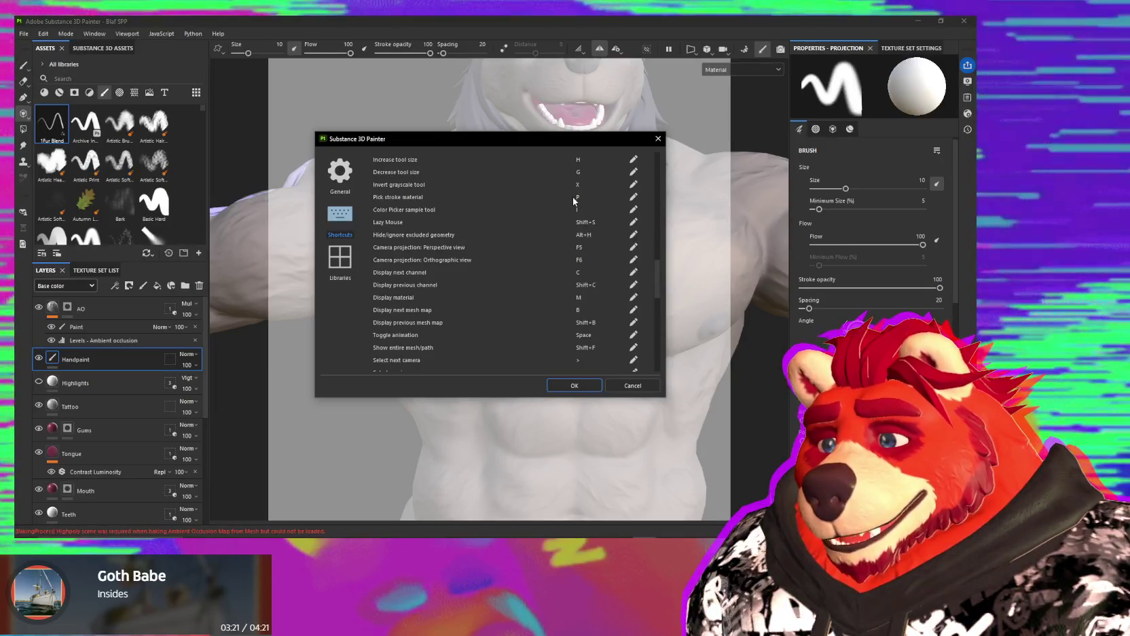
Step: Assign 3 to Pick stroke material and P to Select Projection tool, then confirm
left_click(633, 198)
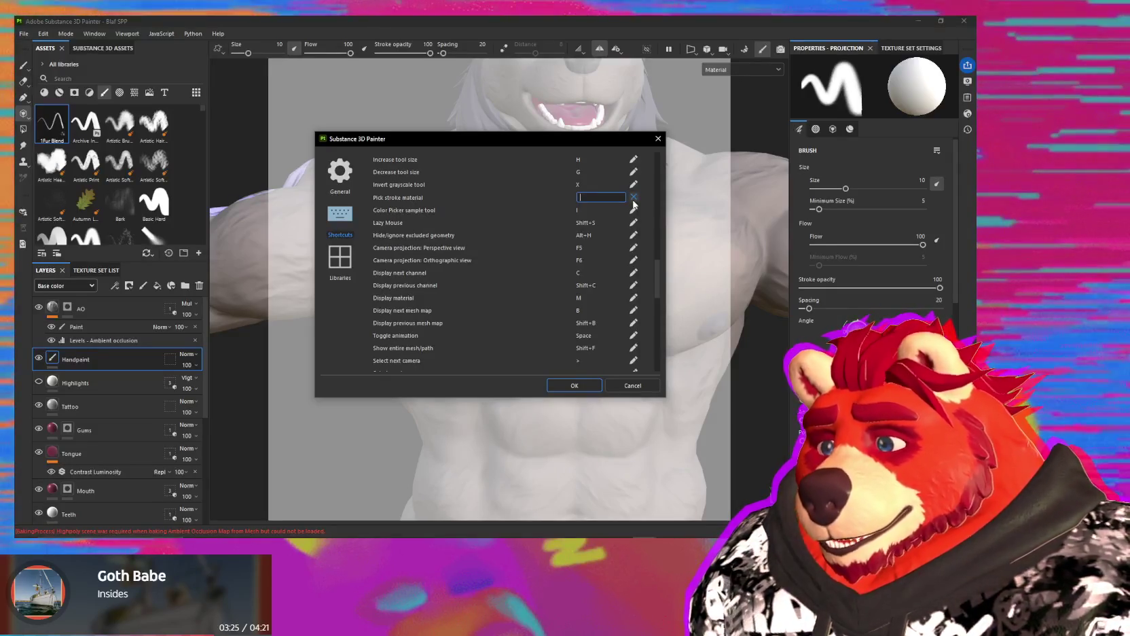
key("3")
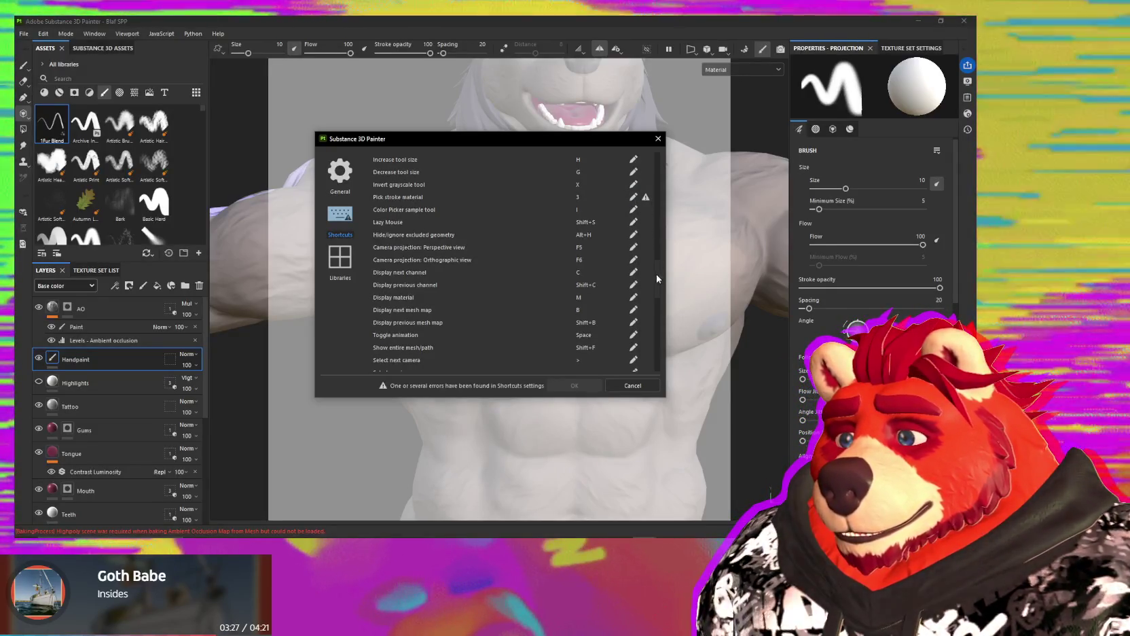
mouse_move(656, 279)
left_mouse_down()
mouse_move(657, 228)
mouse_move(647, 239)
left_mouse_up()
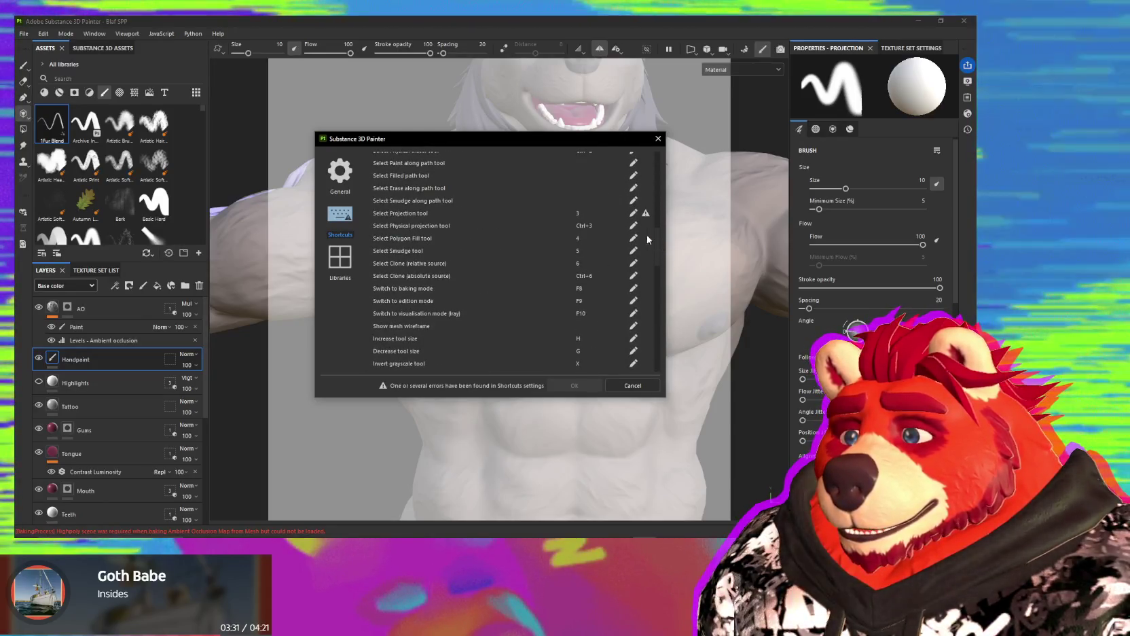
left_click(633, 214)
key("p")
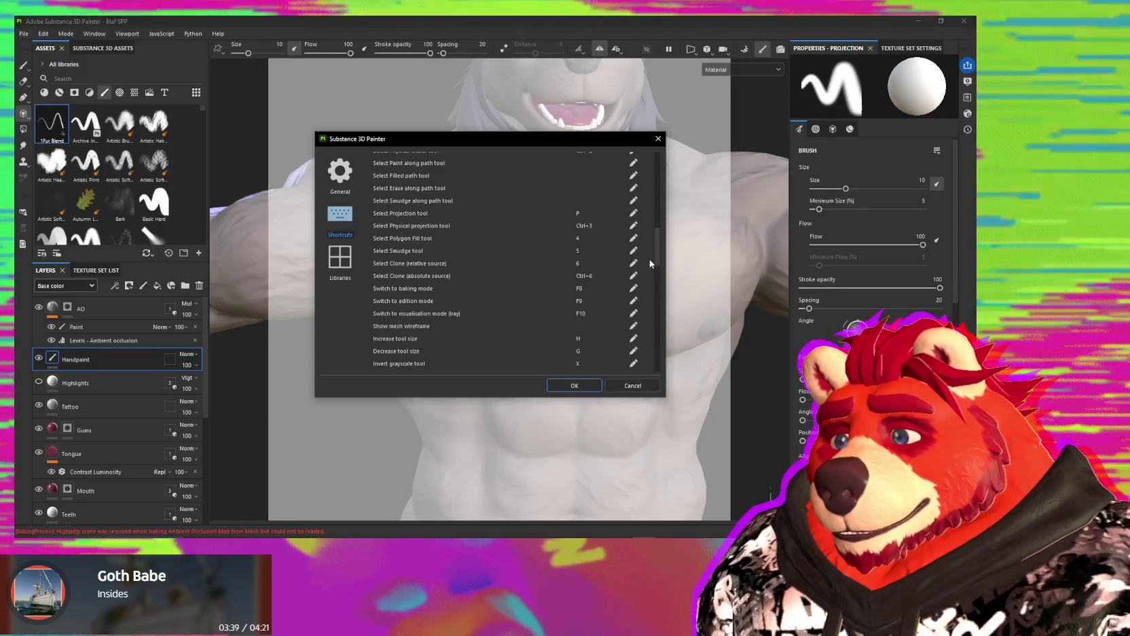
left_click(574, 385)
Step: Return to Paint, sample the stroke material from the chest, and check the Material base color
key("5")
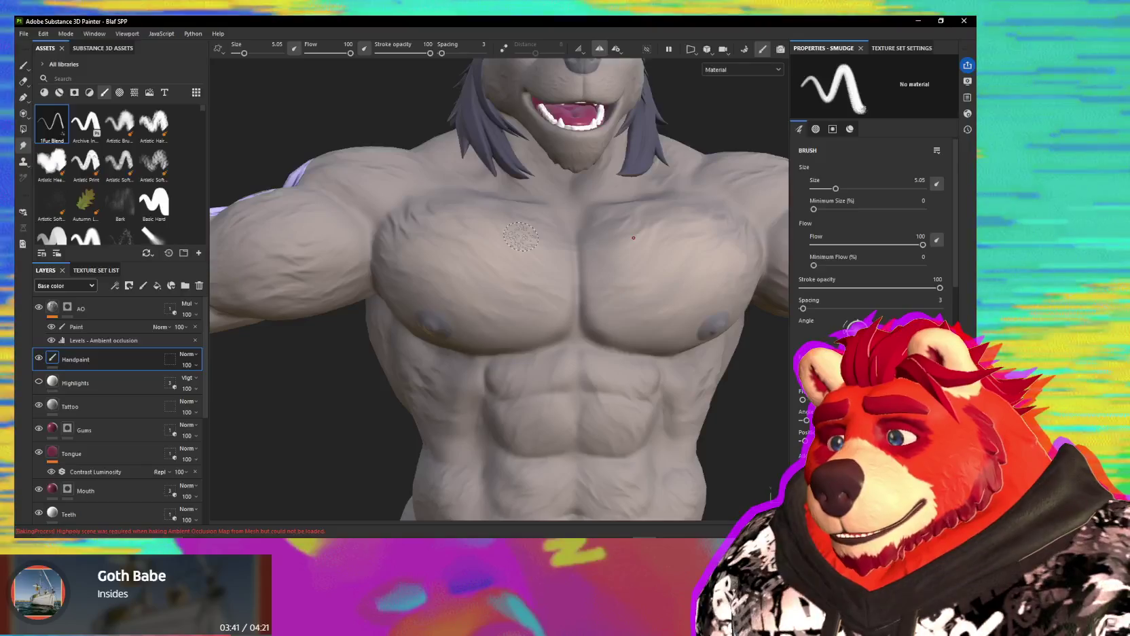
key("1")
key("p")
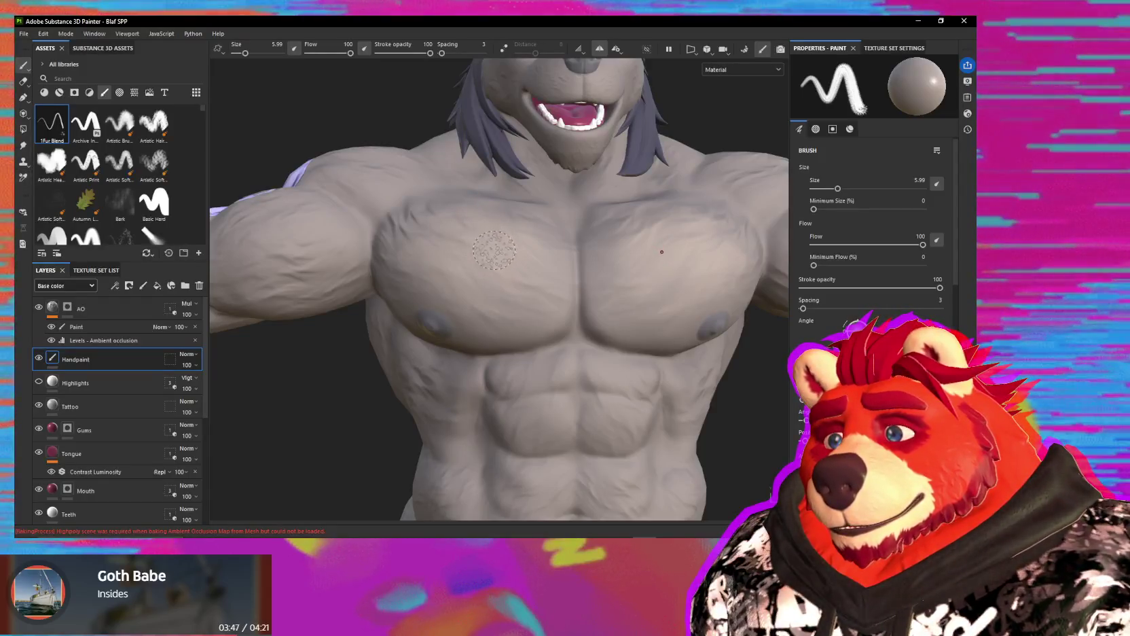
mouse_move(515, 272)
left_mouse_down("alt")
mouse_move(546, 292)
mouse_move(743, 337)
left_mouse_up("alt")
scroll(882, 258, "down", 5)
scroll(883, 258, "down", 5)
scroll(883, 258, "down", 2)
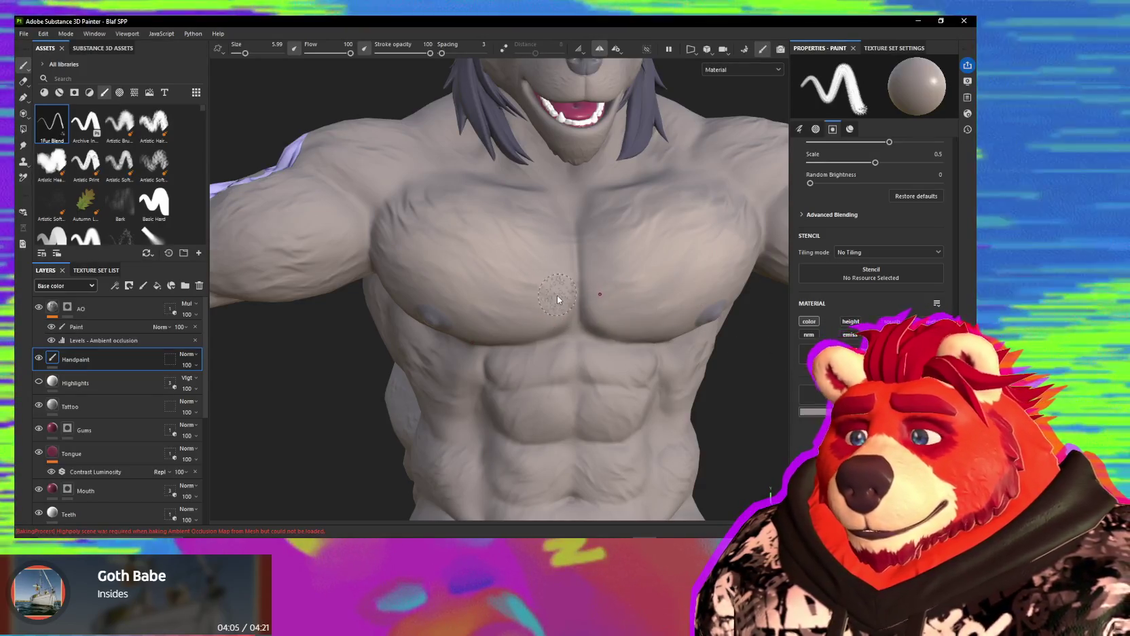
left_click(810, 354)
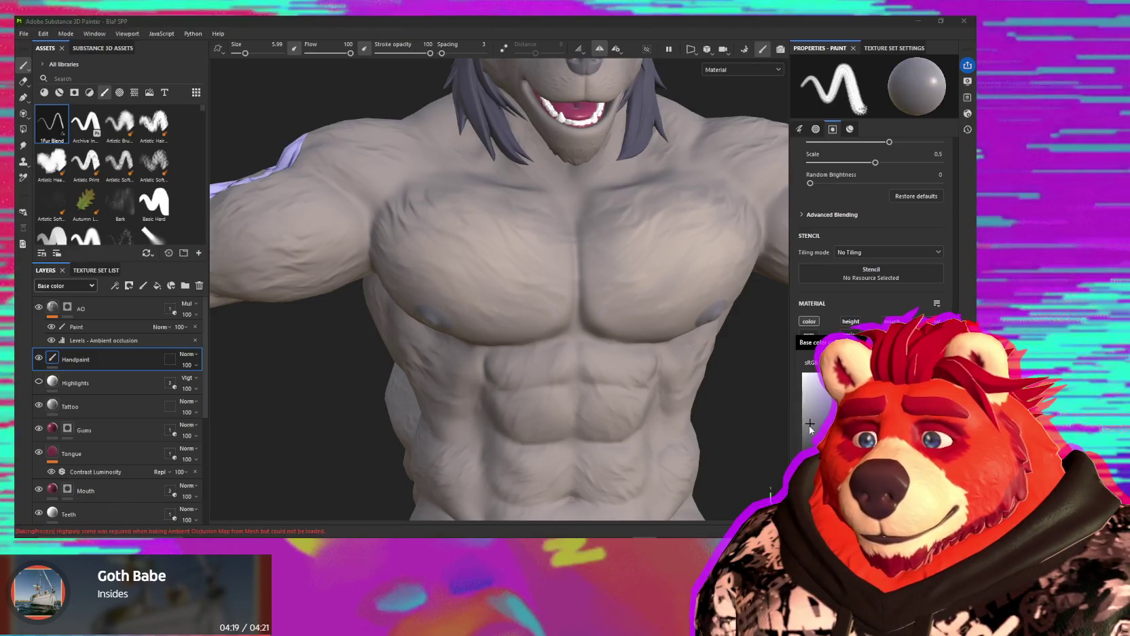
left_click(561, 302)
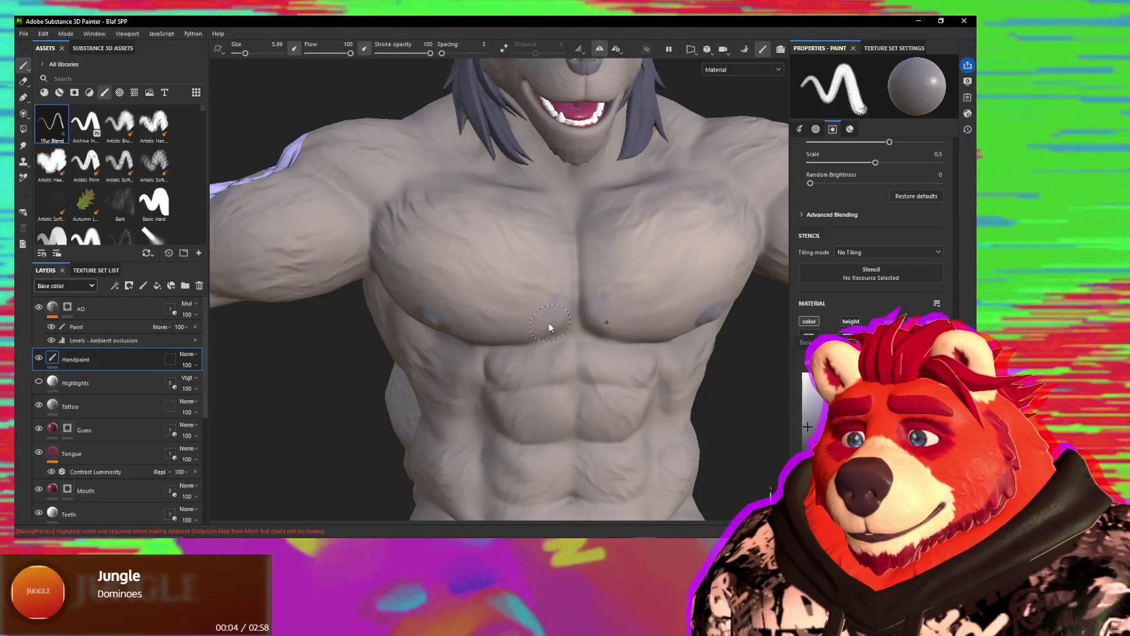
Step: Inspect the upper-chest fur strokes from several angles, then zoom out to frame the whole wolf
left_click_drag(574, 292, 568, 327, "alt")
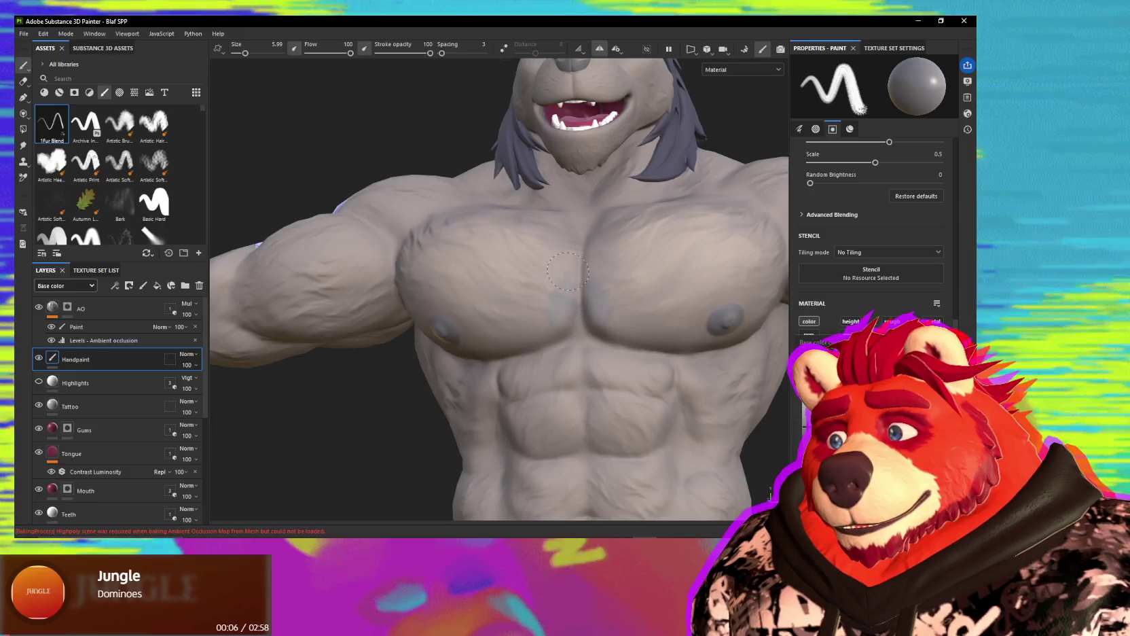
mouse_move(566, 332)
left_mouse_down("alt")
mouse_move(522, 339)
mouse_move(566, 253)
mouse_move(551, 291)
left_mouse_up("alt")
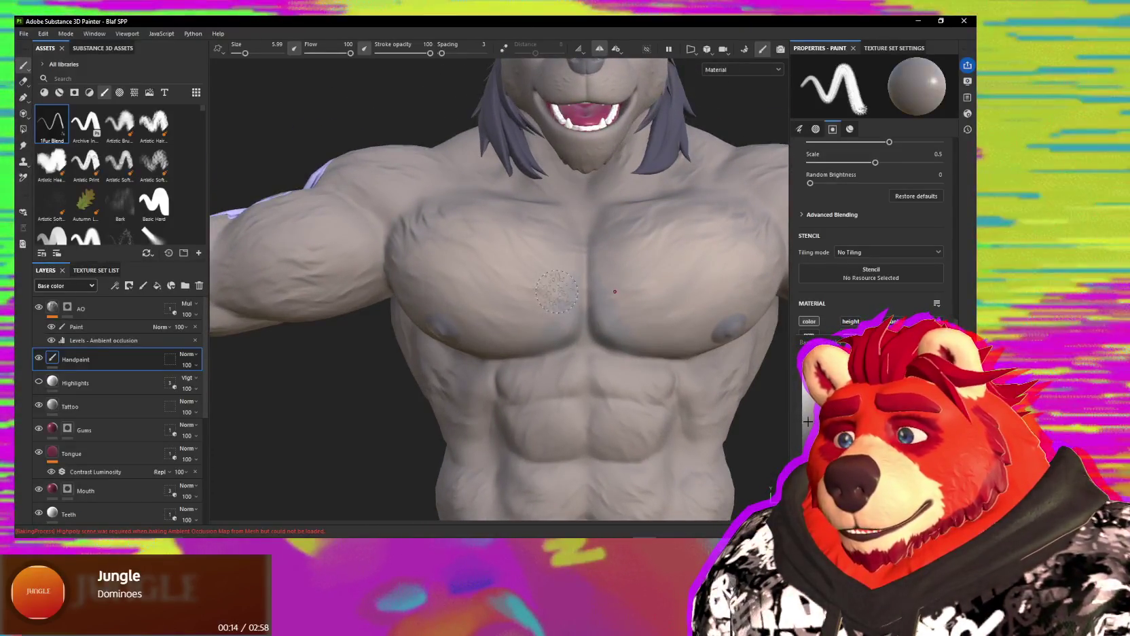
left_click_drag(550, 292, 558, 333, "alt")
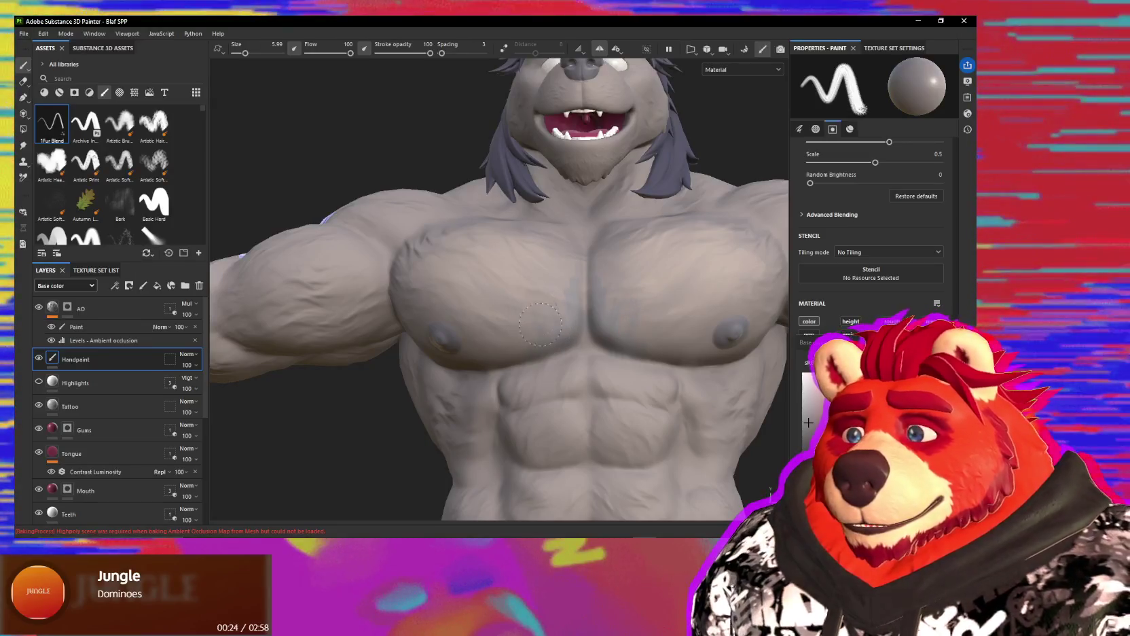
mouse_move(540, 324)
left_mouse_down("alt")
mouse_move(493, 247)
mouse_move(681, 309)
mouse_move(637, 222)
mouse_move(665, 238)
mouse_move(681, 223)
left_mouse_up("alt")
key("5")
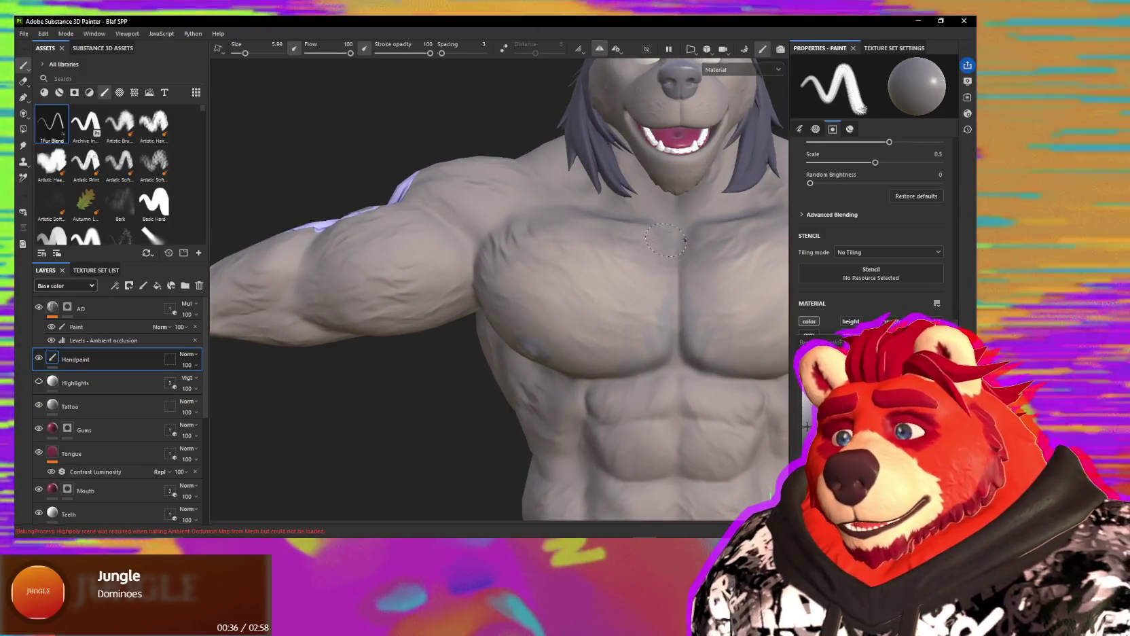
mouse_move(664, 255)
left_mouse_down("alt")
mouse_move(679, 241)
mouse_move(506, 319)
mouse_move(528, 253)
mouse_move(622, 209)
left_mouse_up("alt")
key("1")
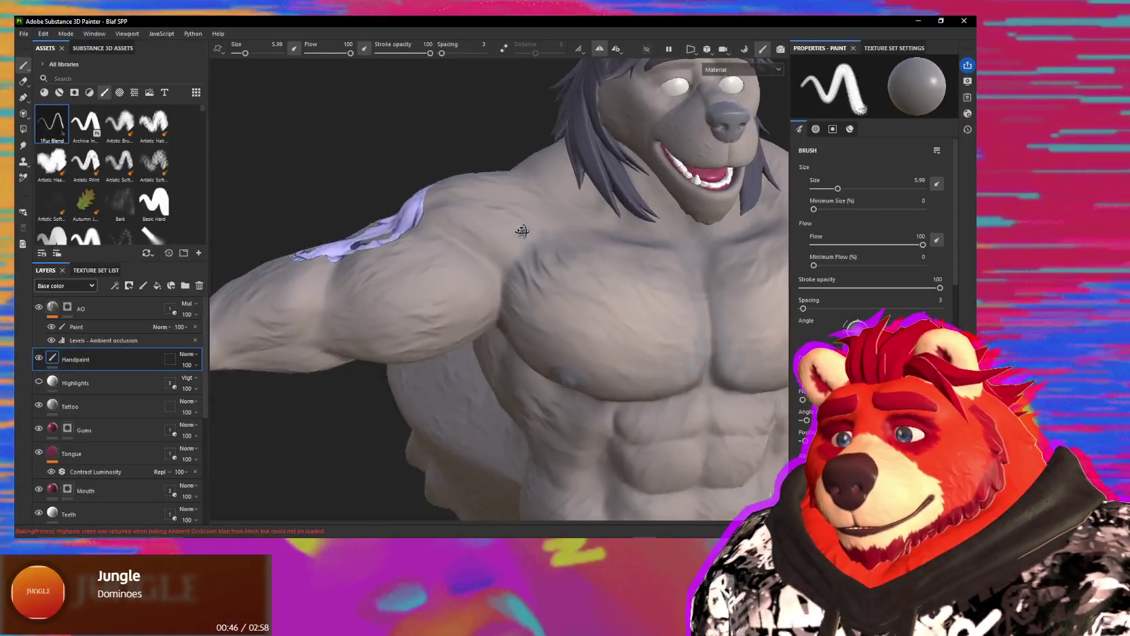
scroll(585, 297, "down", 3)
left_click_drag(585, 297, 517, 233, "alt")
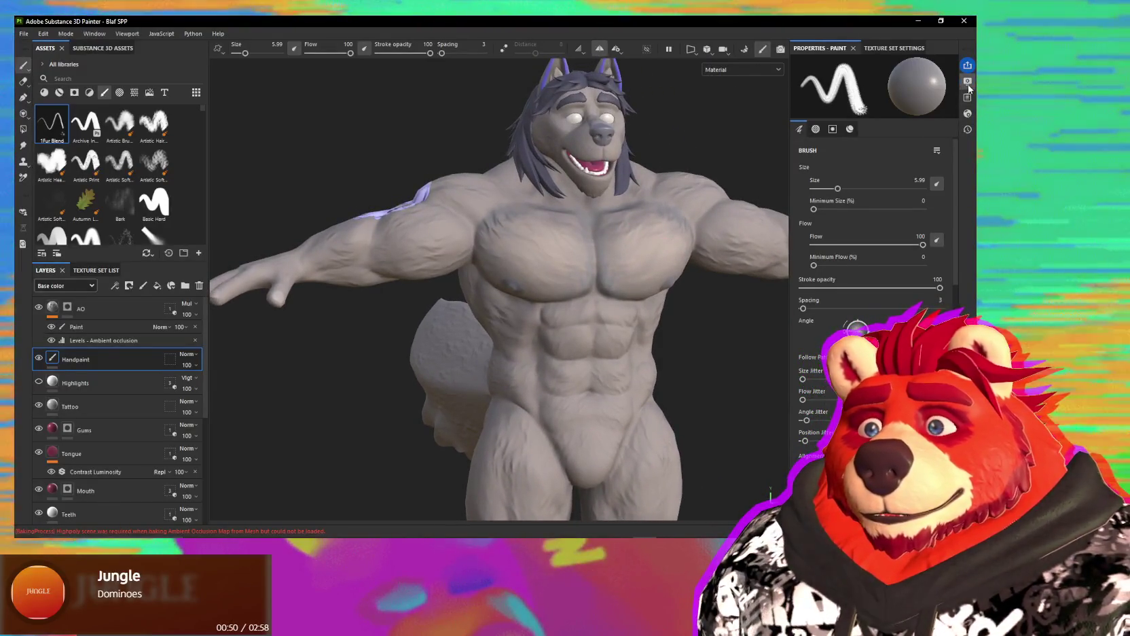
Step: Switch the viewport environment map to Soft 1LowContrastFront 2Backs and go back to Paint properties
left_click(968, 82)
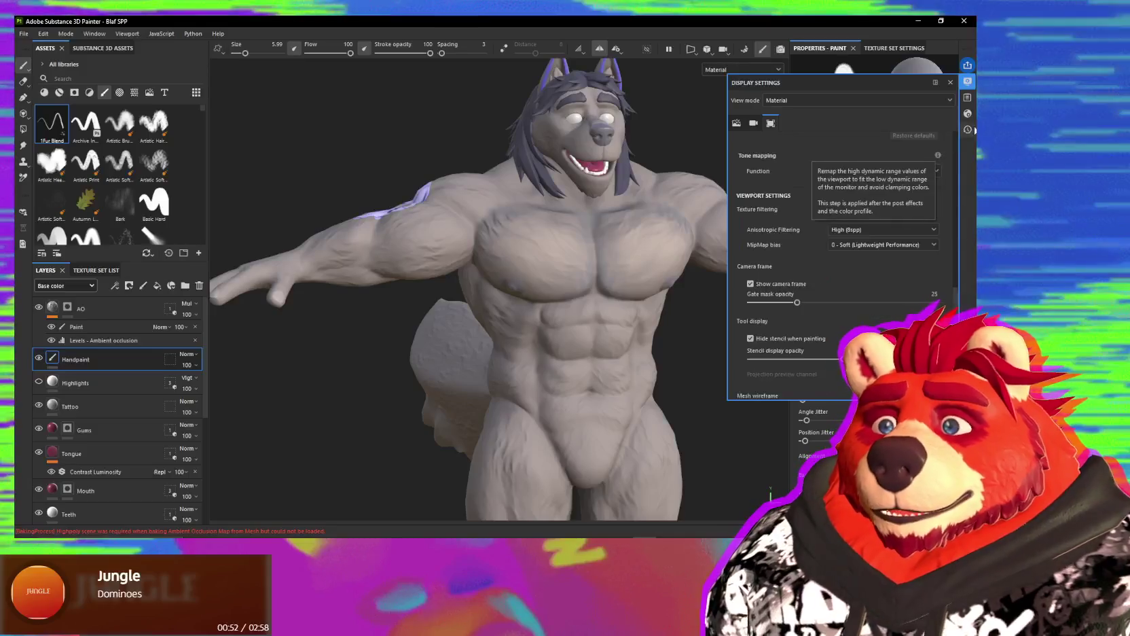
left_click(967, 114)
scroll(874, 198, "up", 3)
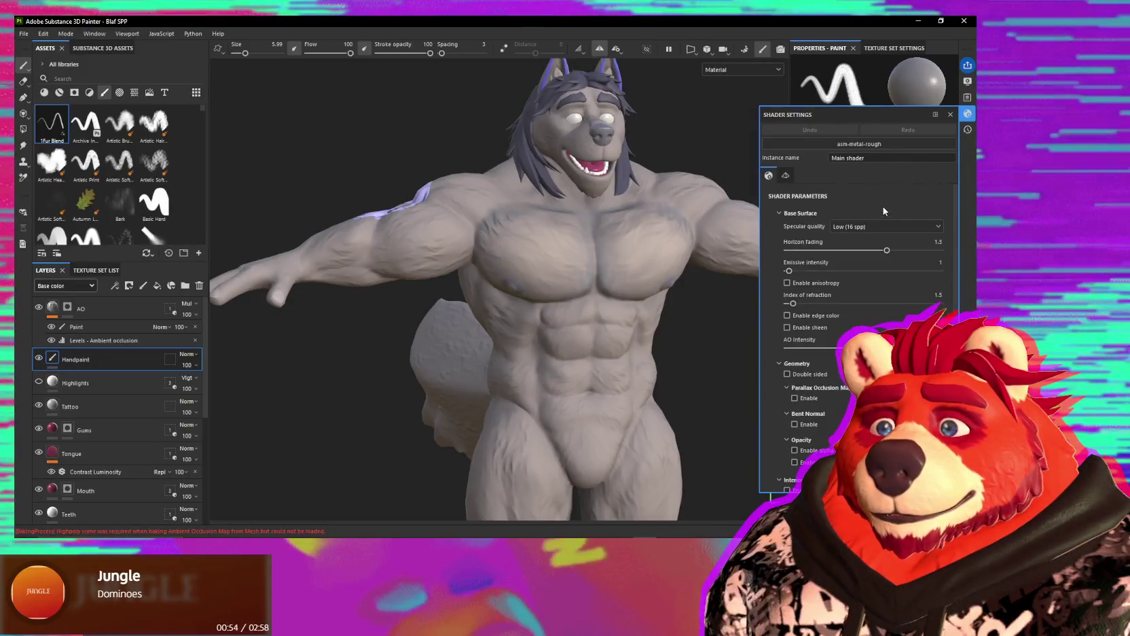
left_click(968, 81)
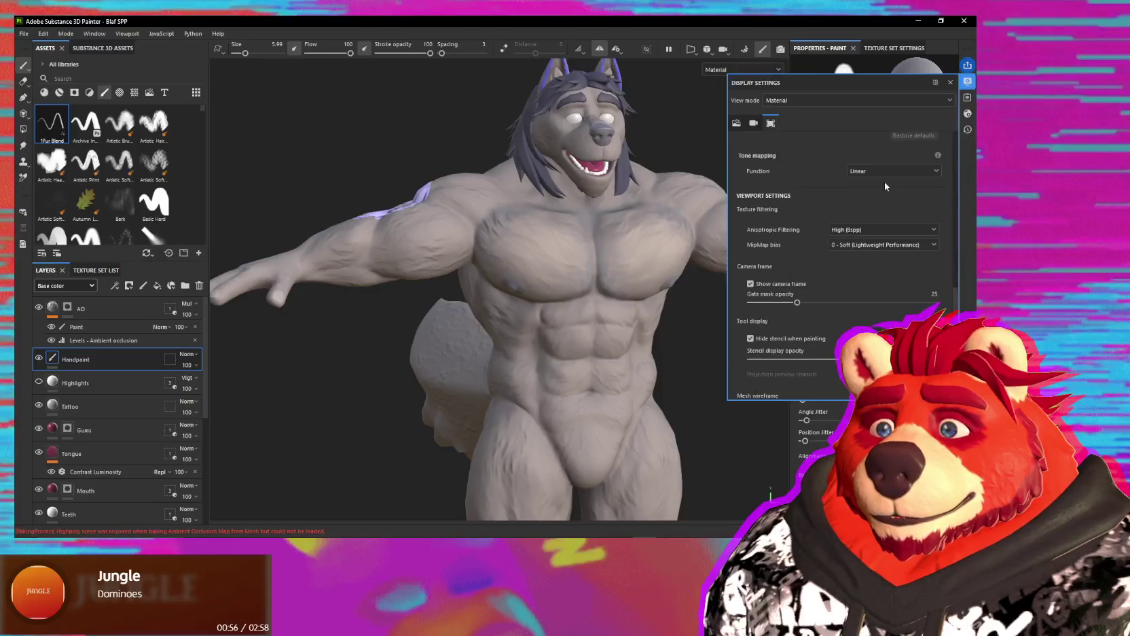
scroll(859, 199, "up", 5)
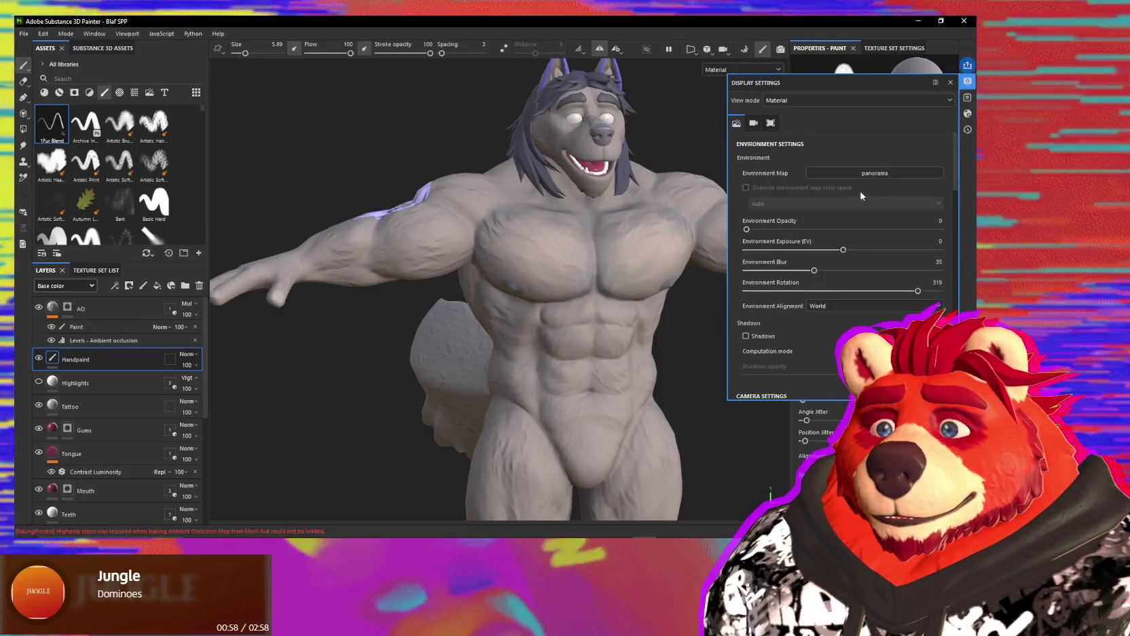
left_click(863, 174)
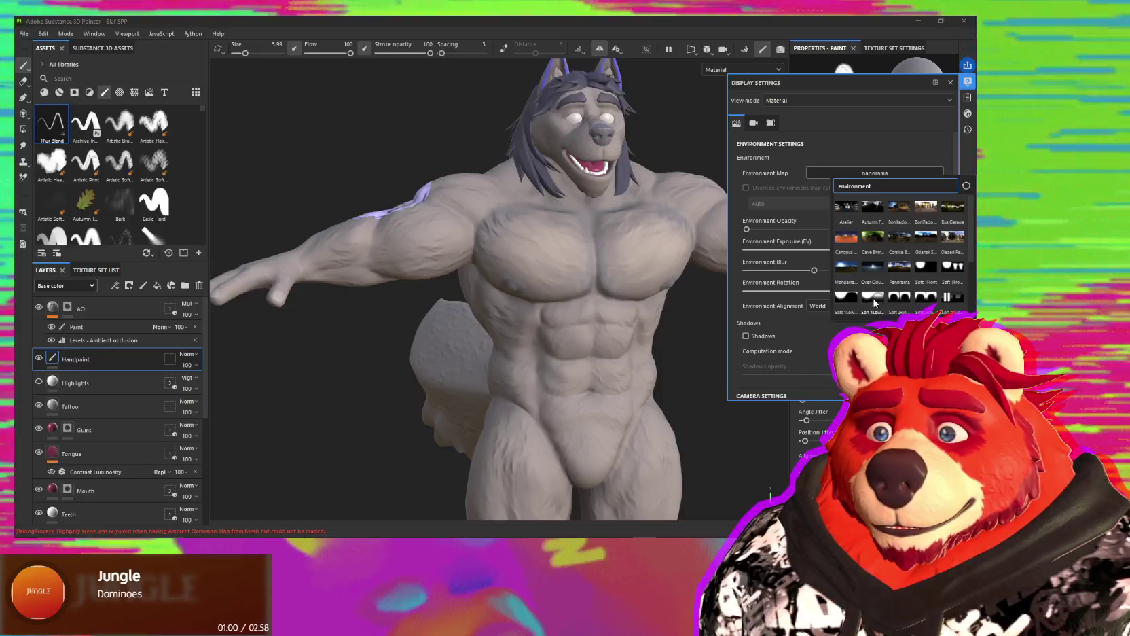
left_click(870, 298)
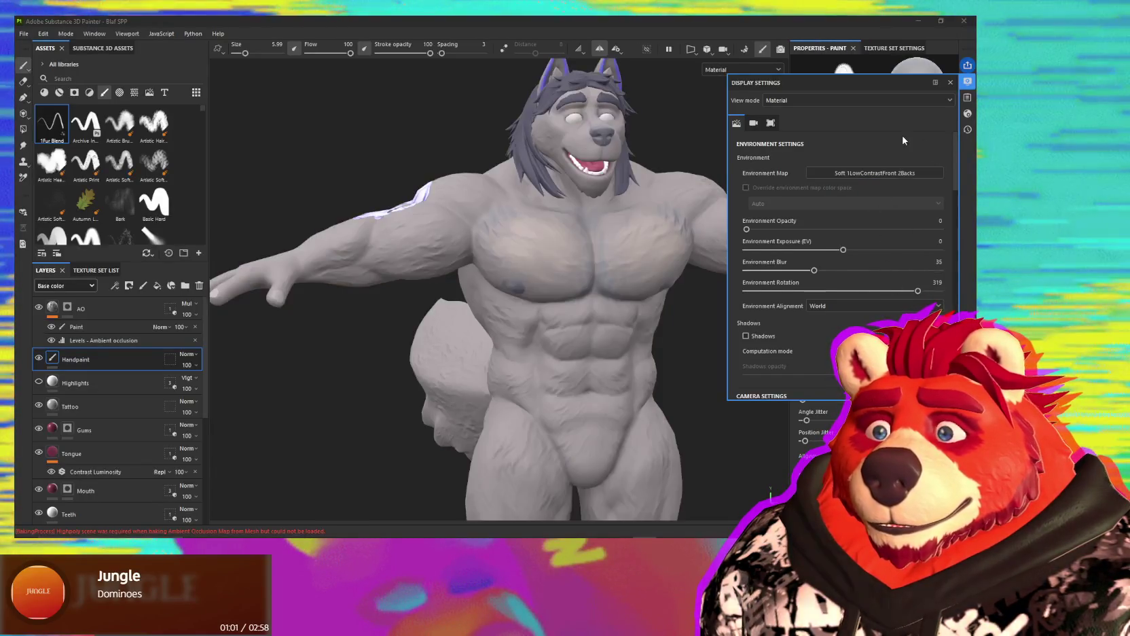
left_click_drag(570, 228, 631, 228, "alt")
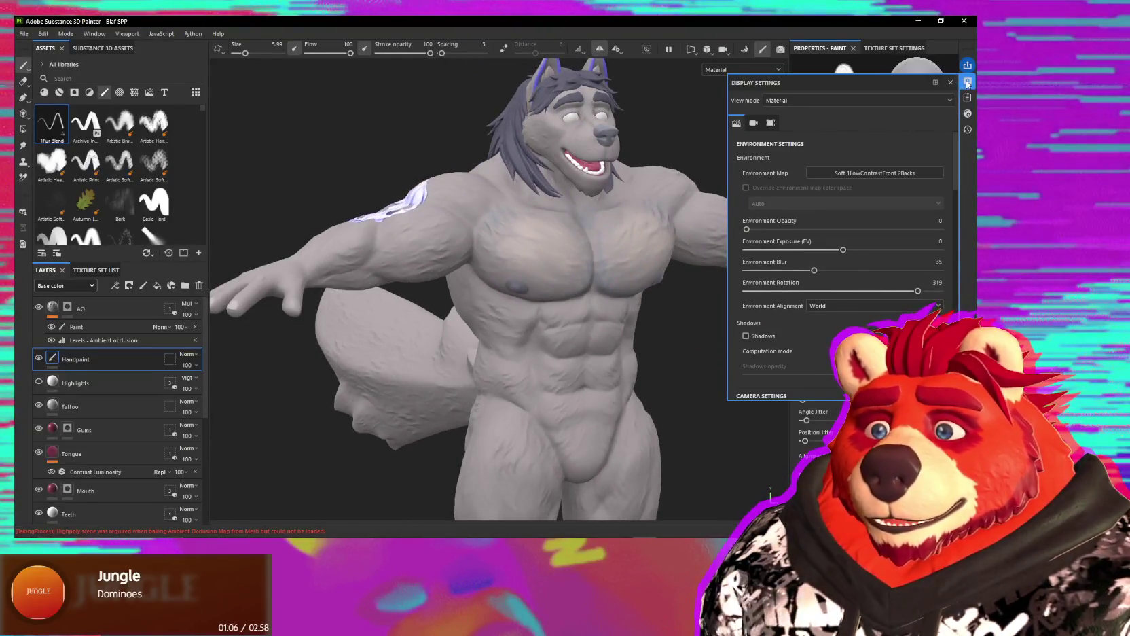
left_click(968, 83)
left_click_drag(564, 240, 533, 214, "alt")
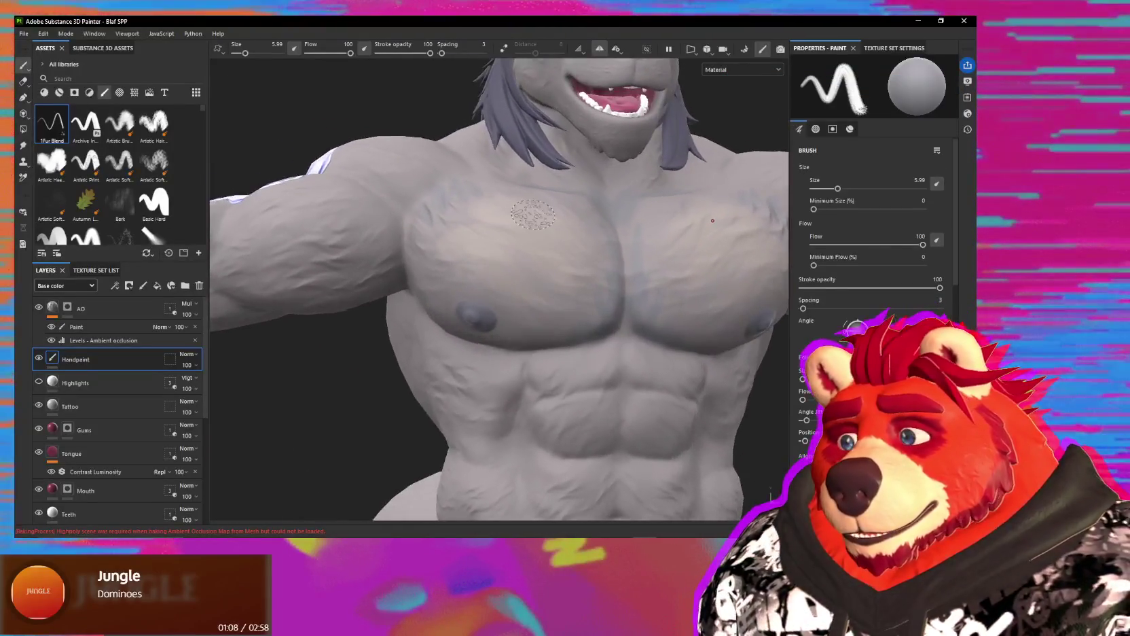
Step: Orbit from the chest and raised arm around to the wolf's back and shoulder
mouse_move(619, 325)
left_mouse_down("alt")
mouse_move(617, 312)
mouse_move(766, 336)
left_mouse_up("alt")
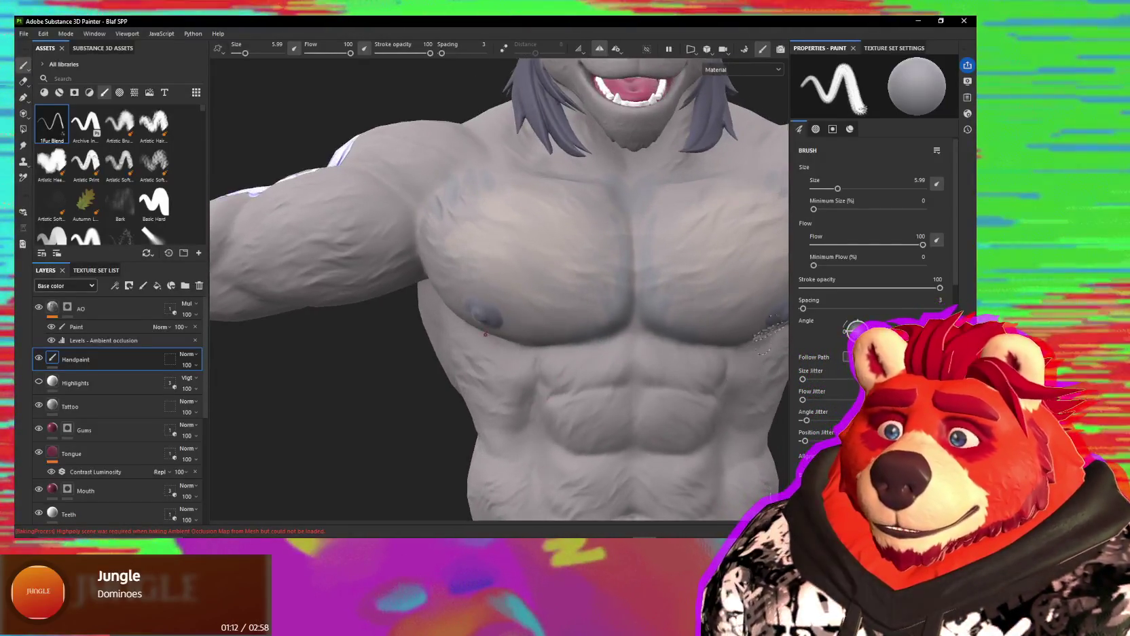
scroll(932, 258, "down", 3)
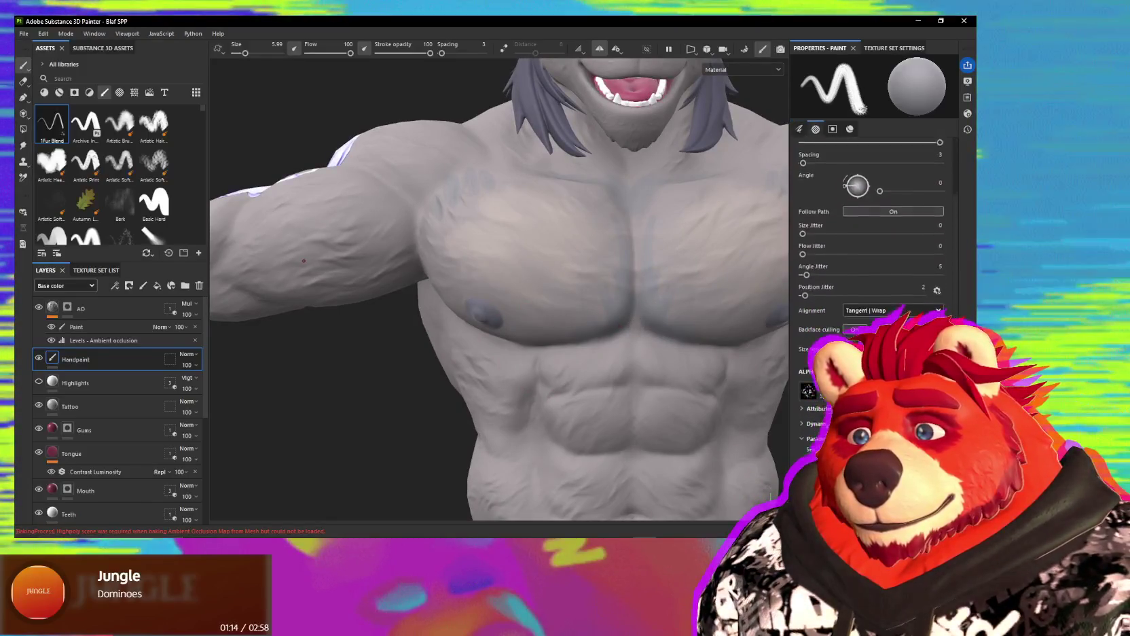
scroll(932, 259, "down", 6)
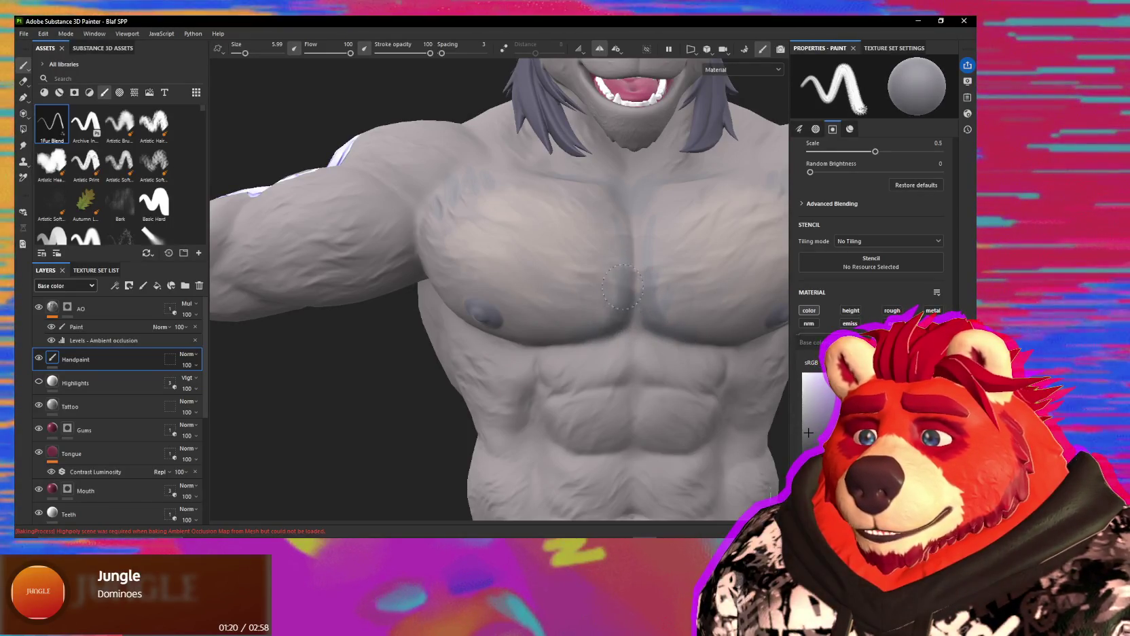
mouse_move(603, 320)
left_mouse_down("alt")
mouse_move(608, 347)
mouse_move(631, 353)
left_mouse_up("alt")
left_click_drag(478, 326, 505, 335, "alt")
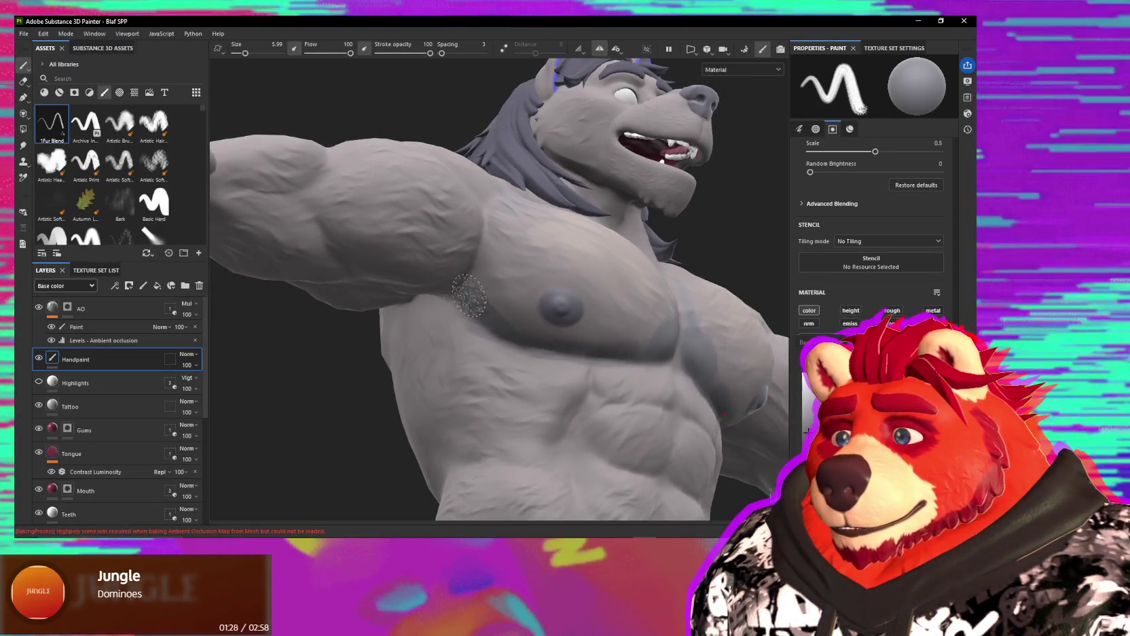
left_click_drag(468, 295, 526, 260, "alt")
left_click_drag(417, 284, 458, 232, "alt")
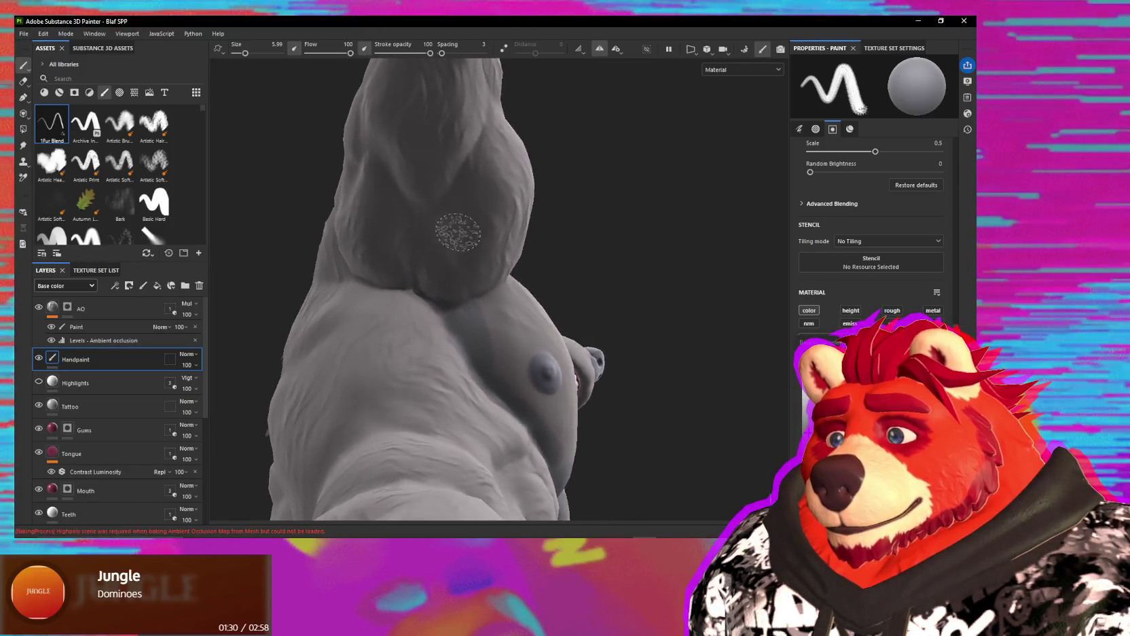
mouse_move(426, 279)
left_mouse_down("alt")
mouse_move(332, 232)
mouse_move(449, 215)
mouse_move(457, 170)
mouse_move(506, 268)
mouse_move(527, 258)
mouse_move(518, 245)
mouse_move(530, 238)
left_mouse_up("alt")
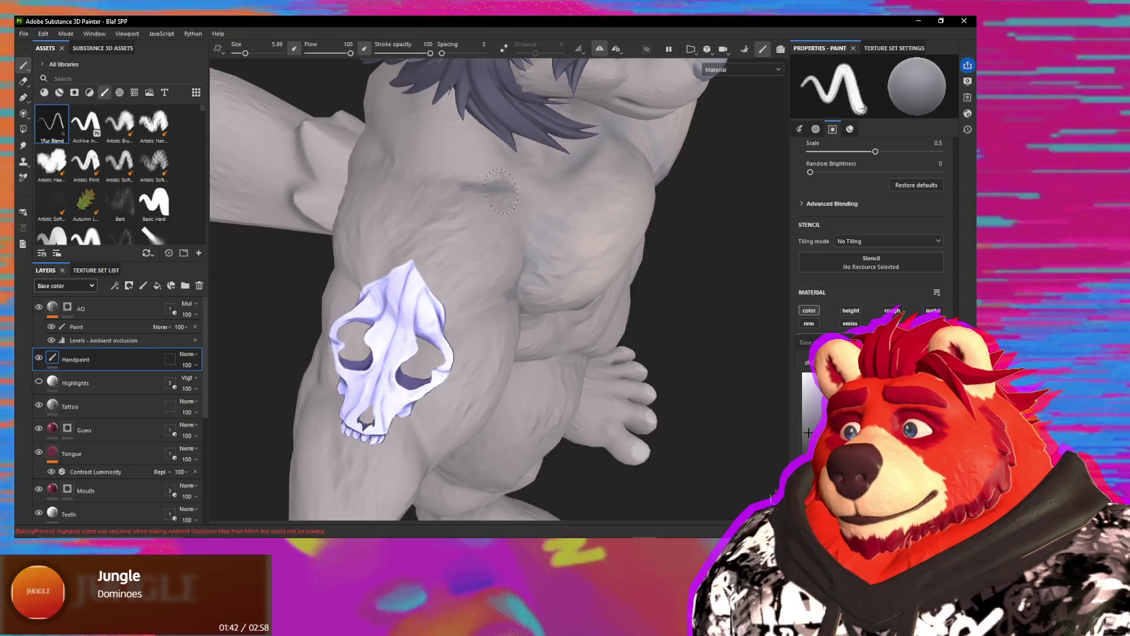
mouse_move(482, 185)
left_mouse_down("alt")
mouse_move(583, 146)
mouse_move(459, 247)
mouse_move(501, 210)
mouse_move(459, 265)
mouse_move(429, 182)
left_mouse_up("alt")
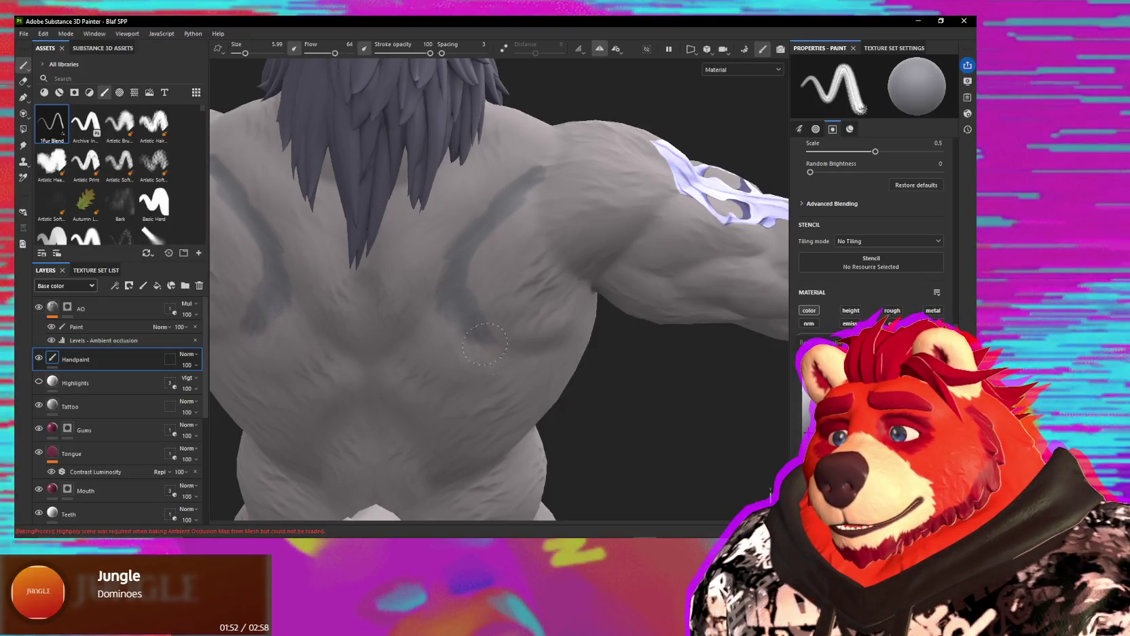
left_click_drag(508, 358, 484, 298, "alt")
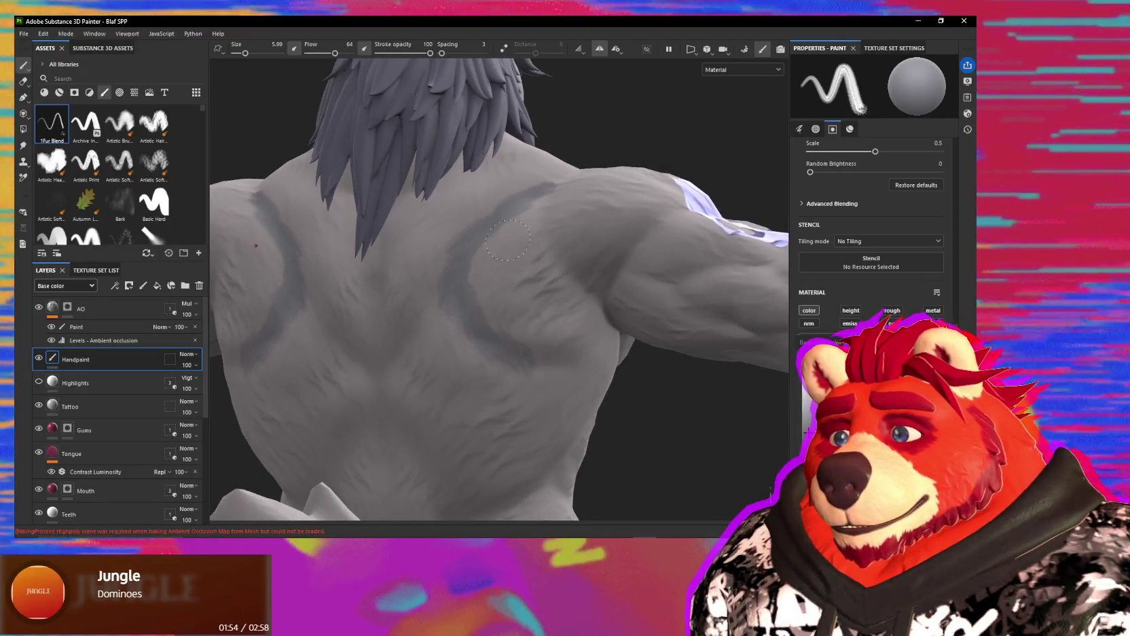
Step: Lower Flow to 35, shrink the brush to 5.05, and paint dark-grey strokes along the back and shoulder blades
left_click_drag(335, 53, 323, 53)
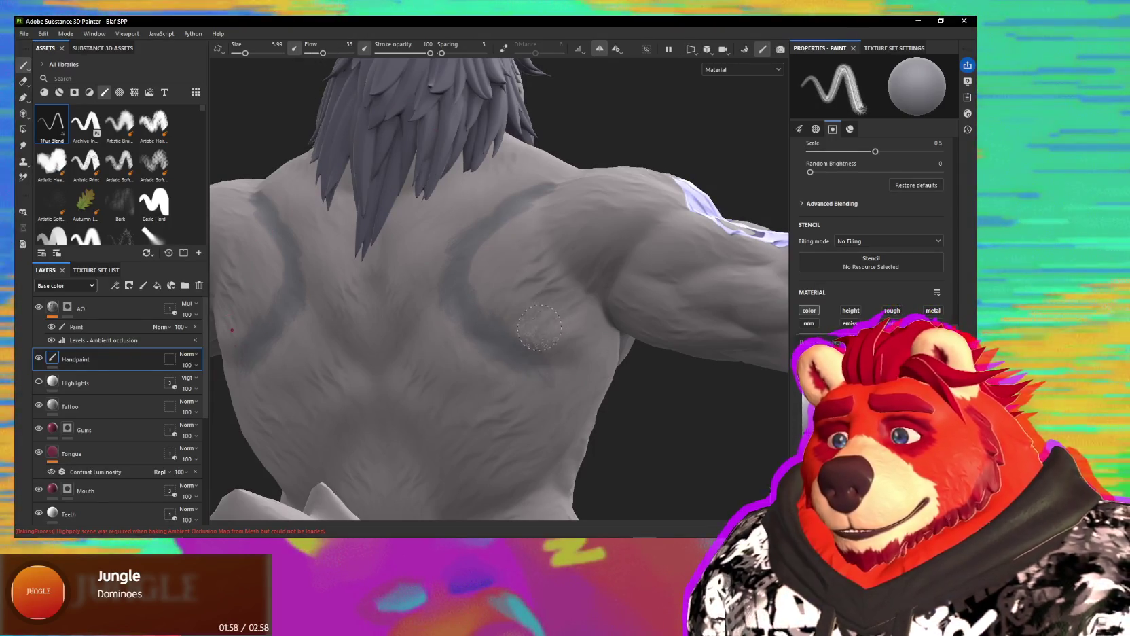
mouse_move(539, 327)
left_mouse_down("alt")
mouse_move(427, 348)
mouse_move(426, 269)
left_mouse_up("alt")
mouse_move(468, 327)
left_mouse_down("alt")
mouse_move(494, 328)
mouse_move(456, 244)
mouse_move(456, 316)
left_mouse_up("alt")
left_click_drag(506, 405, 507, 412, "alt")
mouse_move(457, 333)
left_mouse_down("alt")
mouse_move(507, 326)
mouse_move(409, 258)
left_mouse_up("alt")
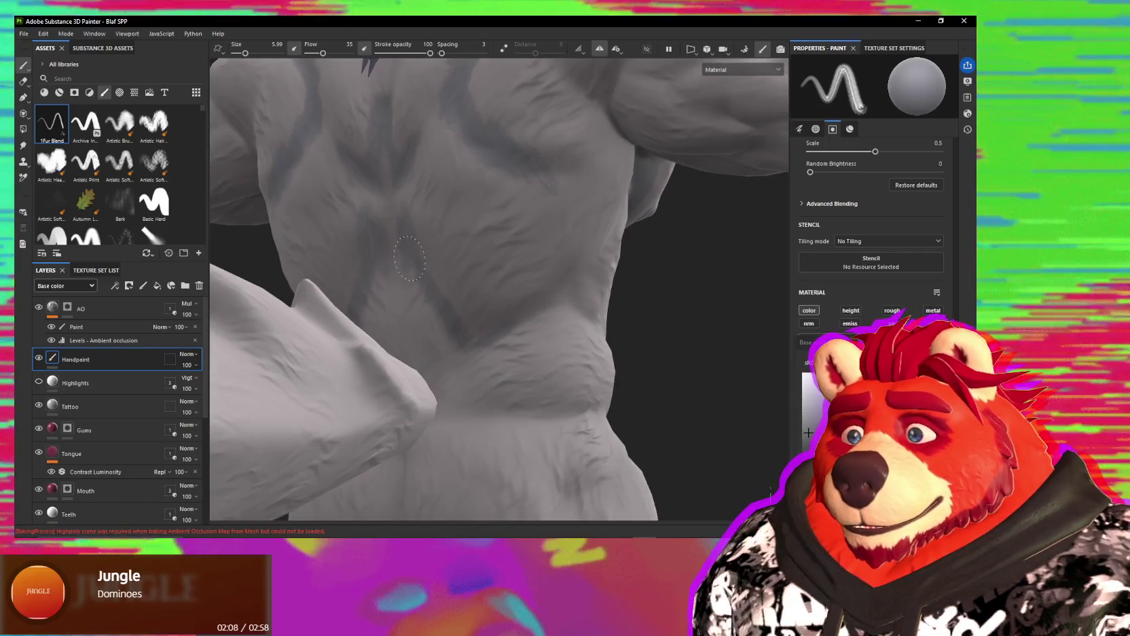
left_click_drag(526, 269, 508, 224, "alt")
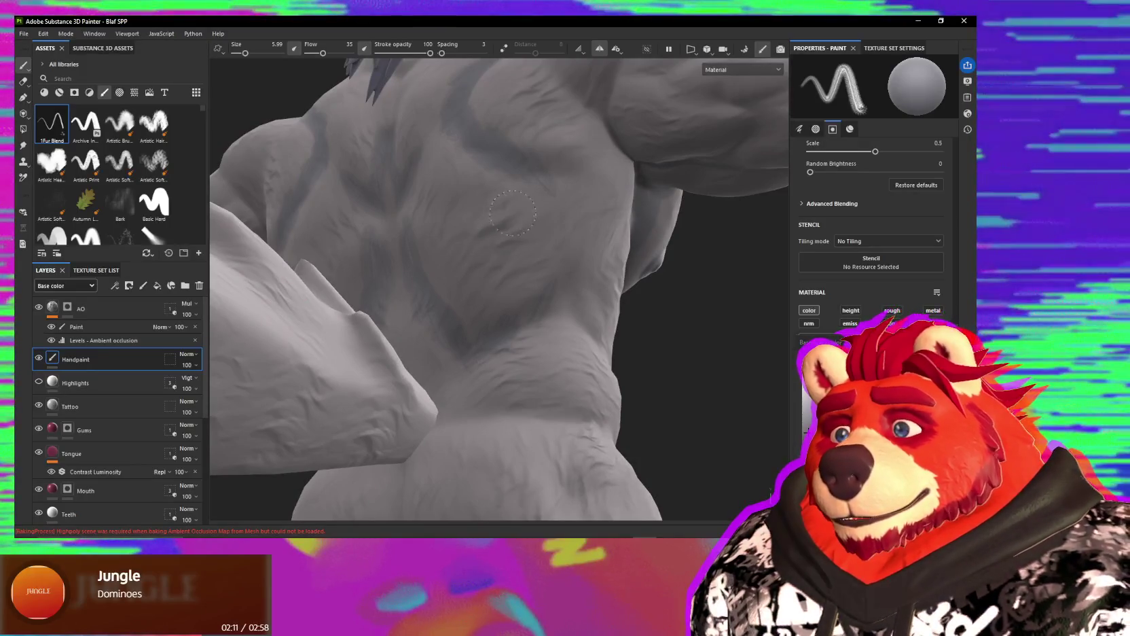
mouse_move(531, 258)
left_mouse_down("alt")
mouse_move(572, 273)
mouse_move(575, 245)
mouse_move(515, 287)
left_mouse_up("alt")
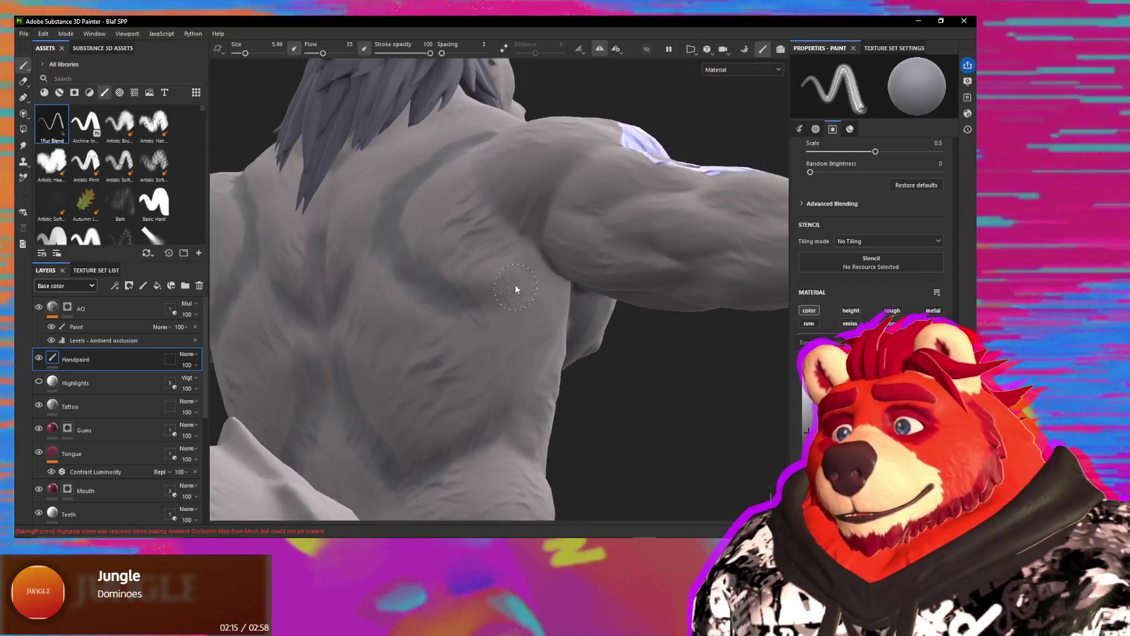
mouse_move(475, 232)
left_mouse_down("alt")
mouse_move(476, 212)
mouse_move(547, 163)
mouse_move(542, 224)
left_mouse_up("alt")
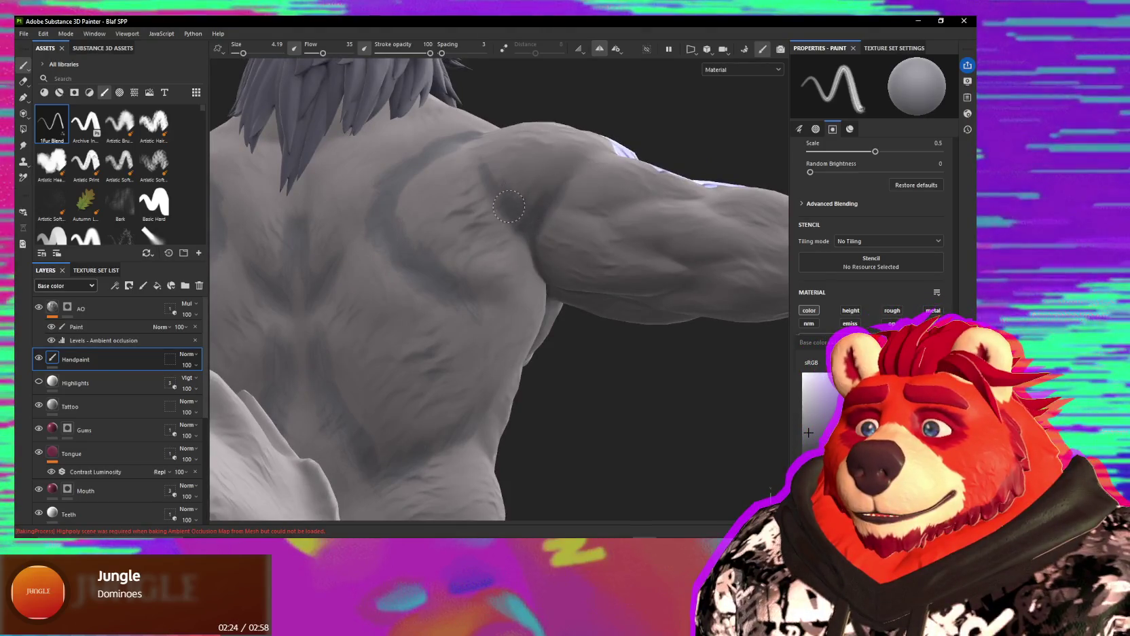
mouse_move(530, 272)
left_mouse_down("alt")
mouse_move(525, 243)
mouse_move(694, 286)
left_mouse_up("alt")
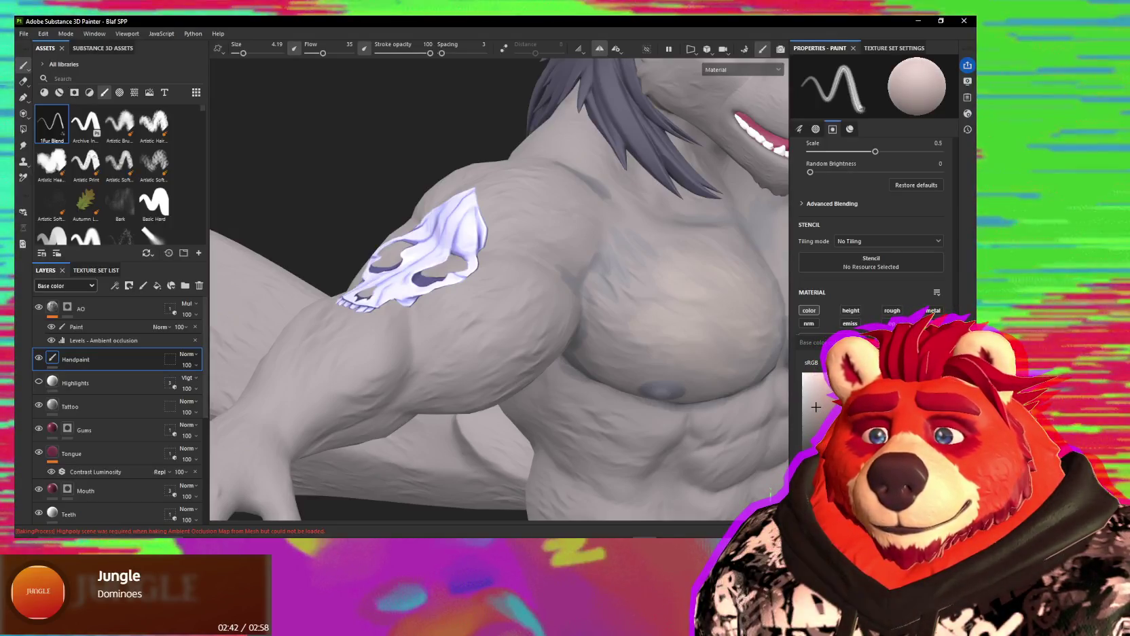
mouse_move(516, 204)
left_mouse_down("alt")
mouse_move(550, 194)
mouse_move(633, 238)
left_mouse_up("alt")
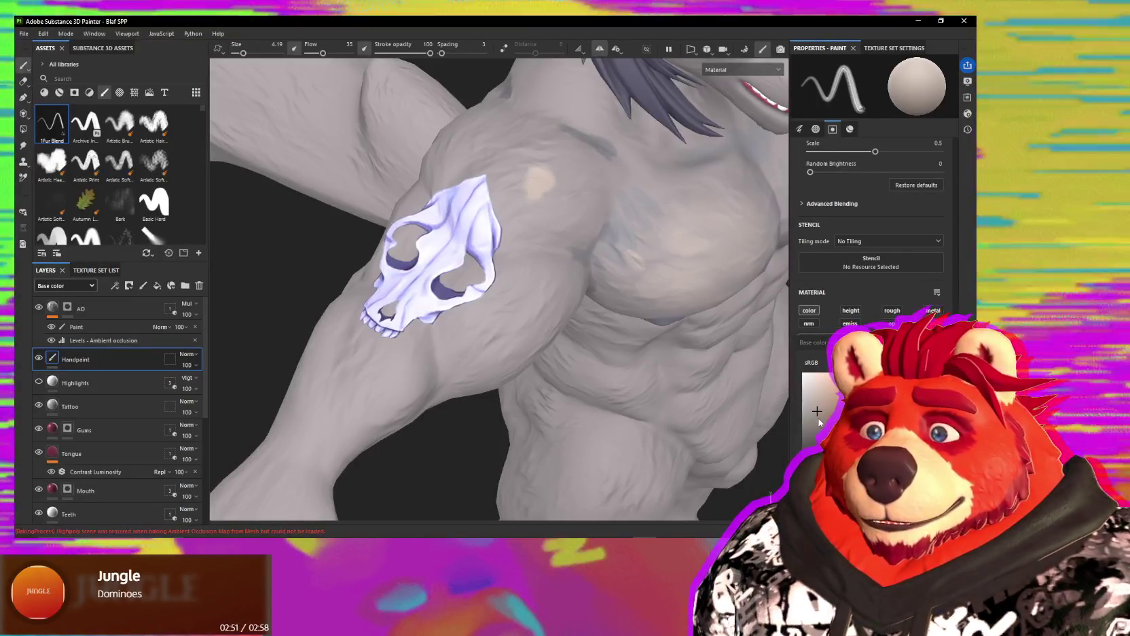
Step: Paint grey over the tan spot on the upper chest
left_click(550, 182)
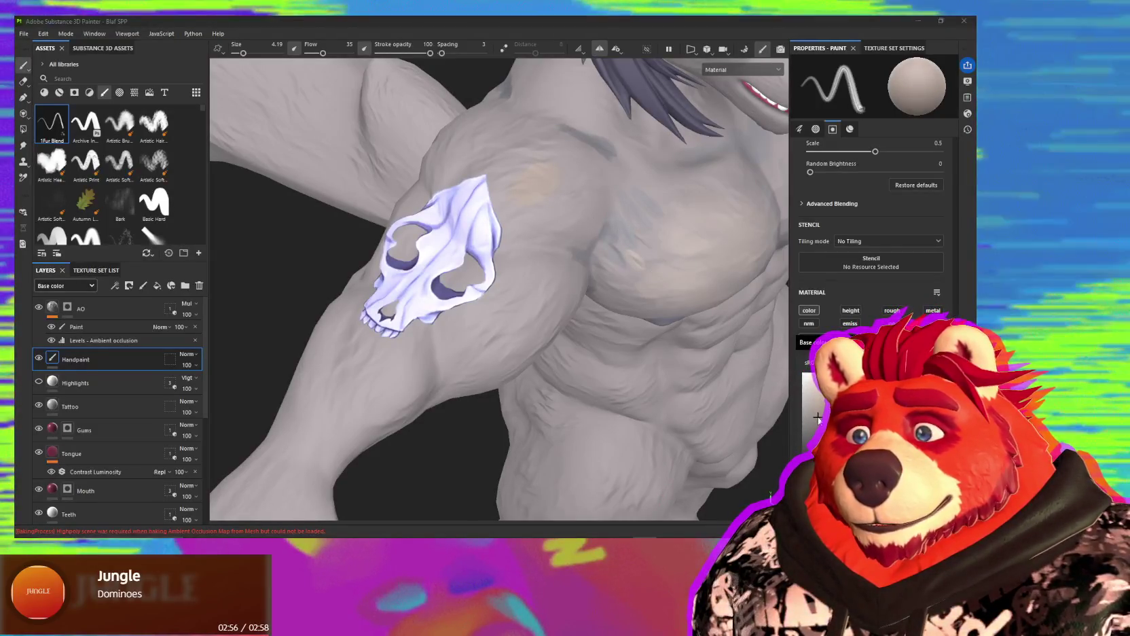
left_click(545, 182)
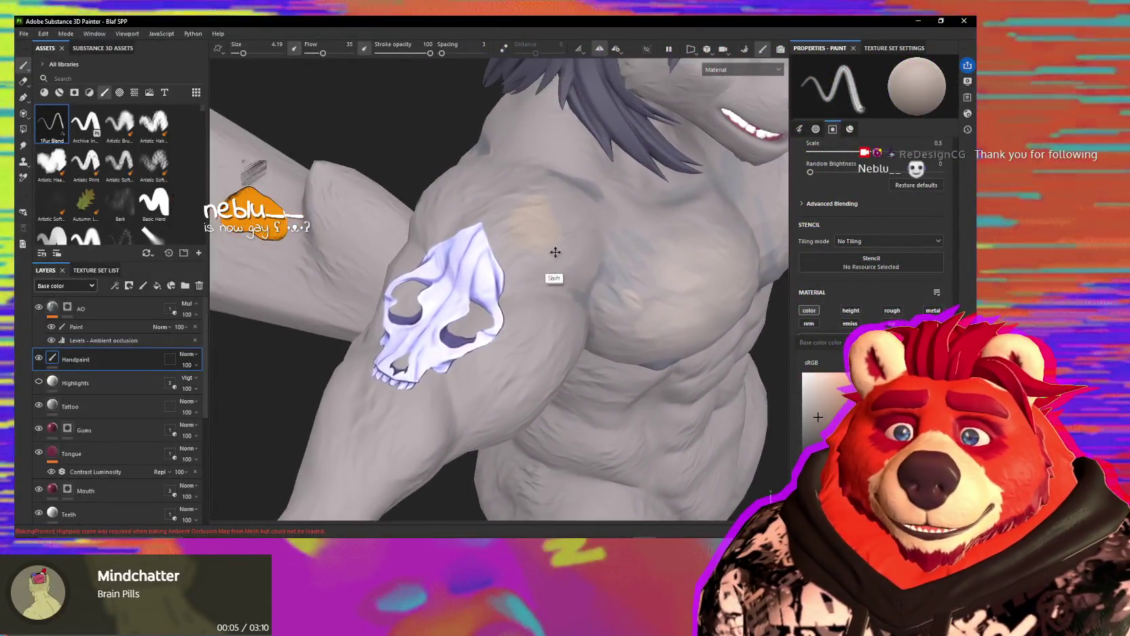
mouse_move(551, 212)
left_mouse_down("alt")
mouse_move(553, 264)
mouse_move(572, 234)
left_mouse_up("alt")
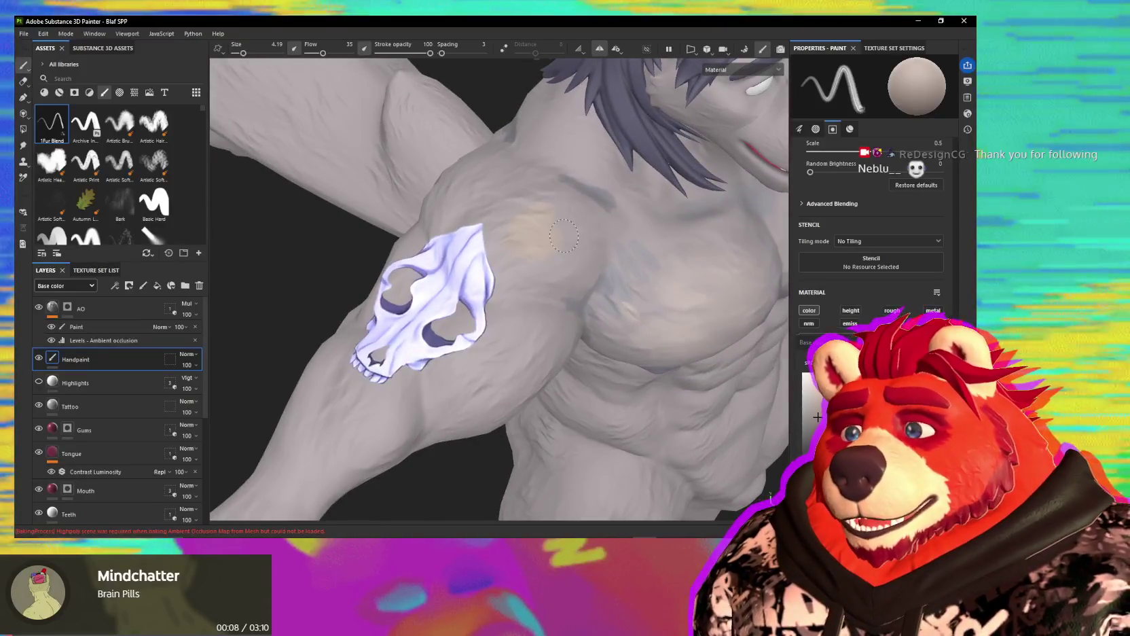
mouse_move(563, 236)
left_mouse_down("alt")
mouse_move(501, 273)
mouse_move(549, 324)
mouse_move(531, 309)
mouse_move(595, 314)
mouse_move(569, 313)
mouse_move(582, 330)
mouse_move(473, 273)
left_mouse_up("alt")
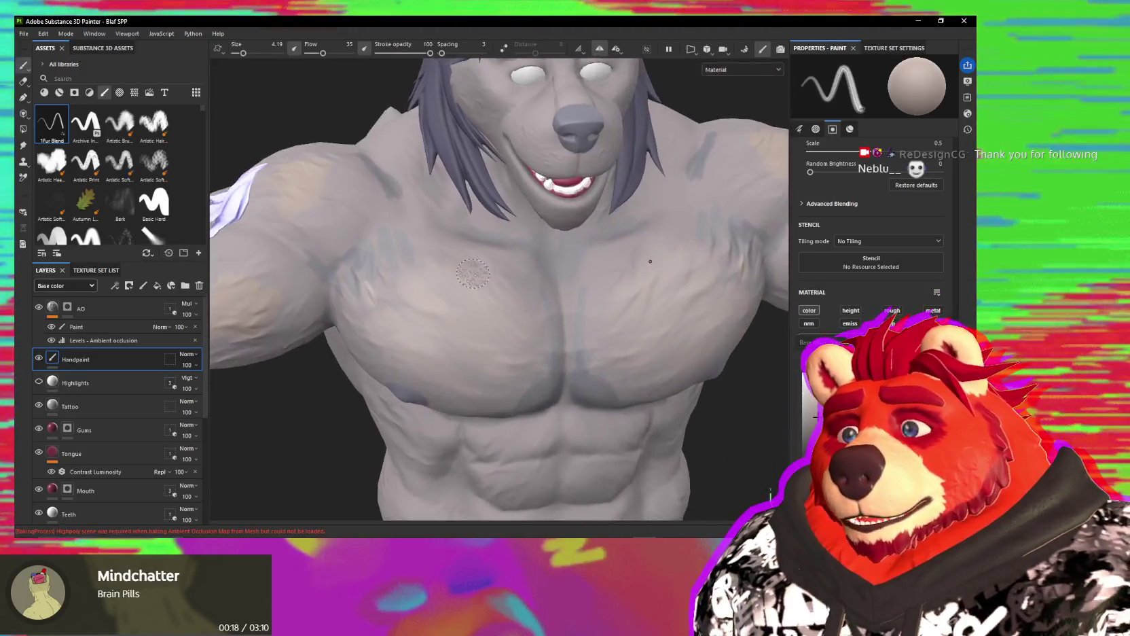
Step: Dab cream-tan patches across the abs and lower belly
middle_click_drag(508, 278, 494, 197, "alt")
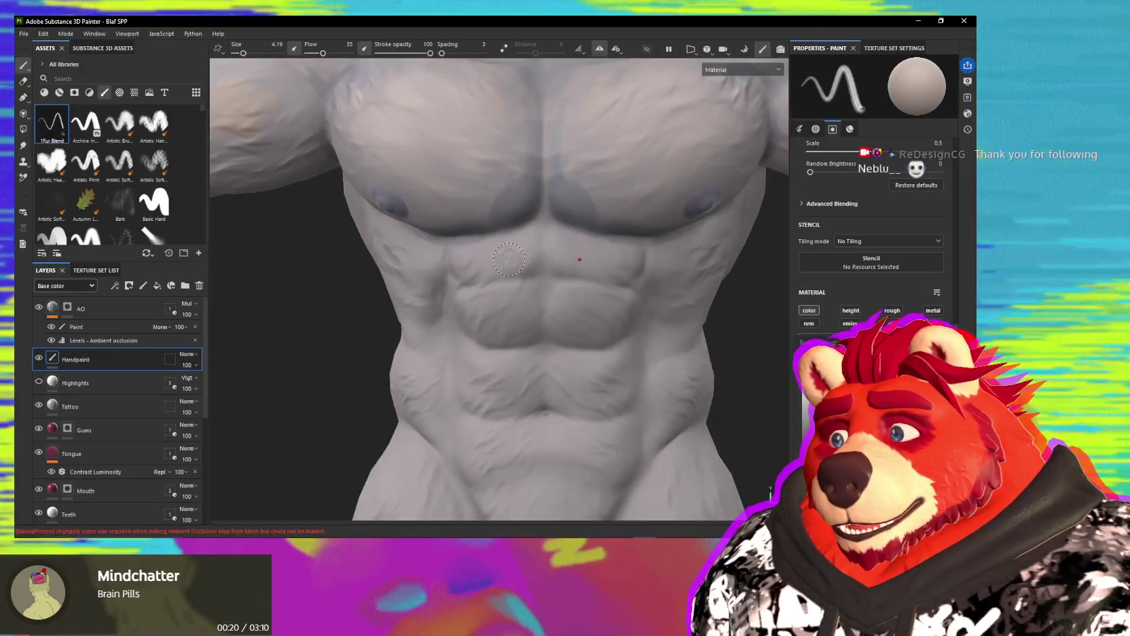
mouse_move(524, 249)
left_mouse_down("alt")
mouse_move(529, 281)
mouse_move(549, 274)
mouse_move(528, 326)
left_mouse_up("alt")
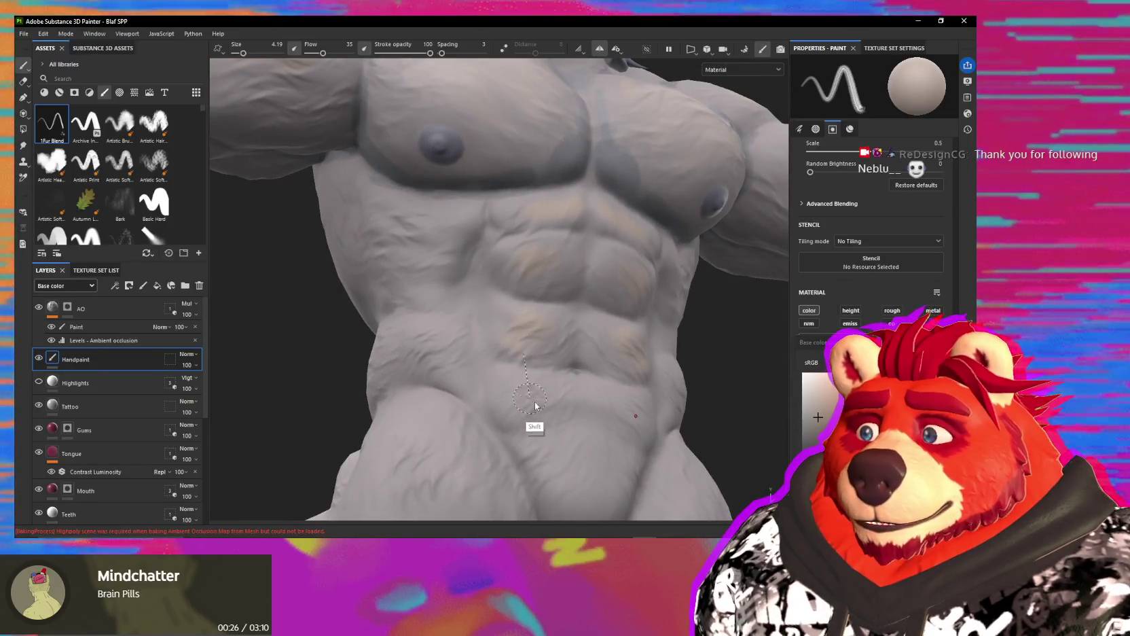
middle_click_drag(535, 405, 525, 298, "alt")
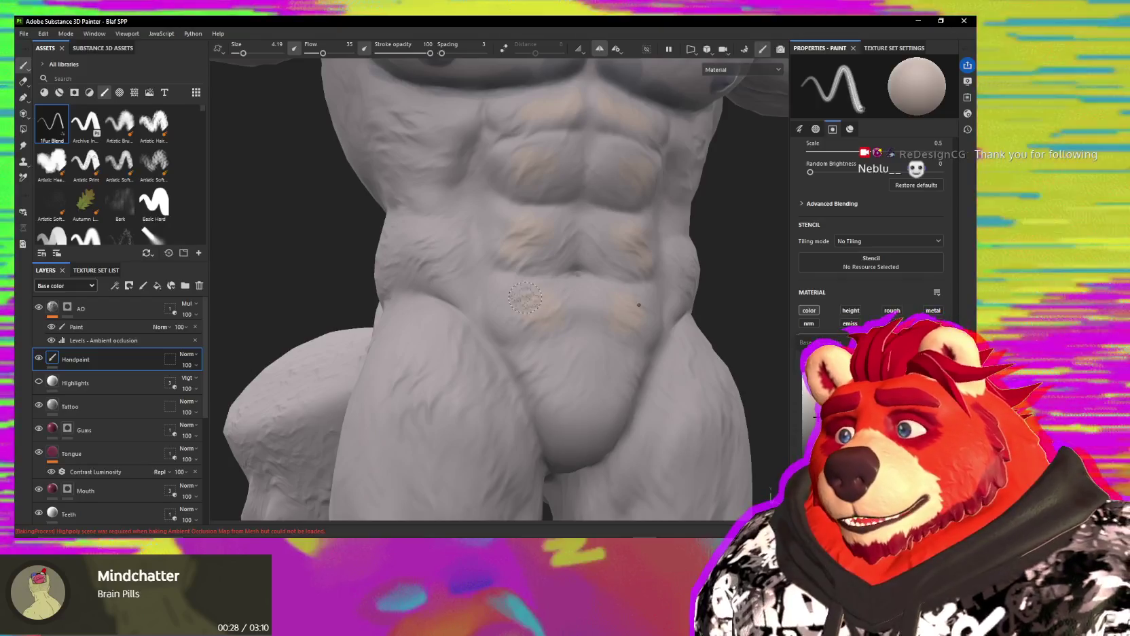
left_click_drag(525, 298, 561, 156, "alt")
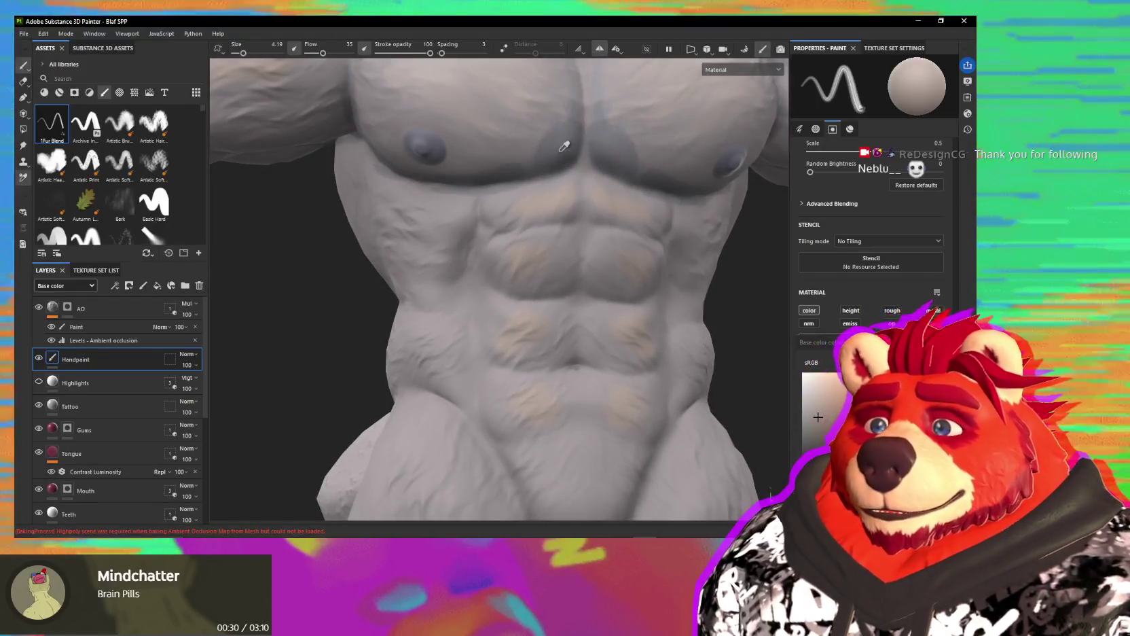
left_click(573, 156)
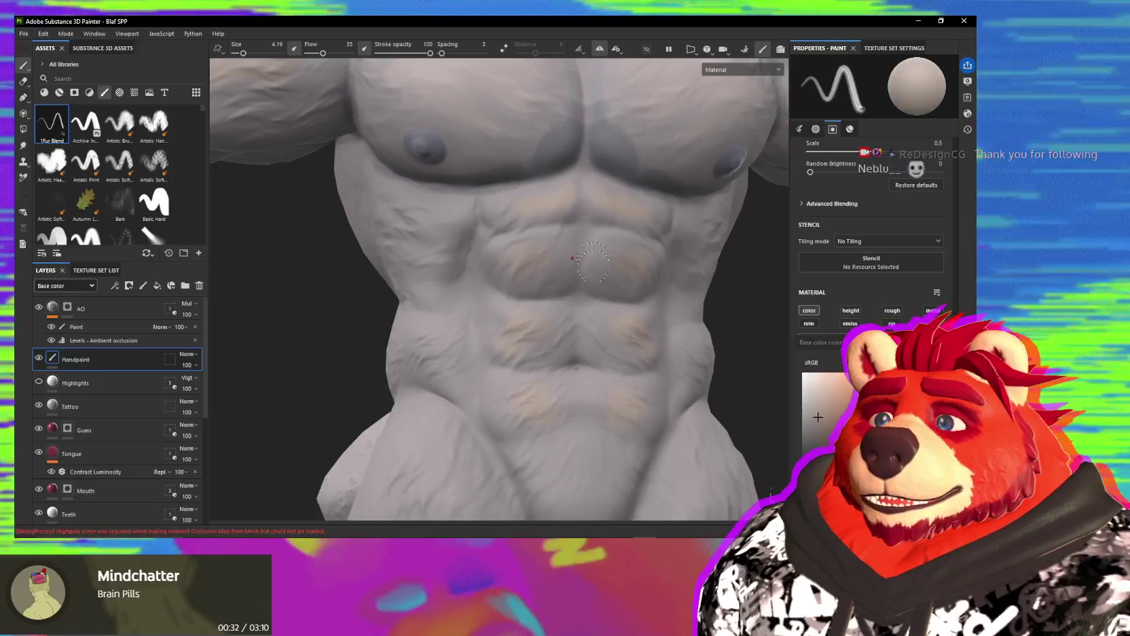
left_click(577, 371)
Step: Sample the grey fur colour from the upper chest and paint around the belly, flank and groin
mouse_move(577, 371)
left_mouse_down("alt")
mouse_move(550, 333)
mouse_move(551, 367)
left_mouse_up("alt")
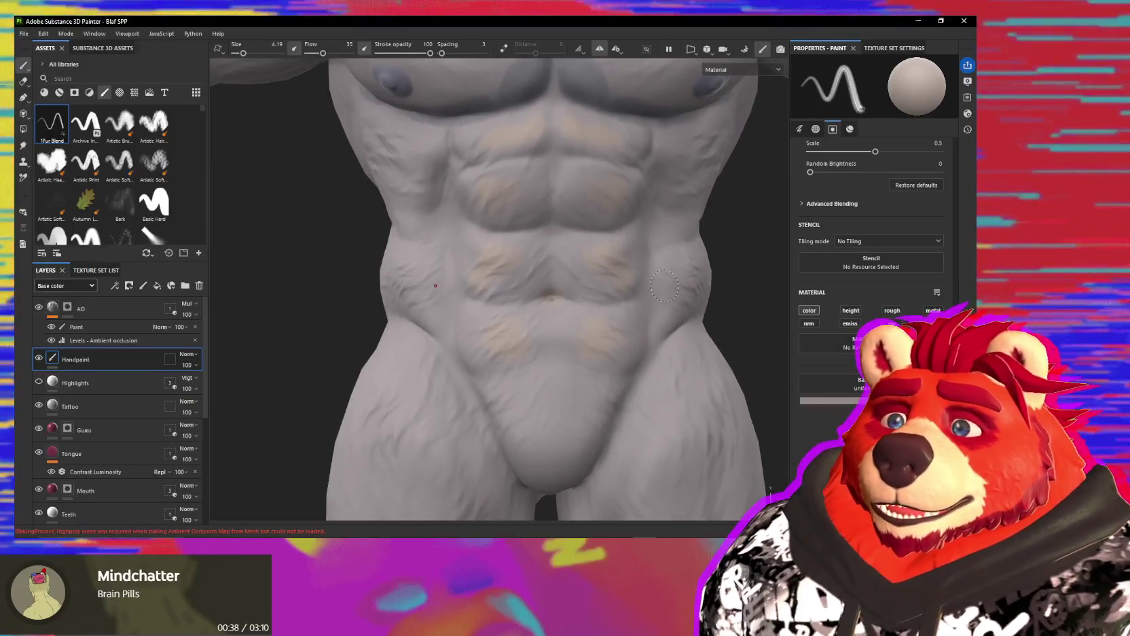
left_click(540, 95)
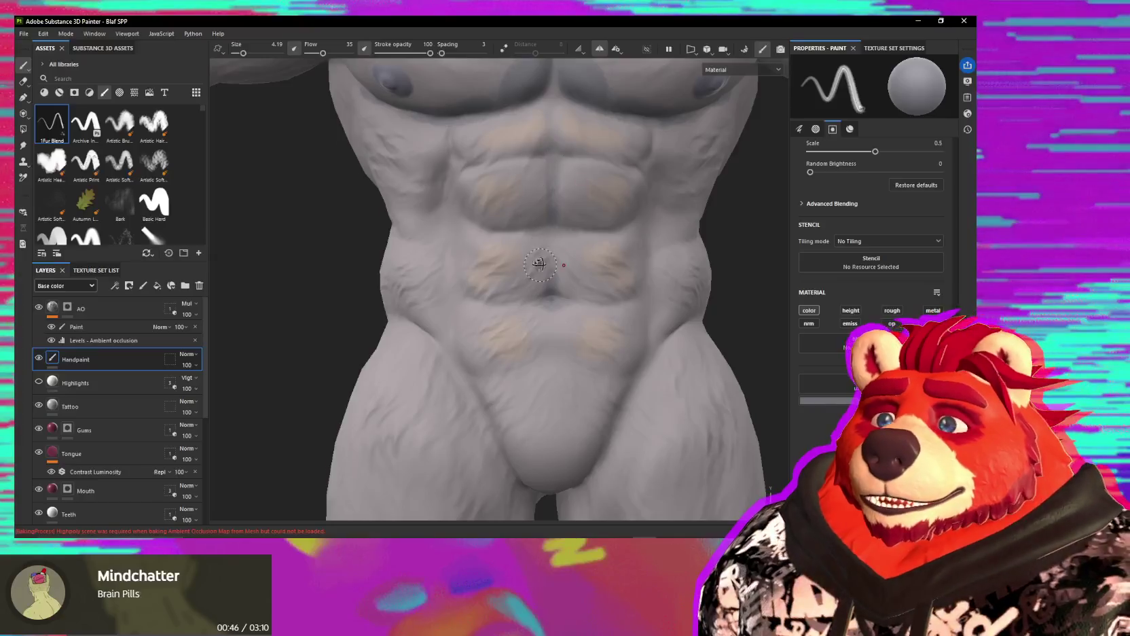
left_click_drag(546, 289, 545, 235, "alt")
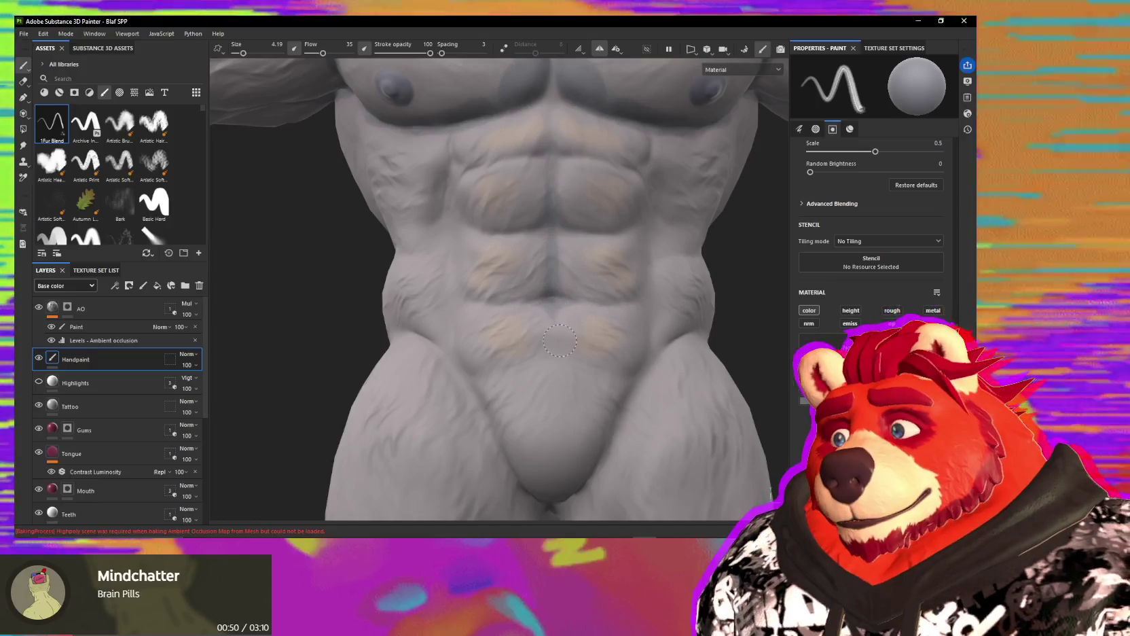
scroll(558, 313, "up", 1)
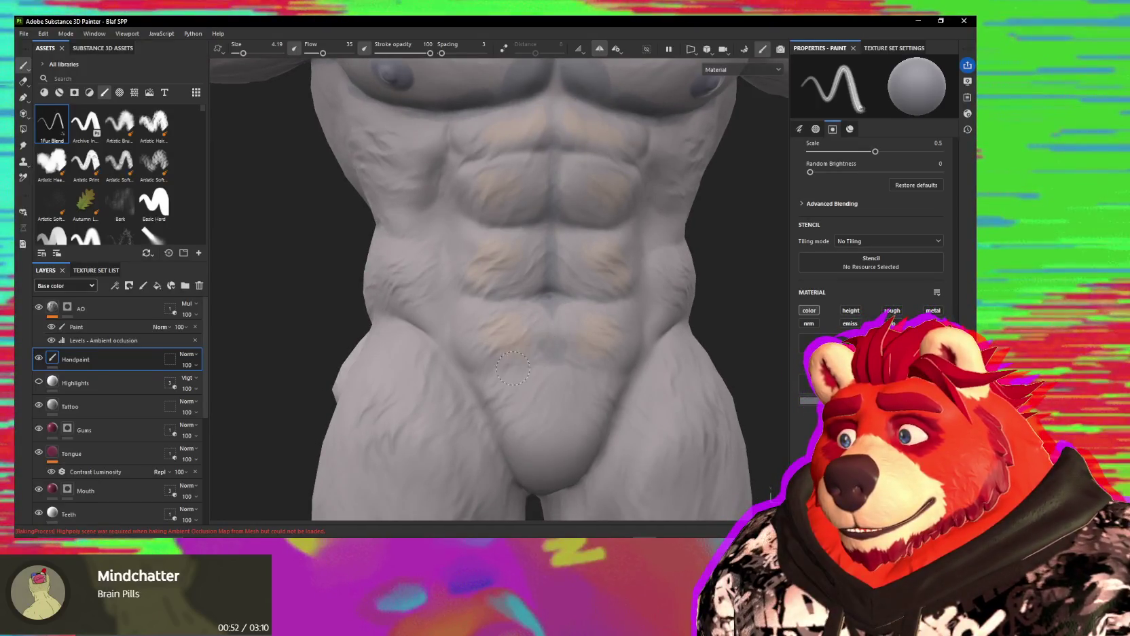
mouse_move(549, 342)
left_mouse_down("alt")
mouse_move(448, 335)
mouse_move(442, 288)
left_mouse_up("alt")
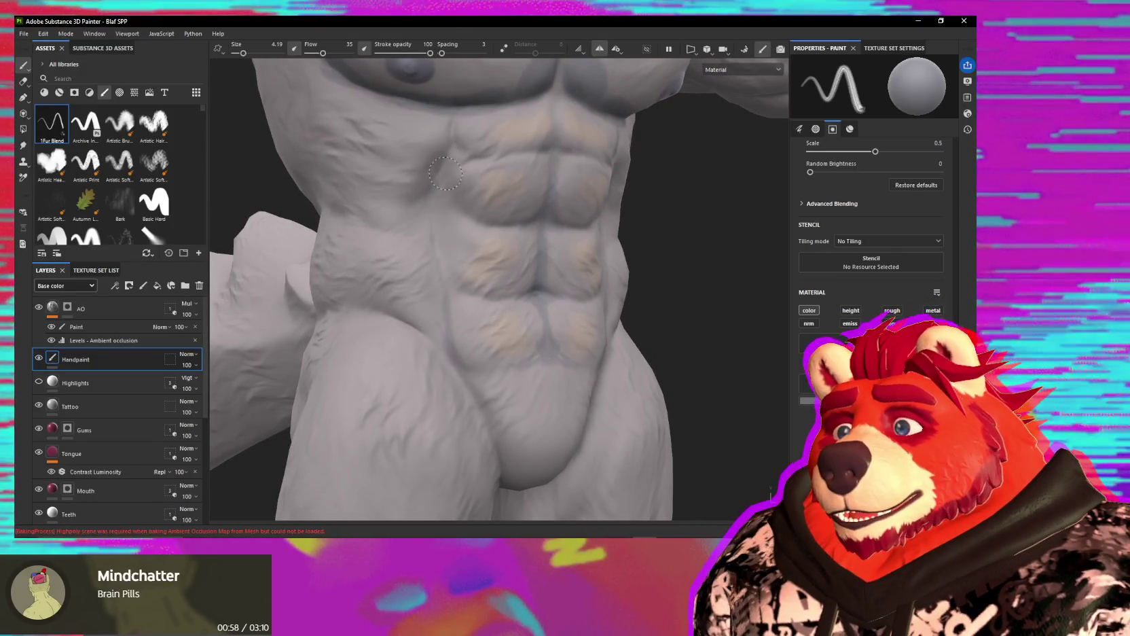
mouse_move(475, 238)
left_mouse_down("alt")
mouse_move(519, 249)
mouse_move(553, 241)
mouse_move(576, 259)
mouse_move(550, 259)
mouse_move(599, 297)
mouse_move(429, 238)
mouse_move(497, 222)
mouse_move(523, 304)
mouse_move(502, 231)
mouse_move(475, 332)
mouse_move(560, 391)
mouse_move(517, 270)
mouse_move(546, 311)
left_mouse_up("alt")
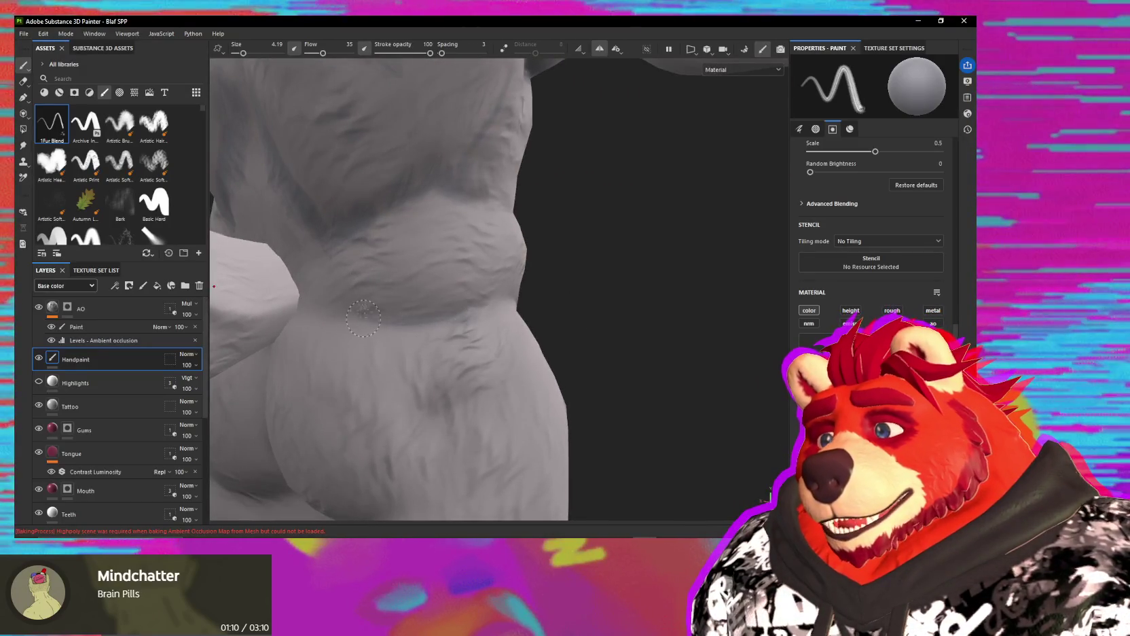
mouse_move(442, 318)
left_mouse_down("alt")
mouse_move(421, 313)
mouse_move(534, 304)
mouse_move(697, 211)
mouse_move(520, 346)
mouse_move(461, 275)
mouse_move(491, 297)
mouse_move(455, 269)
mouse_move(454, 223)
left_mouse_up("alt")
mouse_move(472, 180)
left_mouse_down("alt")
mouse_move(479, 206)
mouse_move(454, 217)
left_mouse_up("alt")
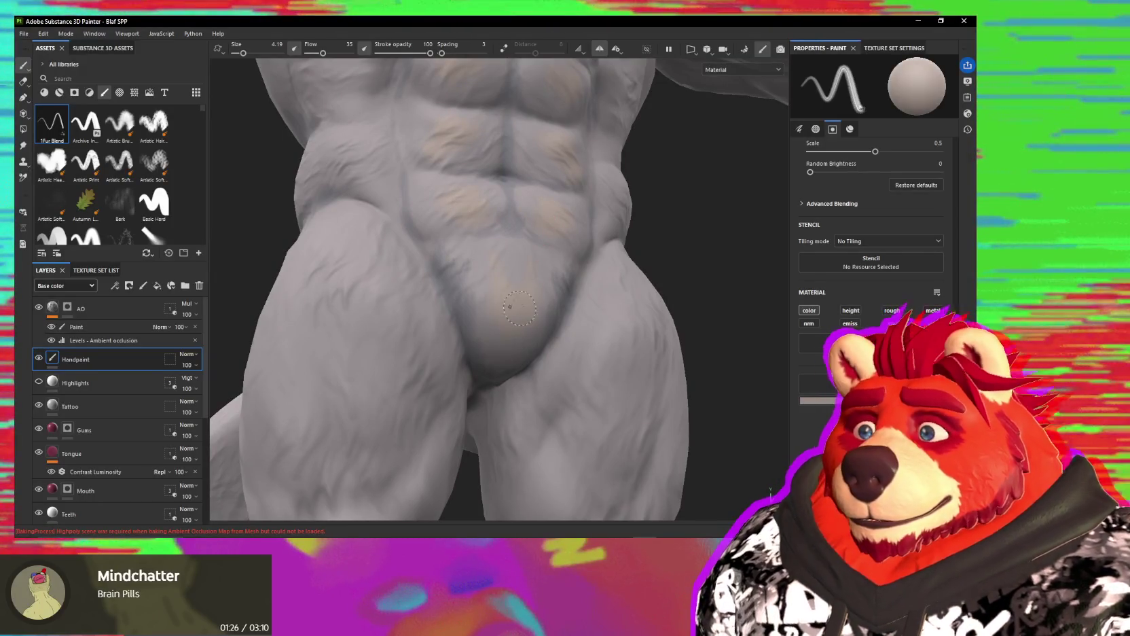
left_click_drag(498, 291, 515, 275, "alt")
key("5")
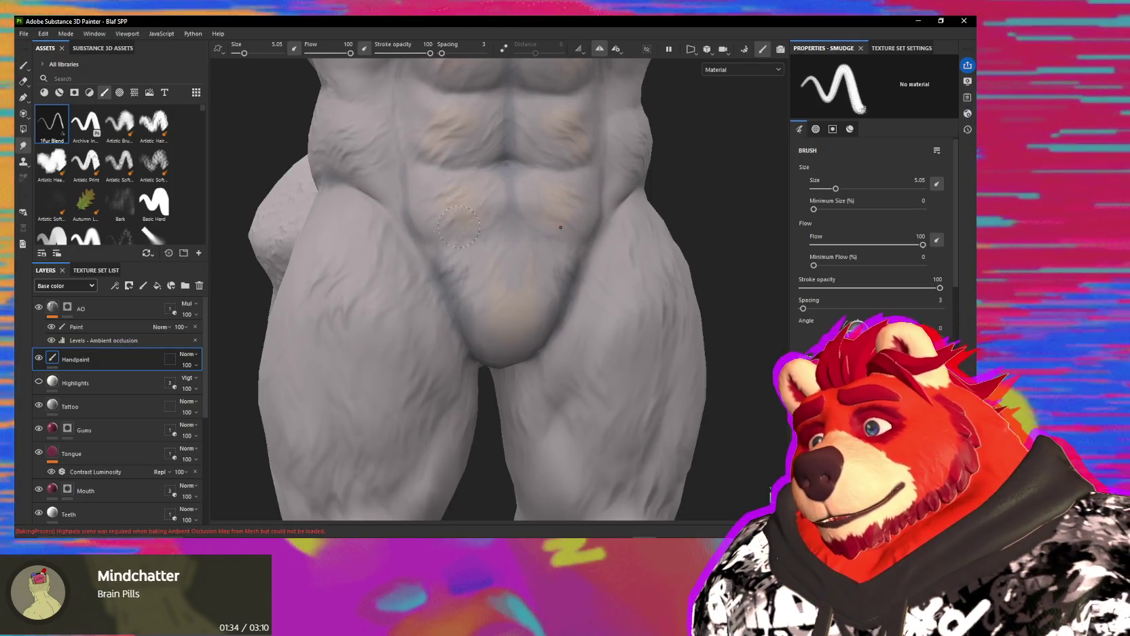
Step: Smudge the tan patches on the abs and thighs, then up over the chest and shoulder
left_click_drag(491, 201, 464, 193, "alt")
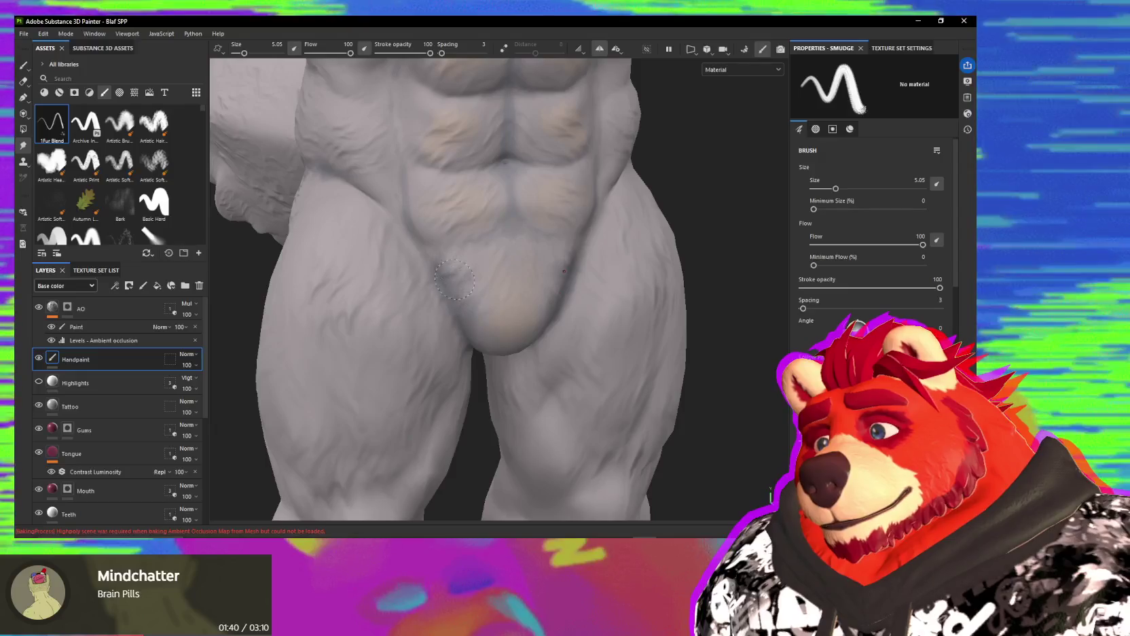
left_click_drag(515, 283, 473, 261, "alt")
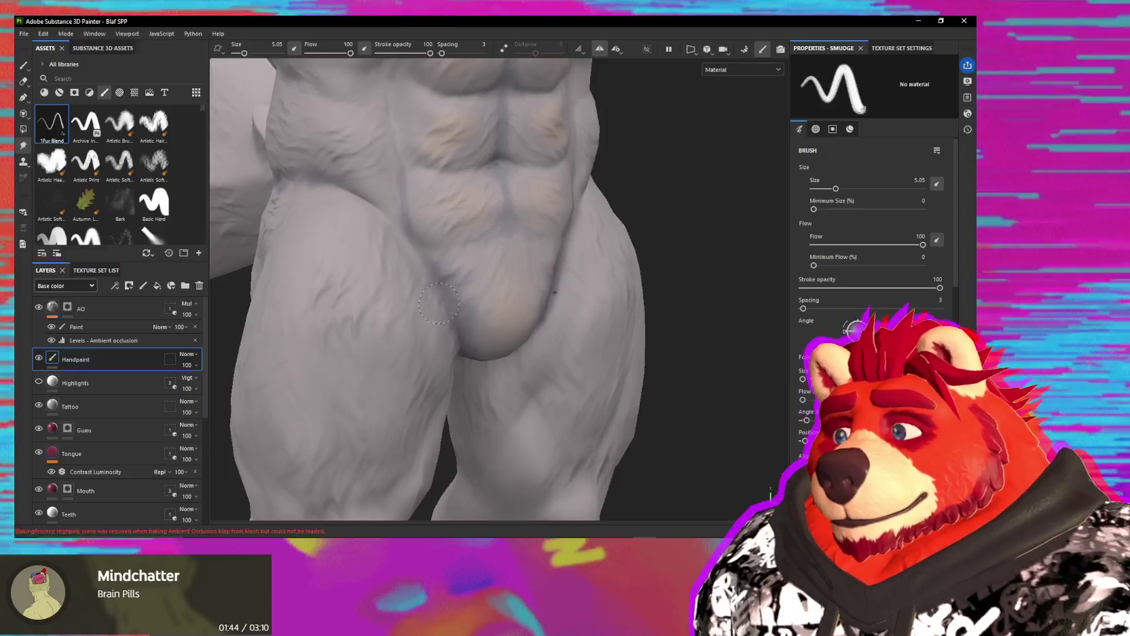
left_click_drag(432, 306, 404, 300, "alt")
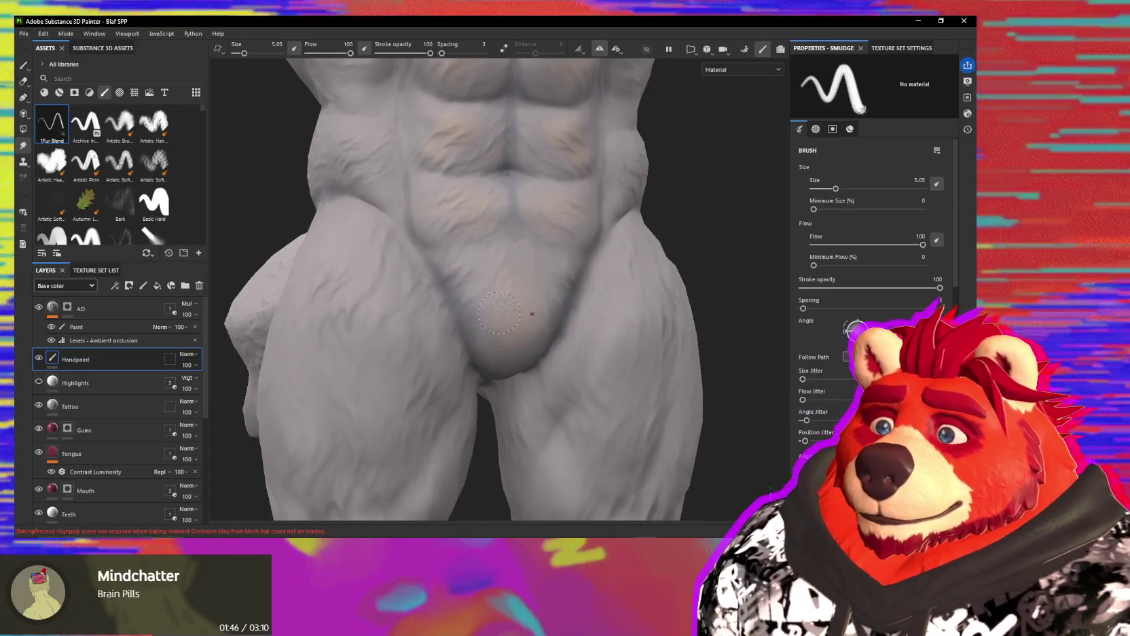
right_click_drag(496, 313, 475, 290, "alt")
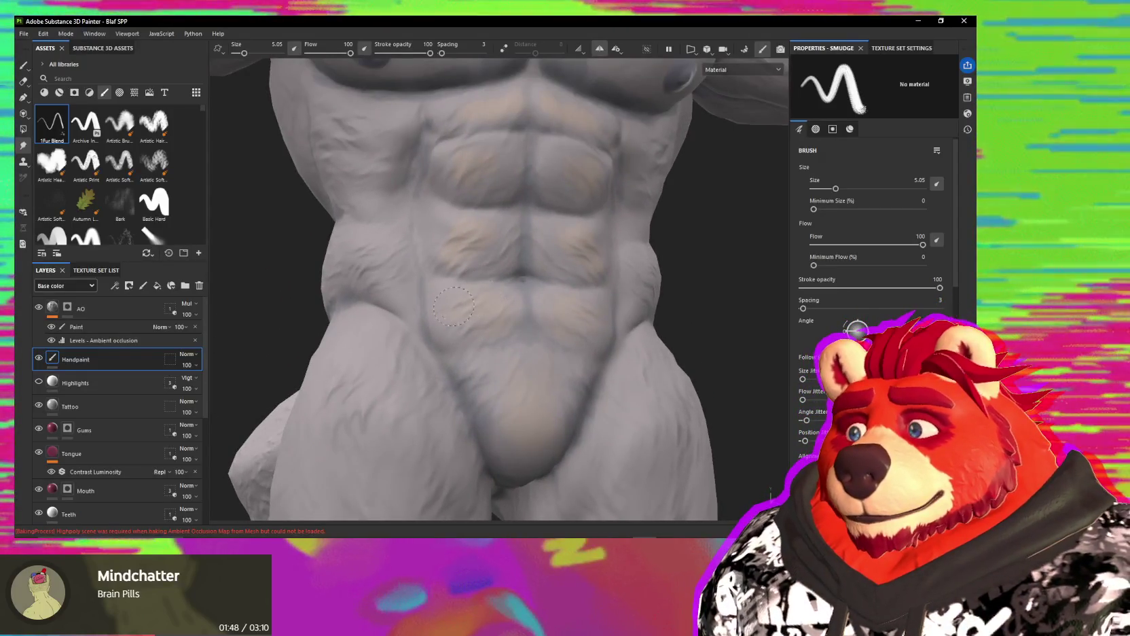
mouse_move(453, 305)
left_mouse_down("alt")
mouse_move(476, 236)
mouse_move(518, 248)
mouse_move(486, 241)
left_mouse_up("alt")
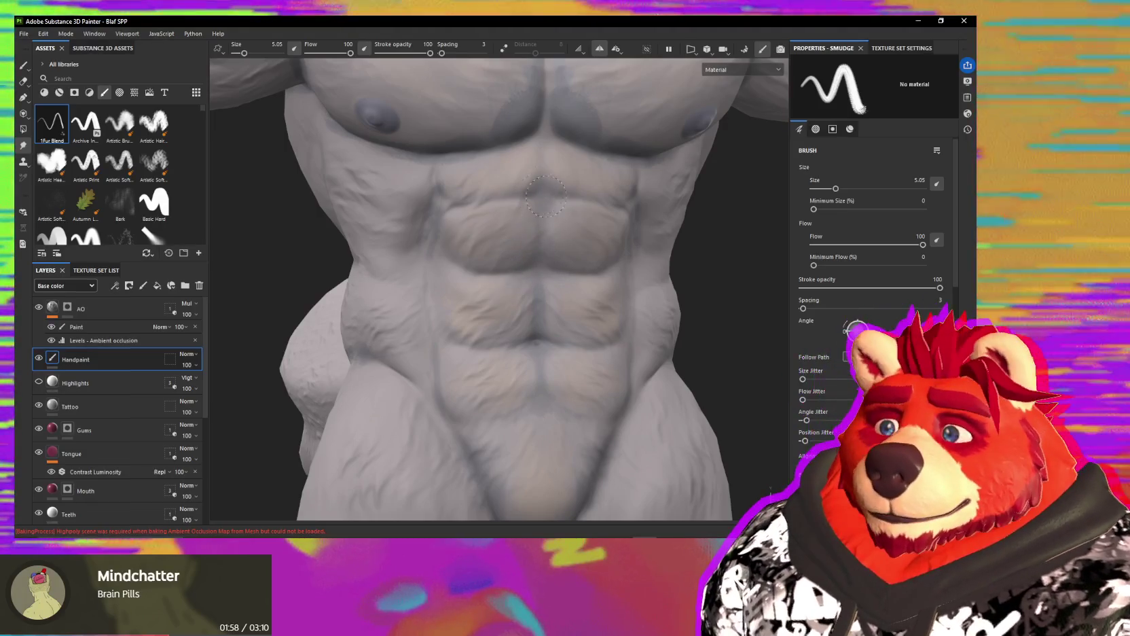
mouse_move(525, 264)
left_mouse_down("alt")
mouse_move(570, 187)
mouse_move(424, 198)
mouse_move(478, 202)
mouse_move(513, 245)
mouse_move(496, 269)
mouse_move(520, 269)
mouse_move(439, 225)
left_mouse_up("alt")
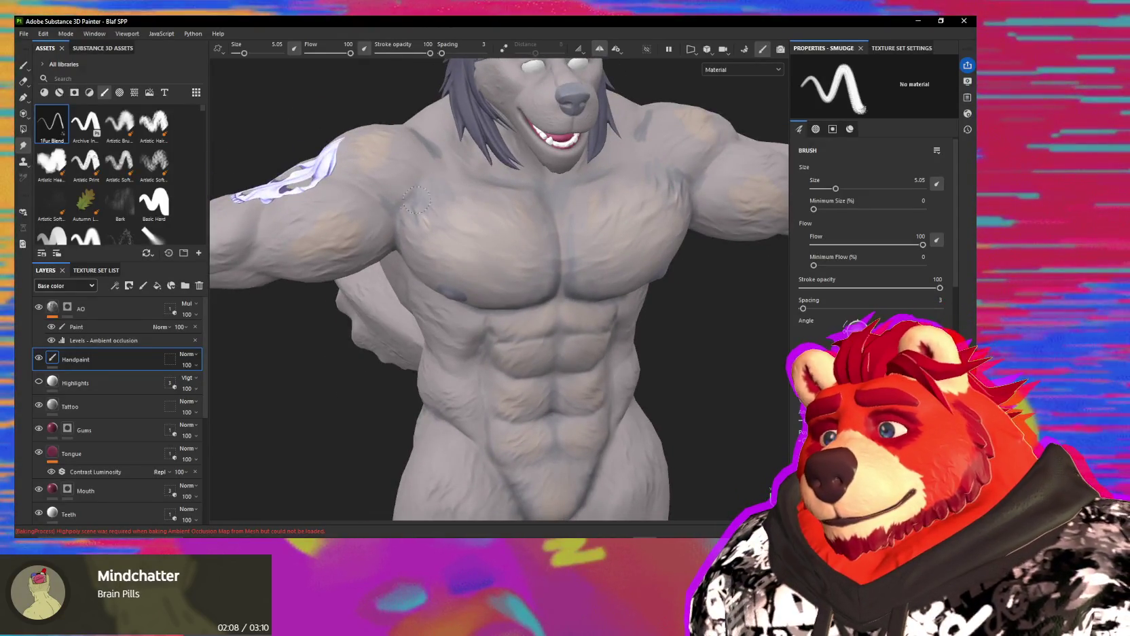
left_click_drag(421, 188, 395, 208, "alt")
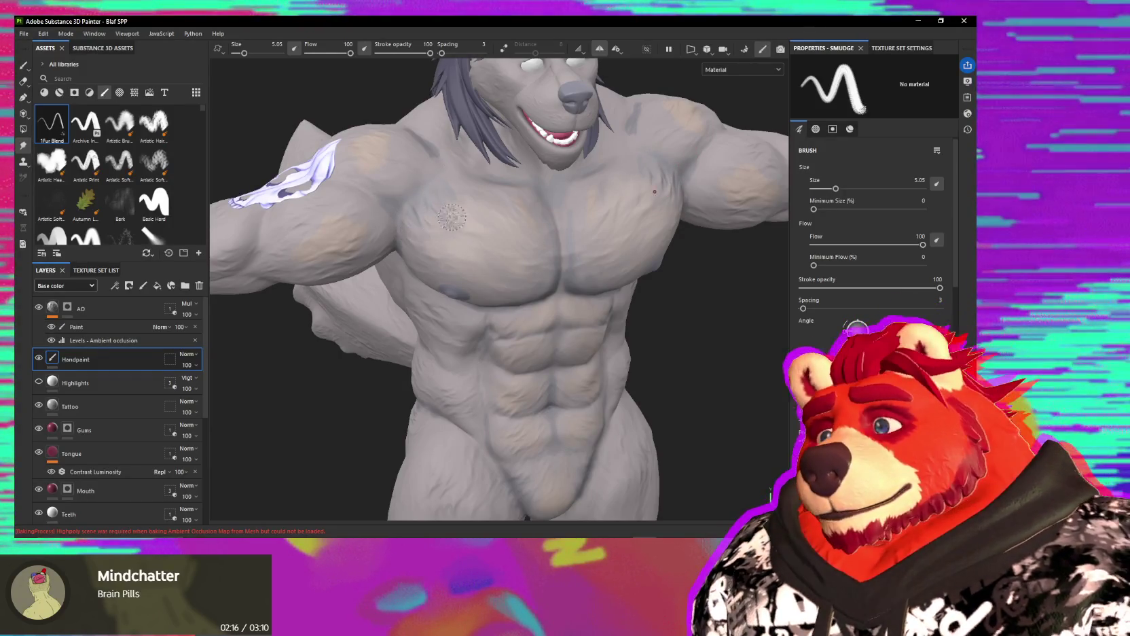
left_click_drag(456, 222, 463, 232, "alt")
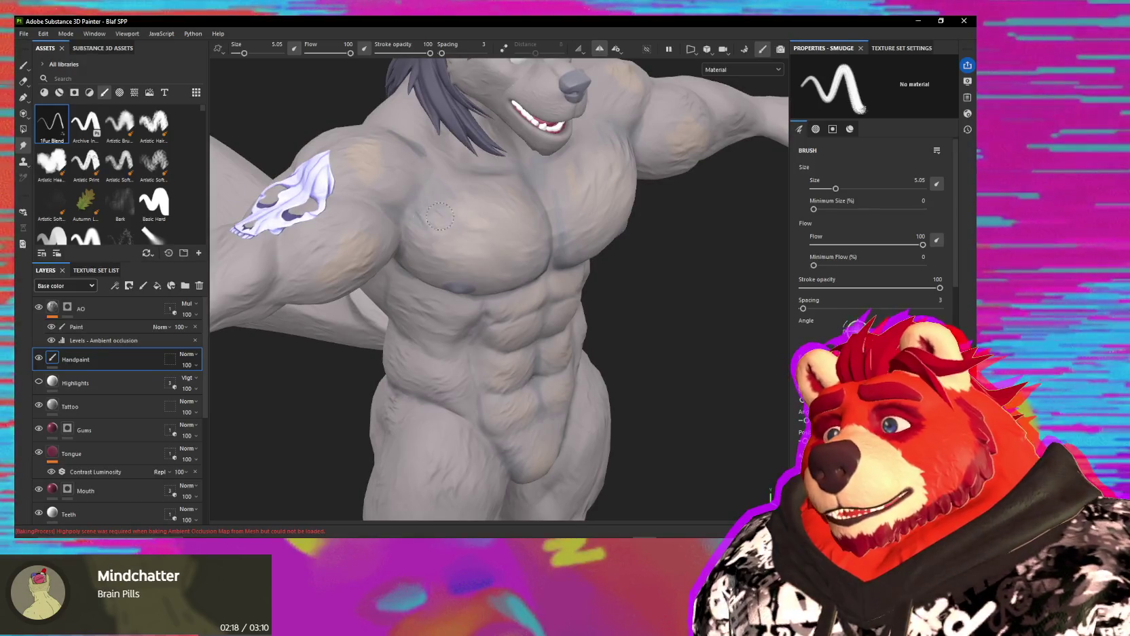
mouse_move(440, 239)
left_mouse_down("alt")
mouse_move(477, 291)
mouse_move(501, 267)
mouse_move(541, 288)
mouse_move(506, 272)
left_mouse_up("alt")
scroll(477, 375, "up", 3)
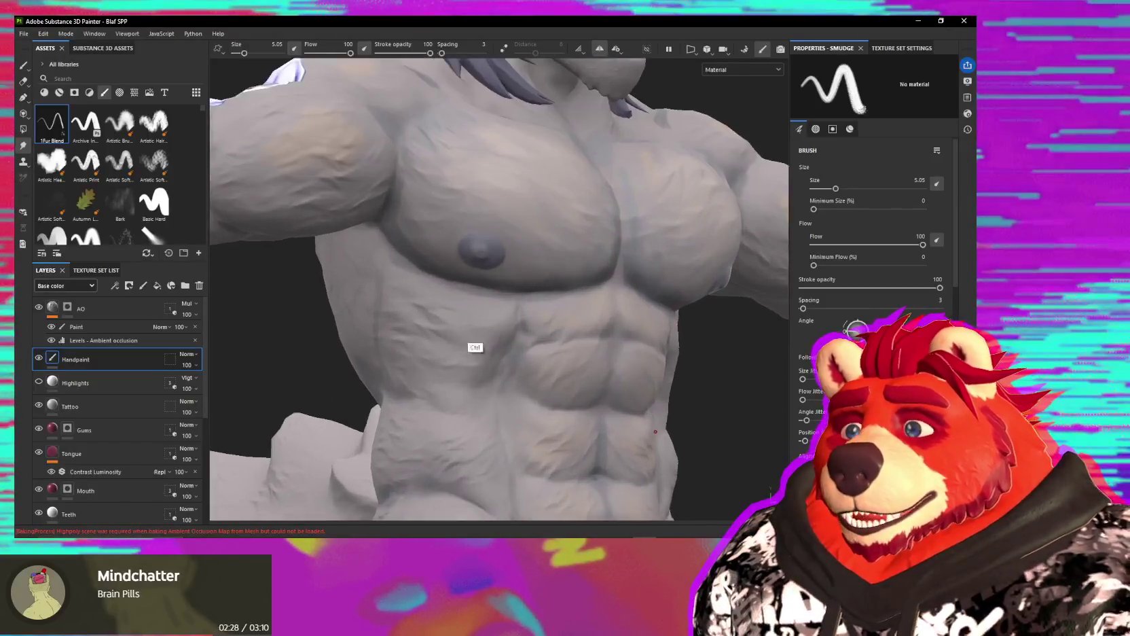
Step: Zoom into the chest, smudge the grey fur around the pectoral and nipple, then return to Paint at size 1.55
scroll(477, 374, "up", 2)
scroll(467, 252, "up", 2)
scroll(467, 297, "up", 1)
scroll(339, 213, "up", 1)
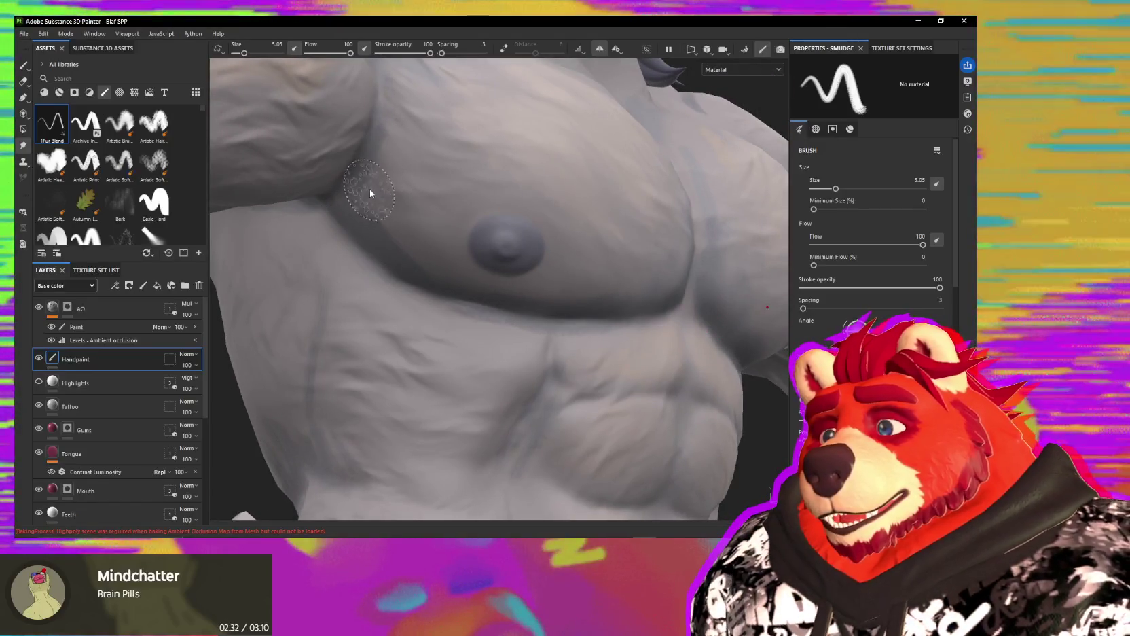
left_click_drag(368, 193, 404, 143, "alt")
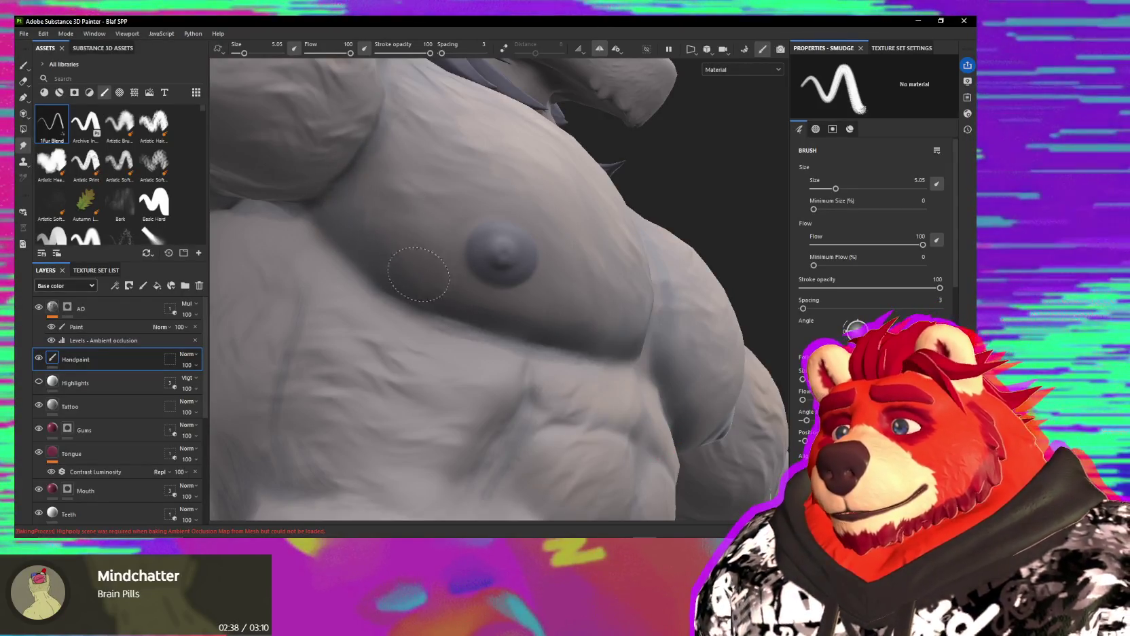
left_click_drag(418, 273, 411, 191, "alt")
left_click_drag(509, 319, 543, 396, "alt")
mouse_move(421, 416)
left_mouse_down("alt")
mouse_move(552, 347)
mouse_move(530, 397)
left_mouse_up("alt")
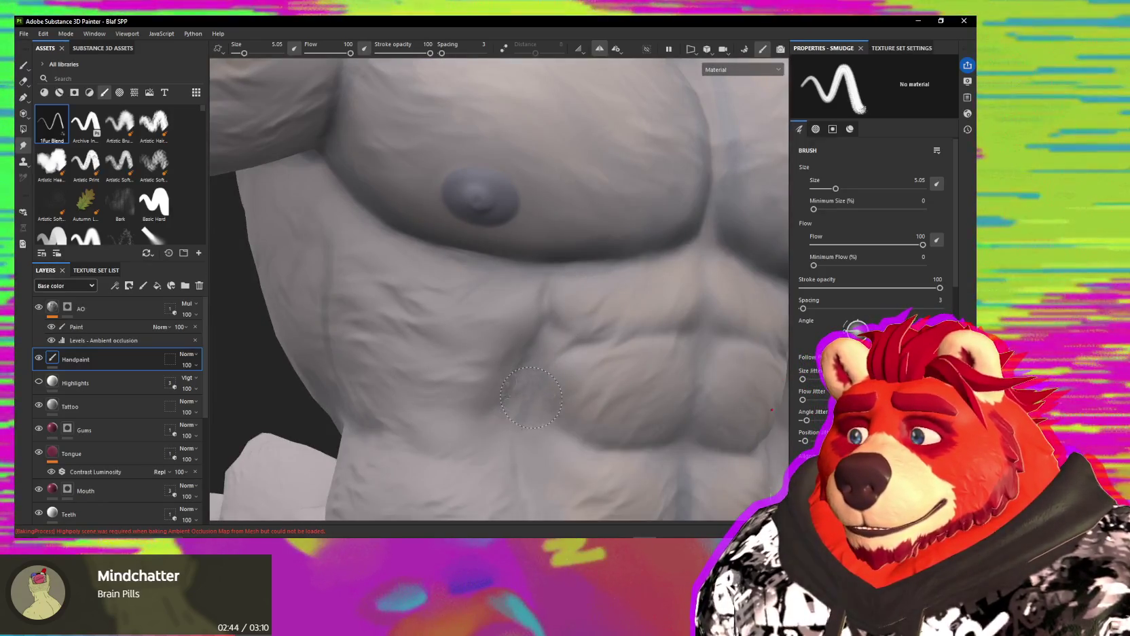
mouse_move(629, 258)
left_mouse_down("alt")
mouse_move(612, 222)
mouse_move(574, 320)
mouse_move(519, 251)
mouse_move(574, 306)
mouse_move(467, 302)
mouse_move(456, 318)
left_mouse_up("alt")
key("1")
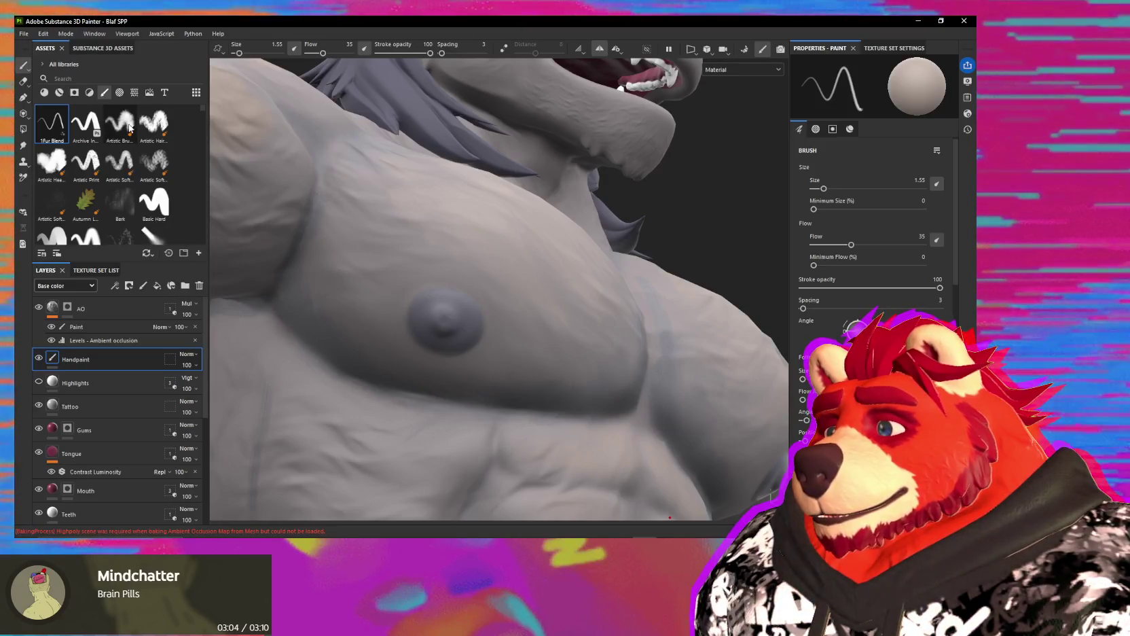
Step: Try the Artistic hair brush at size 15 with a test fur stroke on the left pec, then undo it
left_click(130, 127)
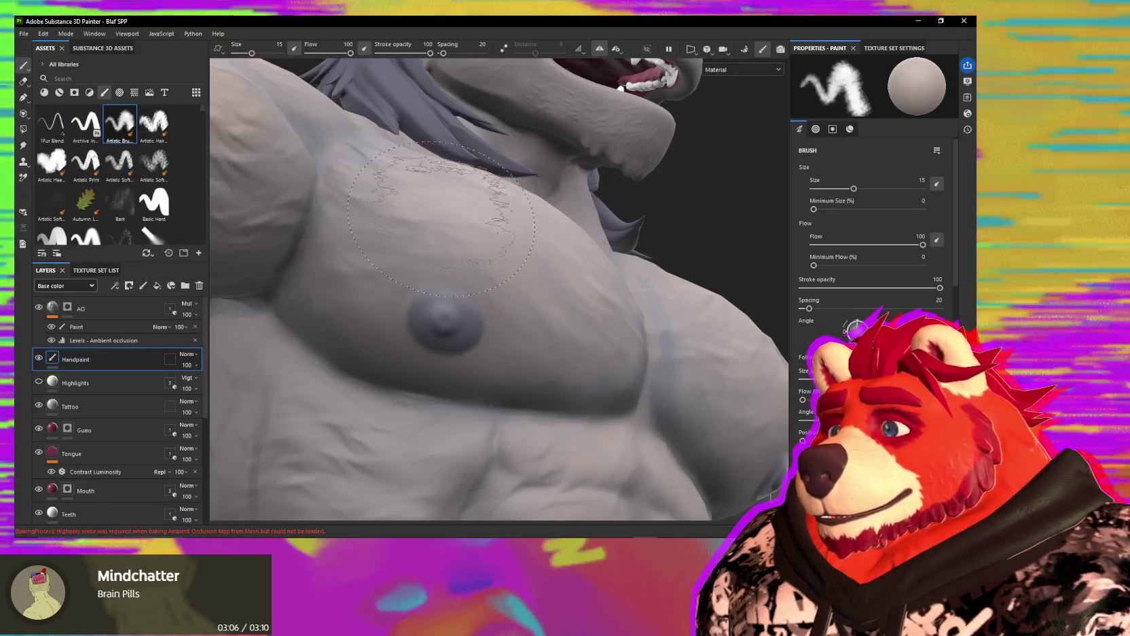
left_click_drag(435, 354, 431, 319, "alt")
mouse_move(451, 201)
left_mouse_down("alt")
mouse_move(494, 183)
mouse_move(570, 204)
left_mouse_up("alt")
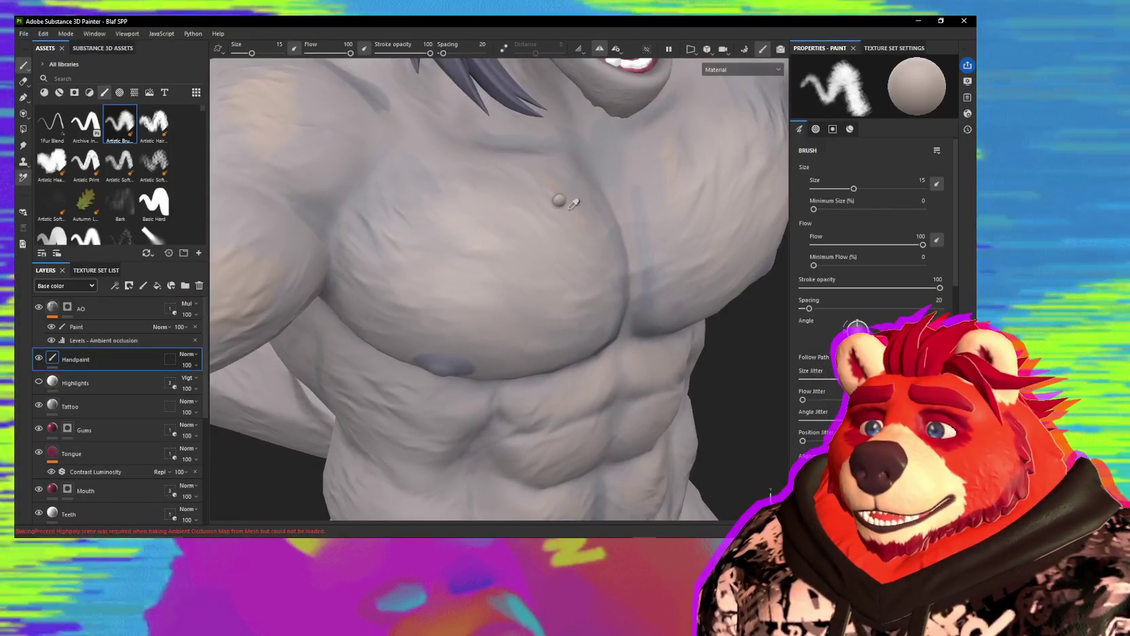
right_click_drag(548, 233, 711, 186, "ctrl")
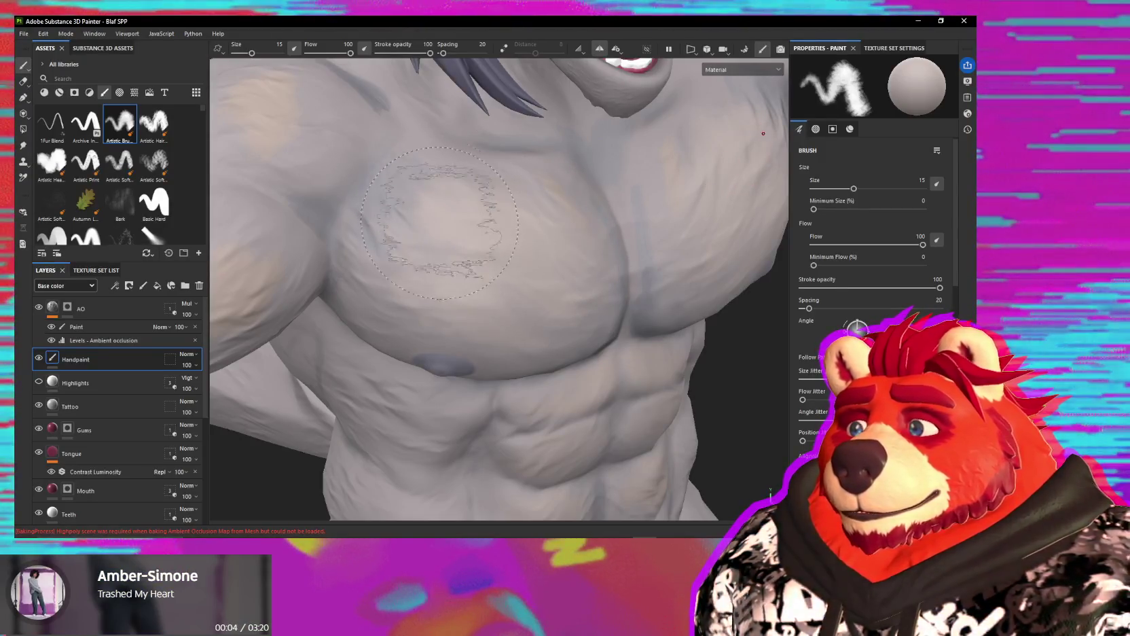
left_click_drag(411, 214, 574, 249, "alt")
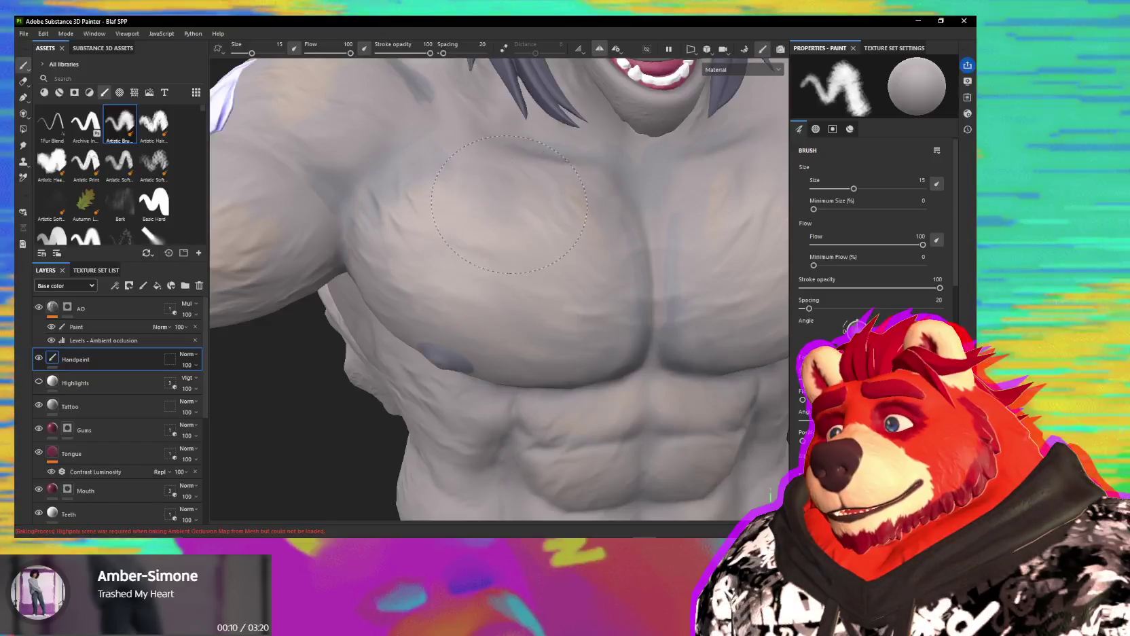
left_click_drag(533, 297, 473, 217, "alt")
left_click(473, 217)
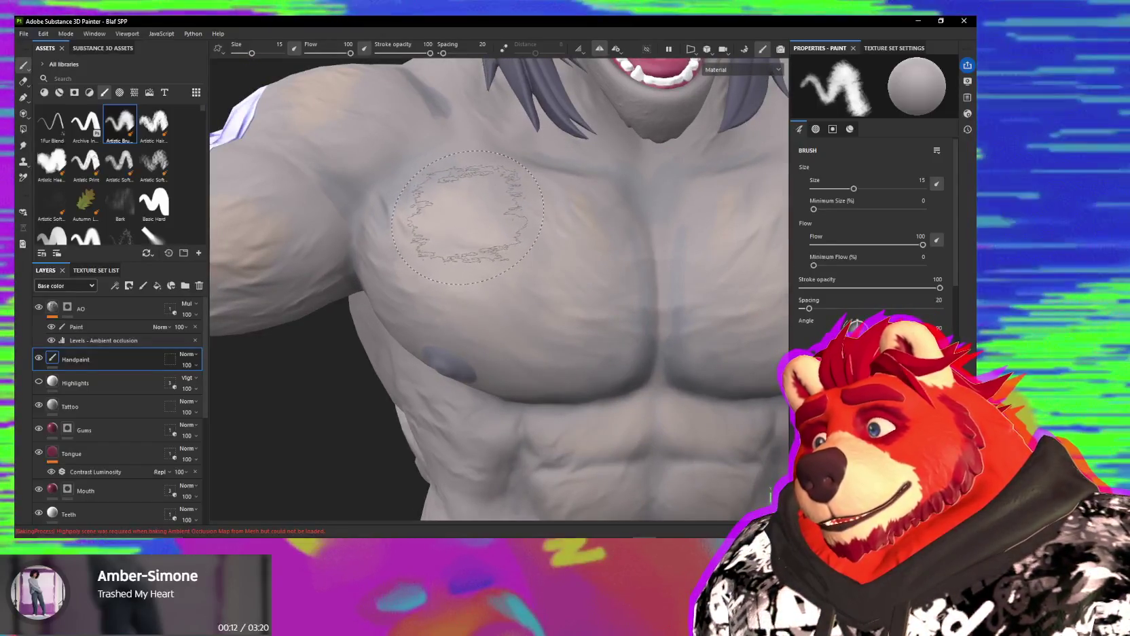
key("ctrl+z")
Step: Re-centre the view on the left pec and switch to the Smudge tool for blending
mouse_move(492, 227)
left_mouse_down("alt")
mouse_move(567, 306)
mouse_move(494, 227)
mouse_move(530, 335)
left_mouse_up("alt")
middle_click_drag(530, 335, 545, 307, "alt")
left_click_drag(545, 307, 511, 223, "alt")
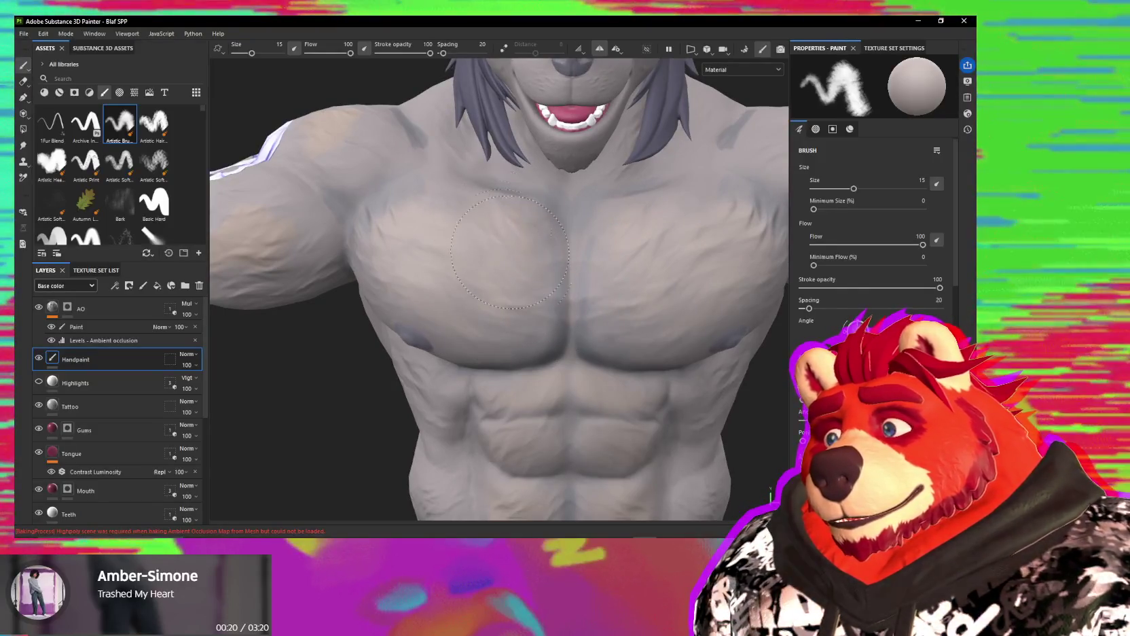
left_click_drag(510, 275, 516, 269, "alt")
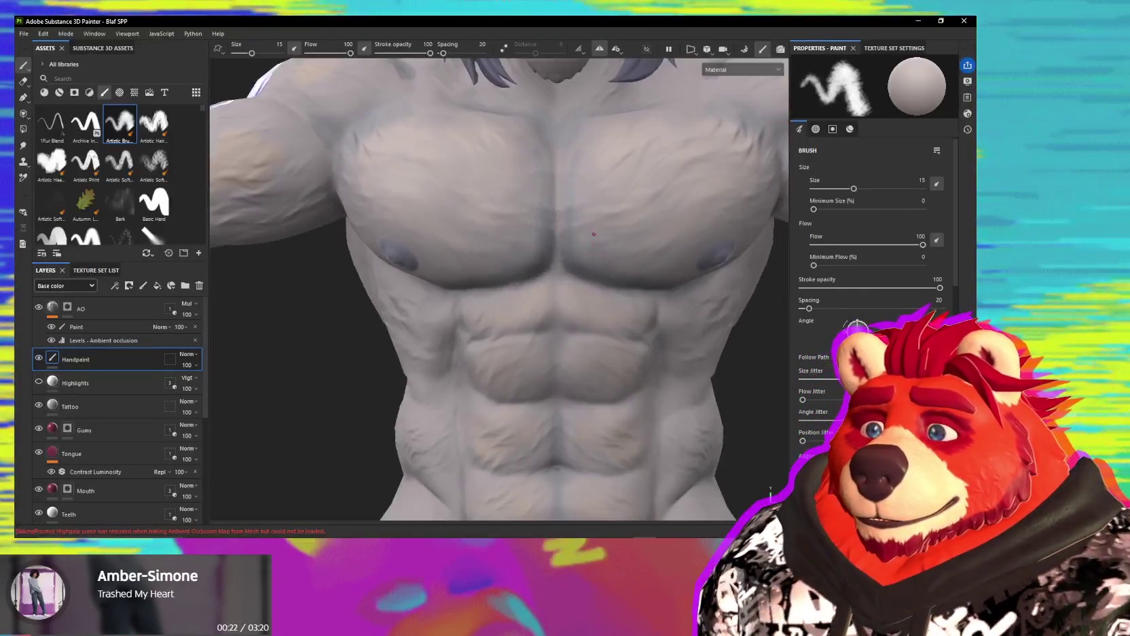
scroll(523, 258, "up", 3)
scroll(522, 258, "down", 3)
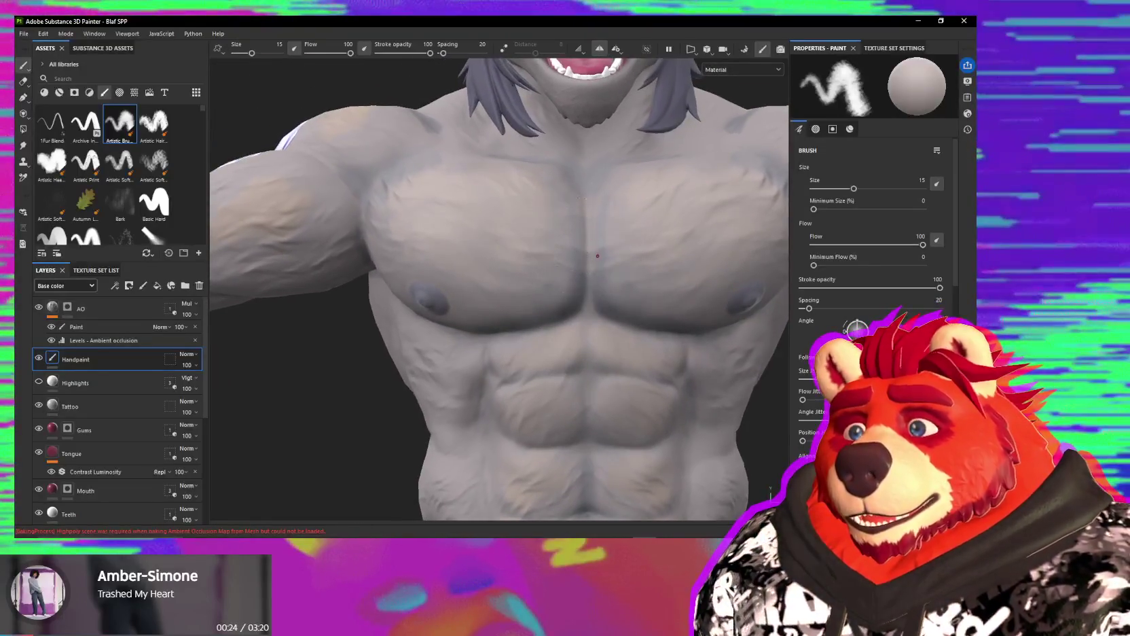
key("5")
mouse_move(574, 247)
left_mouse_down("alt")
mouse_move(575, 215)
mouse_move(569, 223)
left_mouse_up("alt")
left_click_drag(565, 305, 596, 257, "alt")
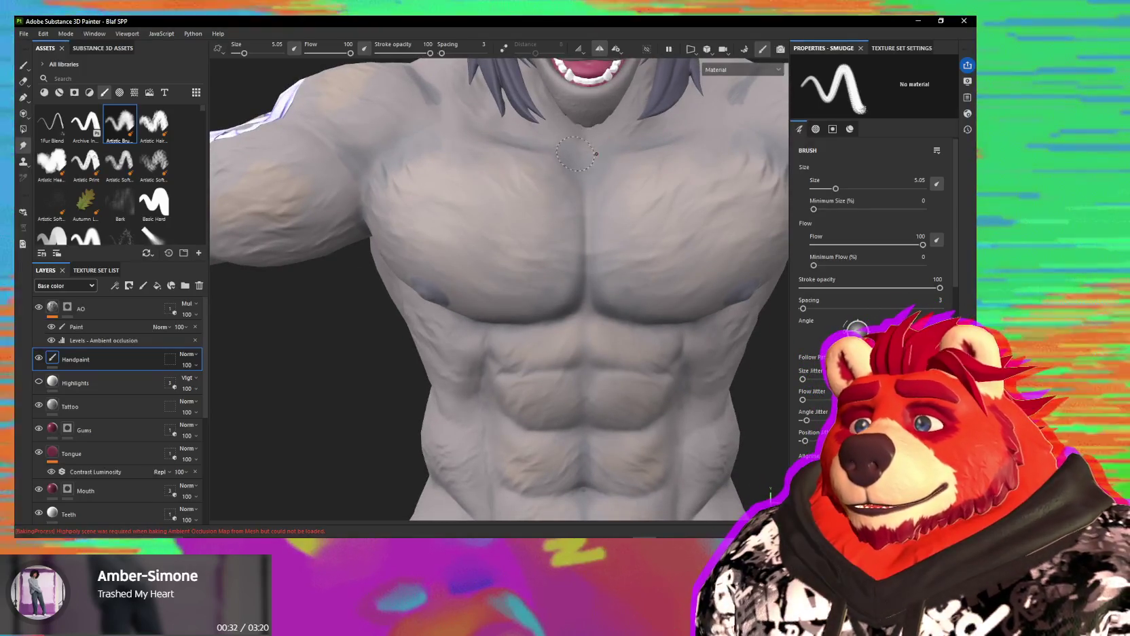
Step: Zoom out to see the whole wolf, then resume the size 15 artistic Paint brush on the torso
left_click_drag(580, 155, 524, 150, "alt")
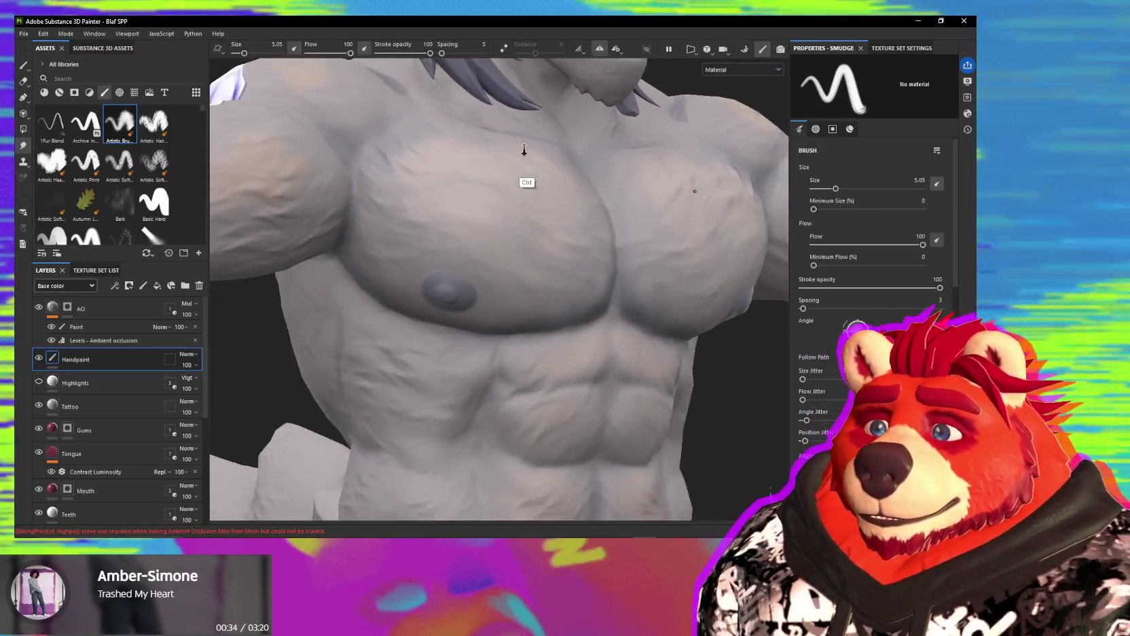
right_click_drag(523, 149, 434, 339, "alt")
mouse_move(434, 340)
left_mouse_down("alt")
mouse_move(433, 365)
mouse_move(506, 380)
mouse_move(536, 367)
left_mouse_up("alt")
right_click_drag(537, 367, 572, 351, "alt")
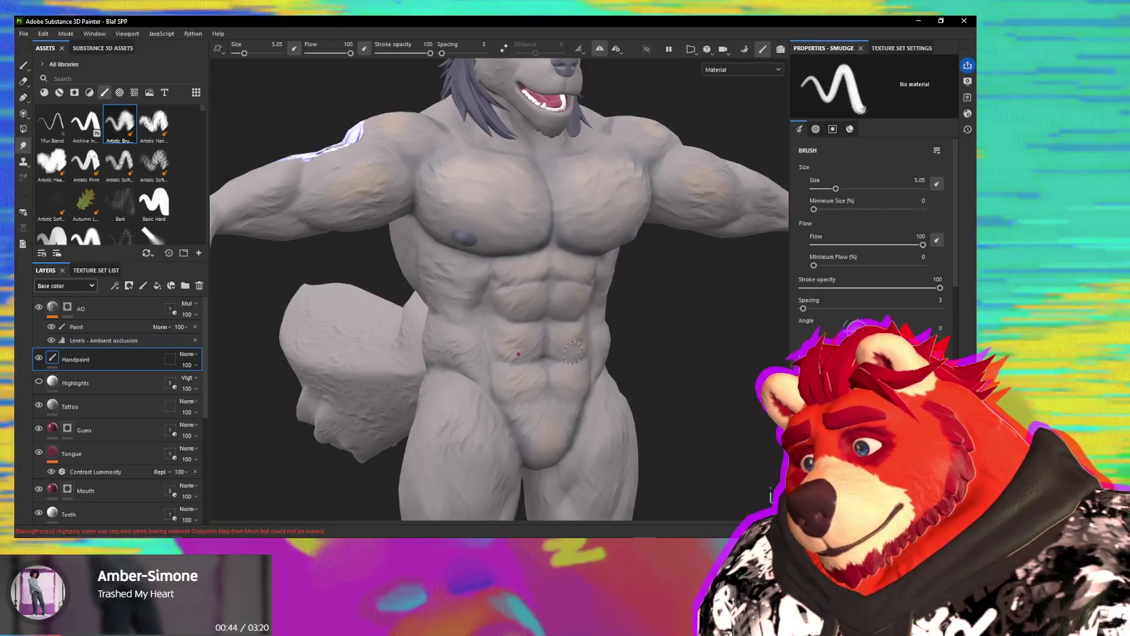
key("1")
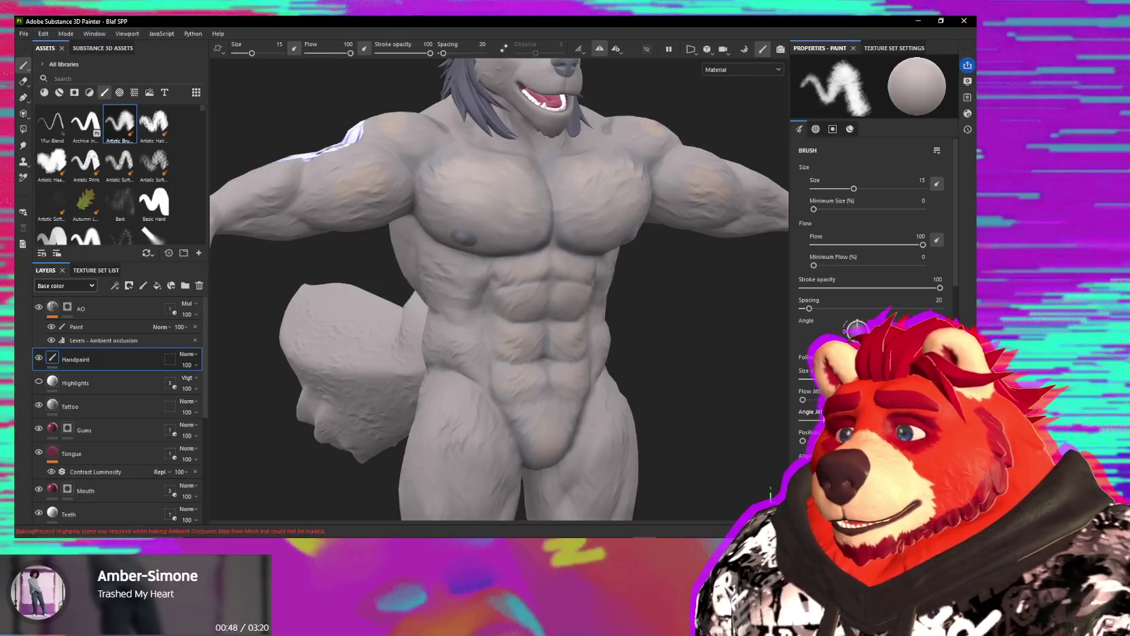
Step: Pick a tan base colour and dab soft tan fur strokes across the chest from a frontal view
scroll(876, 373, "down", 5)
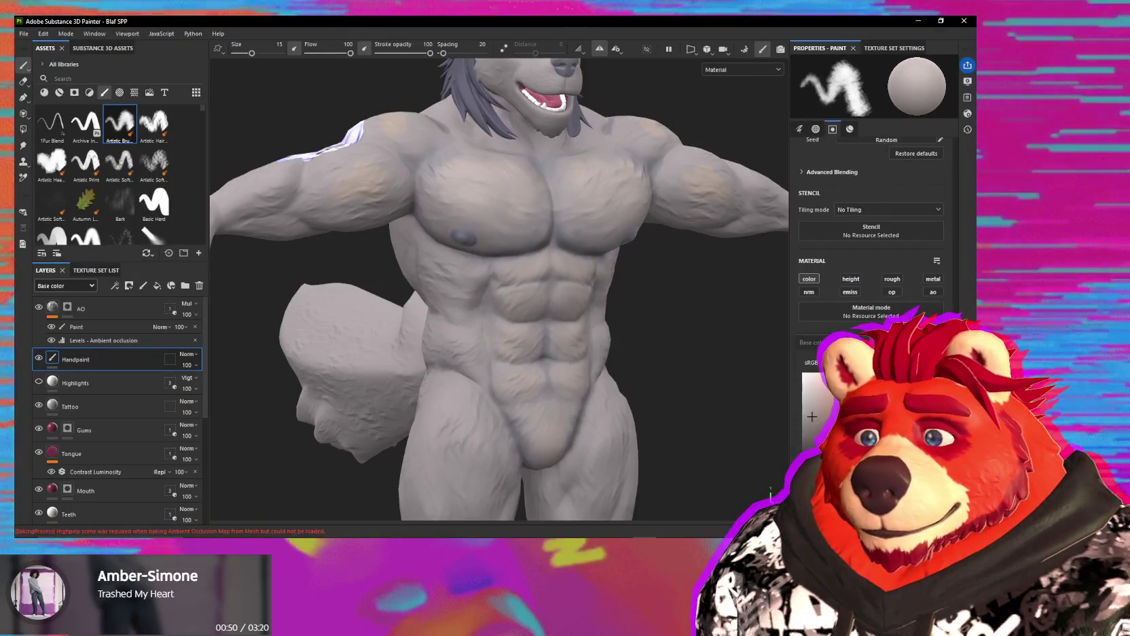
left_click(814, 422)
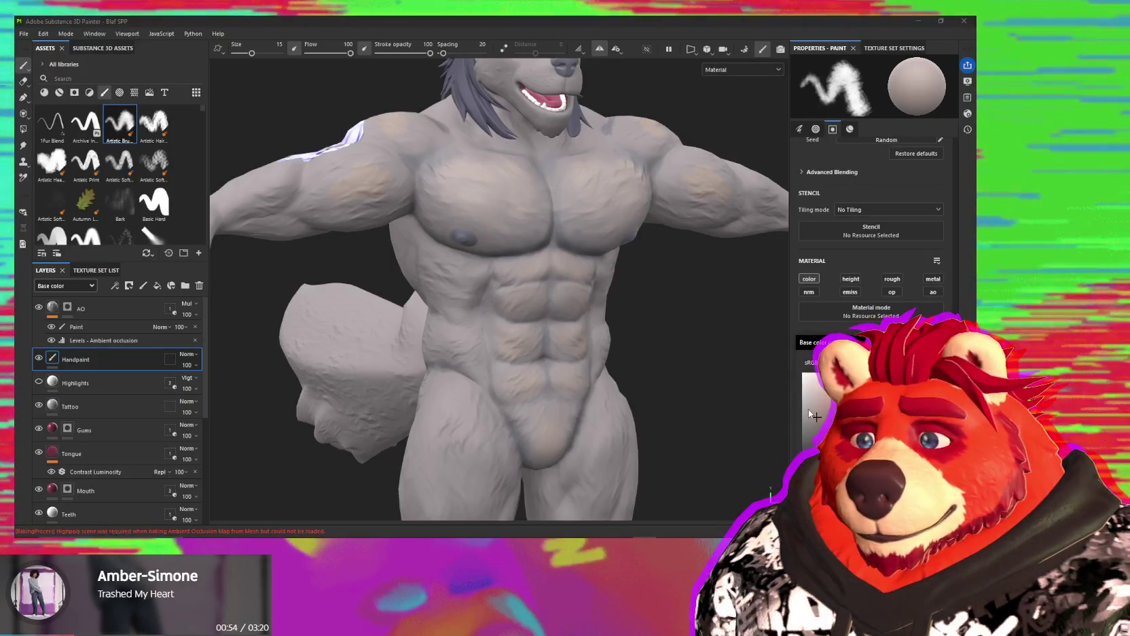
left_click_drag(516, 226, 513, 218, "alt")
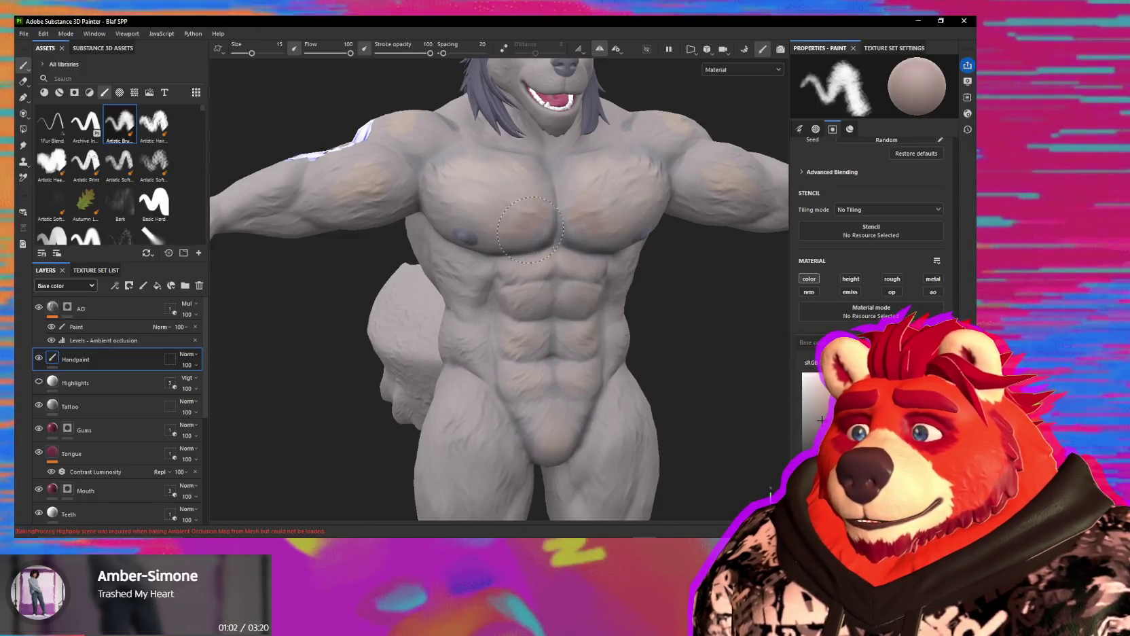
mouse_move(535, 227)
left_mouse_down("alt")
mouse_move(558, 224)
mouse_move(578, 323)
left_mouse_up("alt")
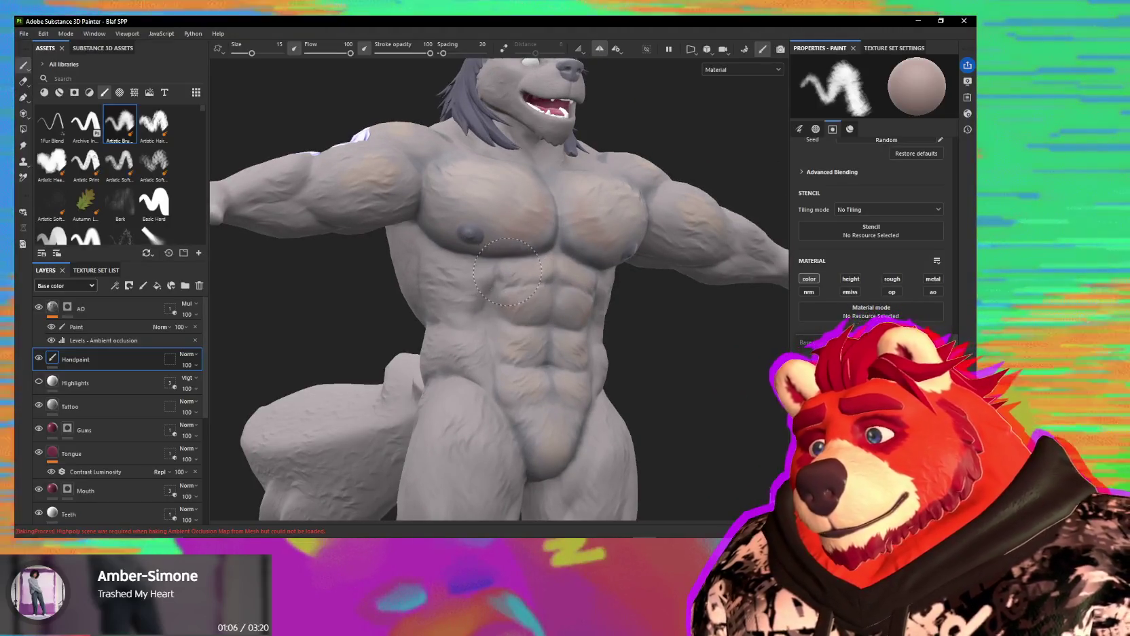
mouse_move(506, 343)
left_mouse_down("alt")
mouse_move(483, 301)
mouse_move(452, 289)
left_mouse_up("alt")
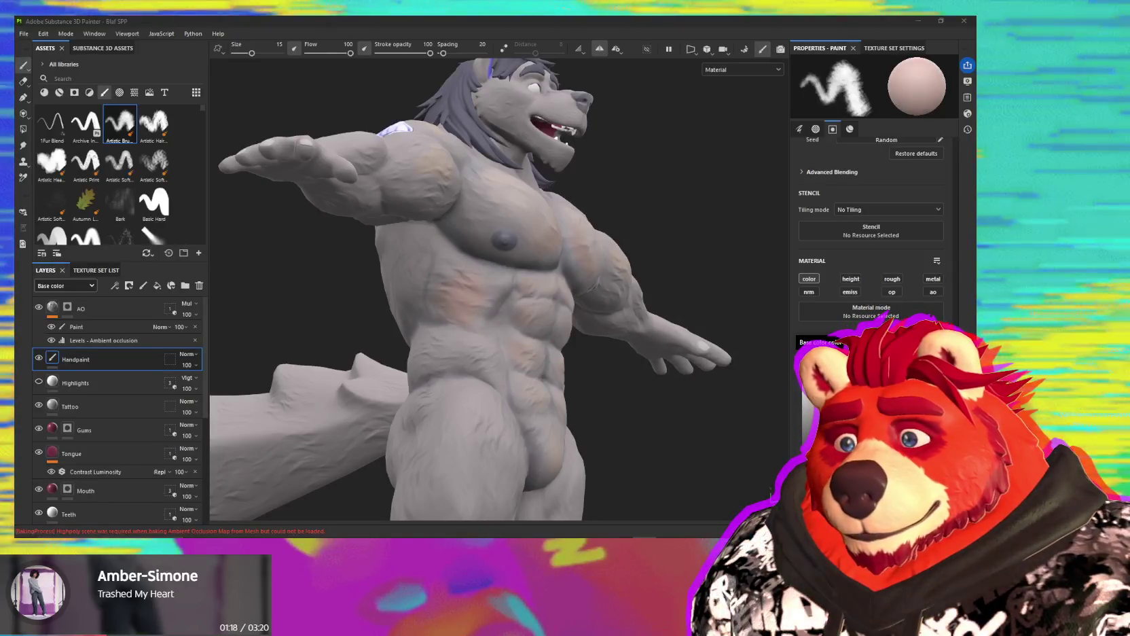
mouse_move(475, 204)
left_mouse_down("alt")
mouse_move(515, 178)
mouse_move(512, 155)
mouse_move(577, 254)
mouse_move(720, 340)
left_mouse_up("alt")
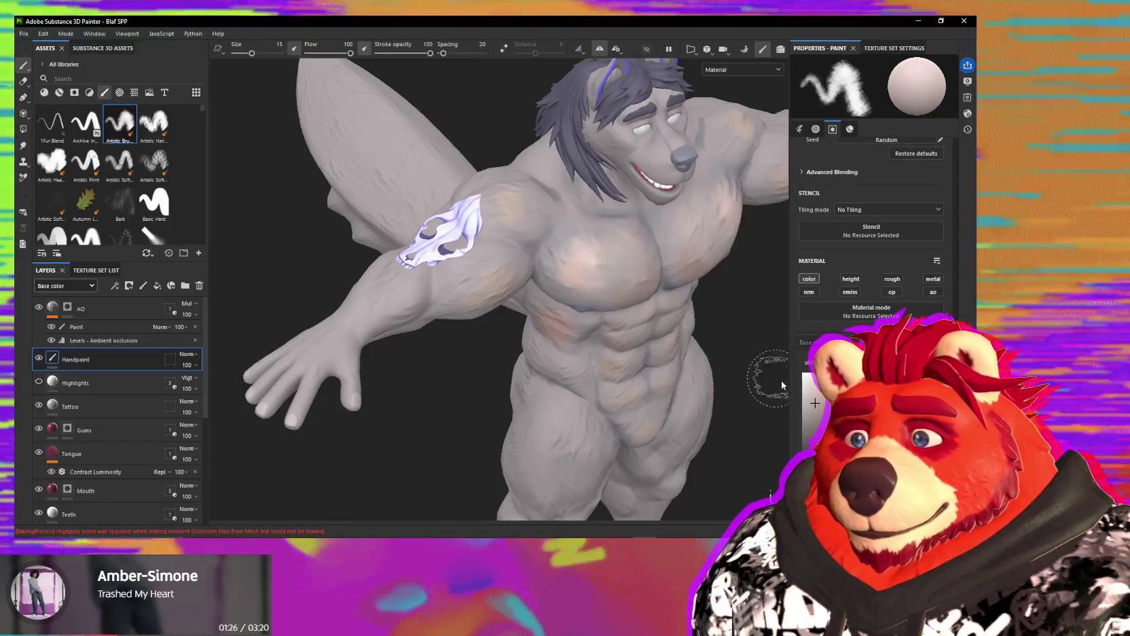
left_click_drag(591, 275, 595, 273)
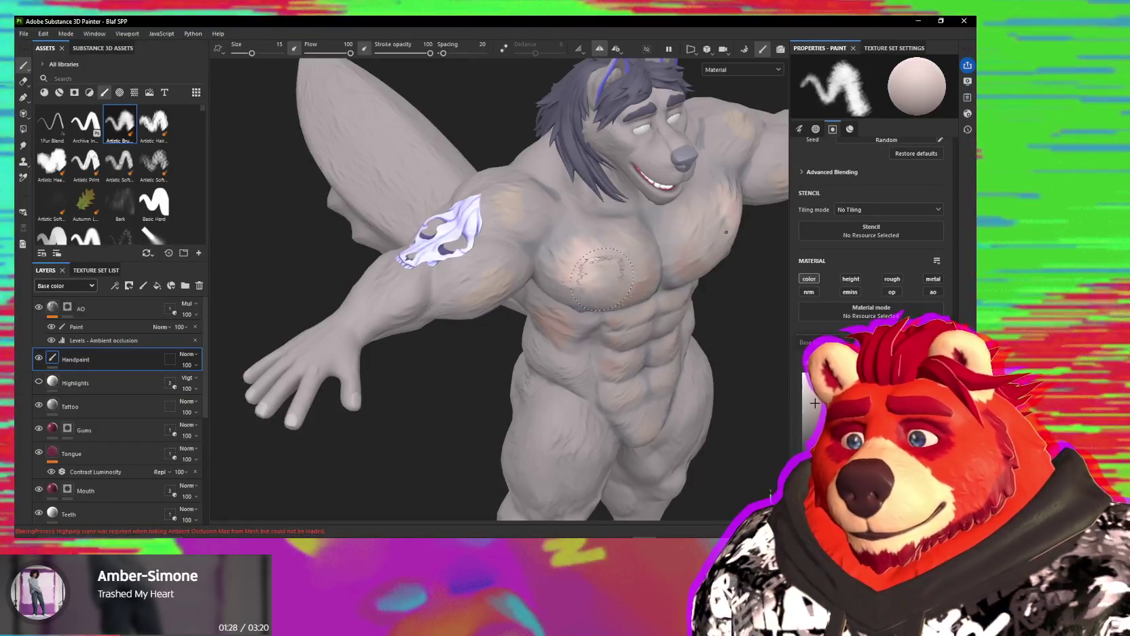
mouse_move(506, 202)
left_mouse_down("alt")
mouse_move(500, 191)
mouse_move(536, 192)
mouse_move(686, 240)
mouse_move(509, 258)
mouse_move(480, 221)
left_mouse_up("alt")
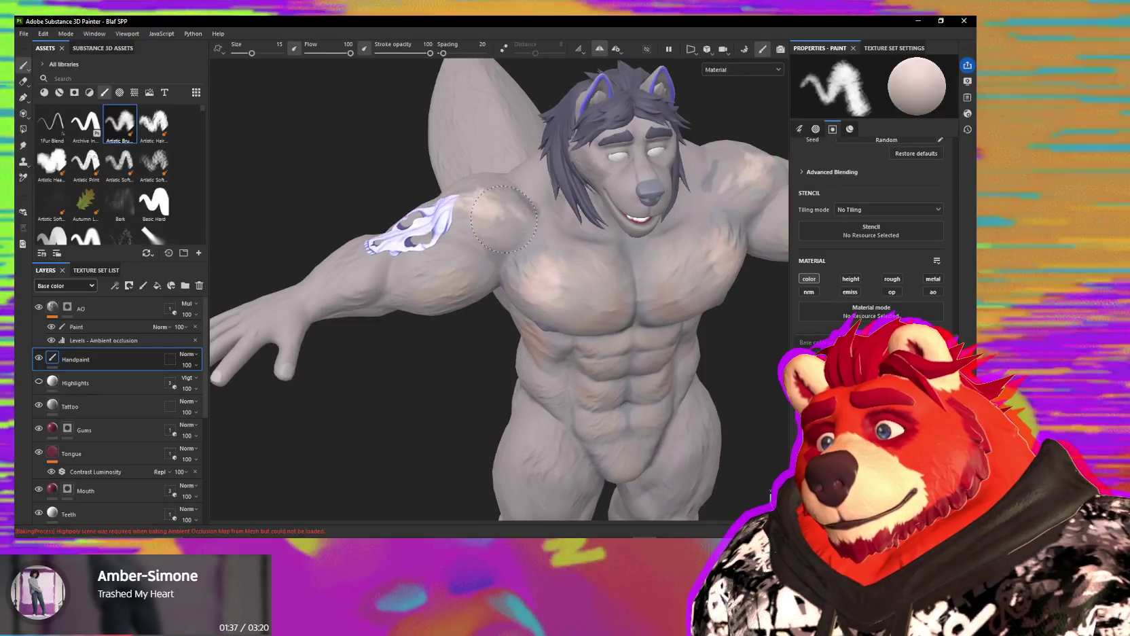
mouse_move(479, 221)
left_mouse_down("alt")
mouse_move(609, 259)
mouse_move(535, 264)
left_mouse_up("alt")
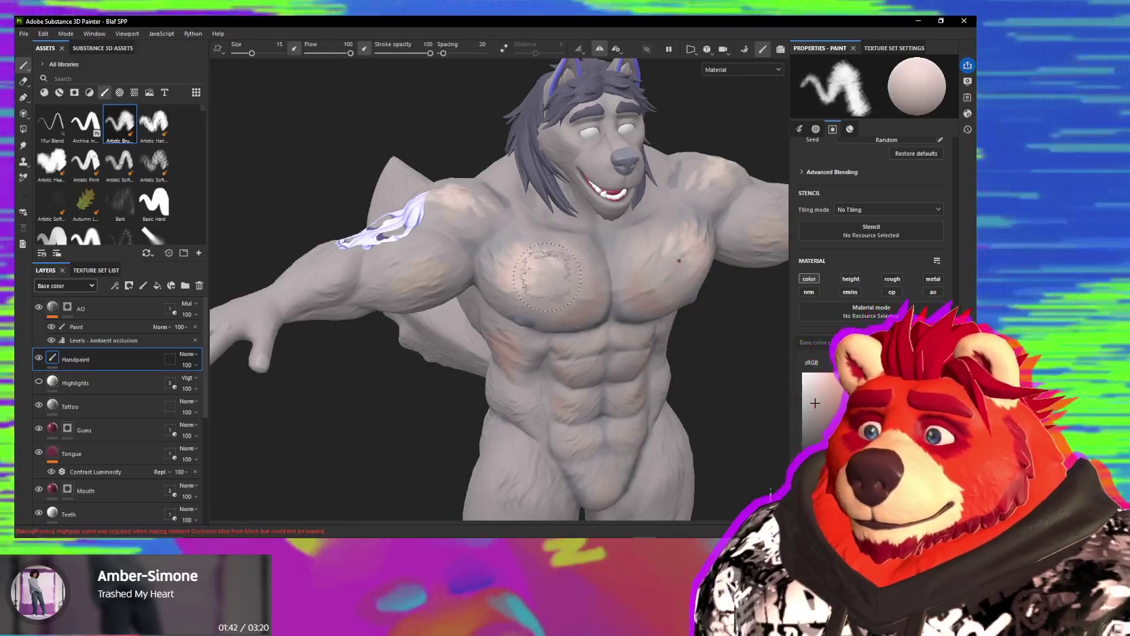
left_click_drag(533, 271, 553, 279, "alt")
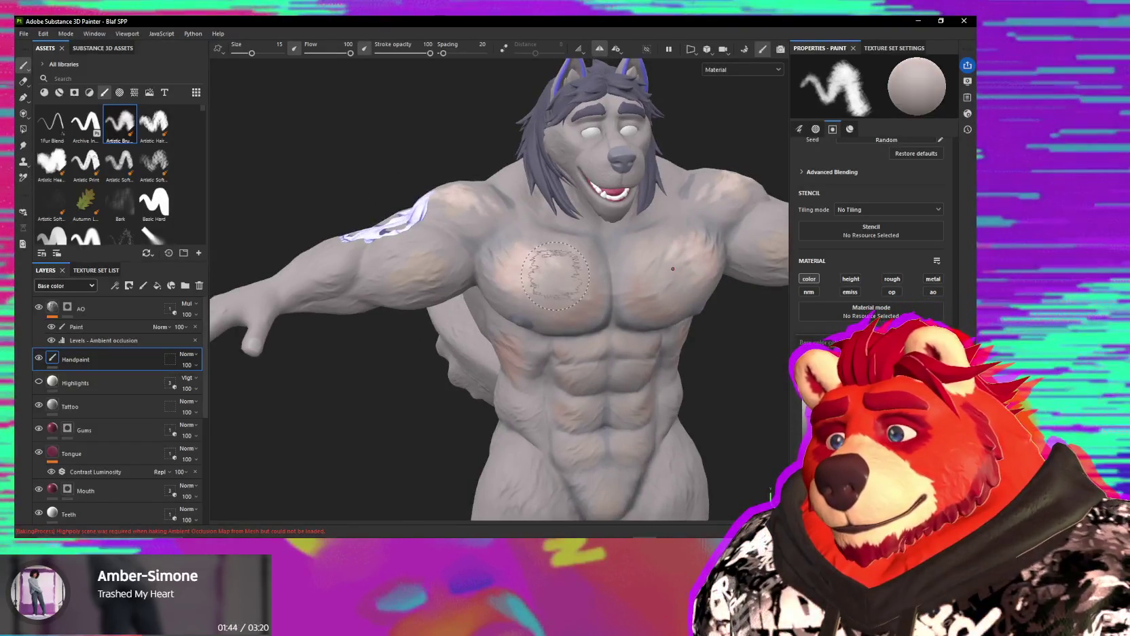
key("5")
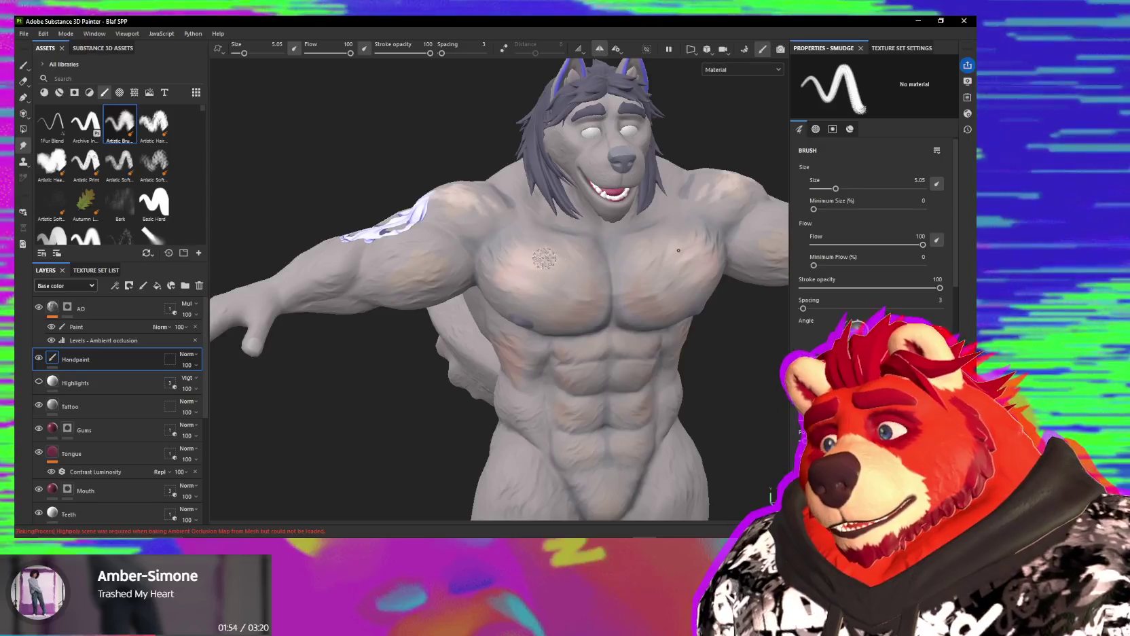
Step: Orbit past the arm and tail to a level frontal view of the whole body for smudging
mouse_move(559, 309)
left_mouse_down("alt")
mouse_move(553, 270)
mouse_move(506, 259)
left_mouse_up("alt")
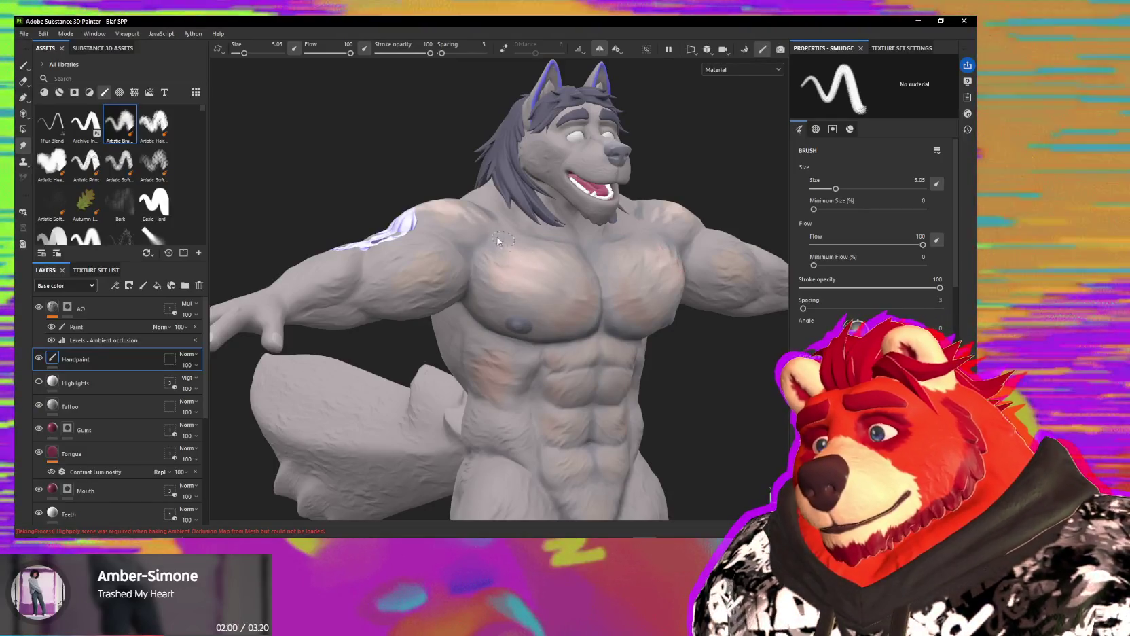
mouse_move(524, 248)
left_mouse_down("alt")
mouse_move(513, 257)
mouse_move(566, 326)
left_mouse_up("alt")
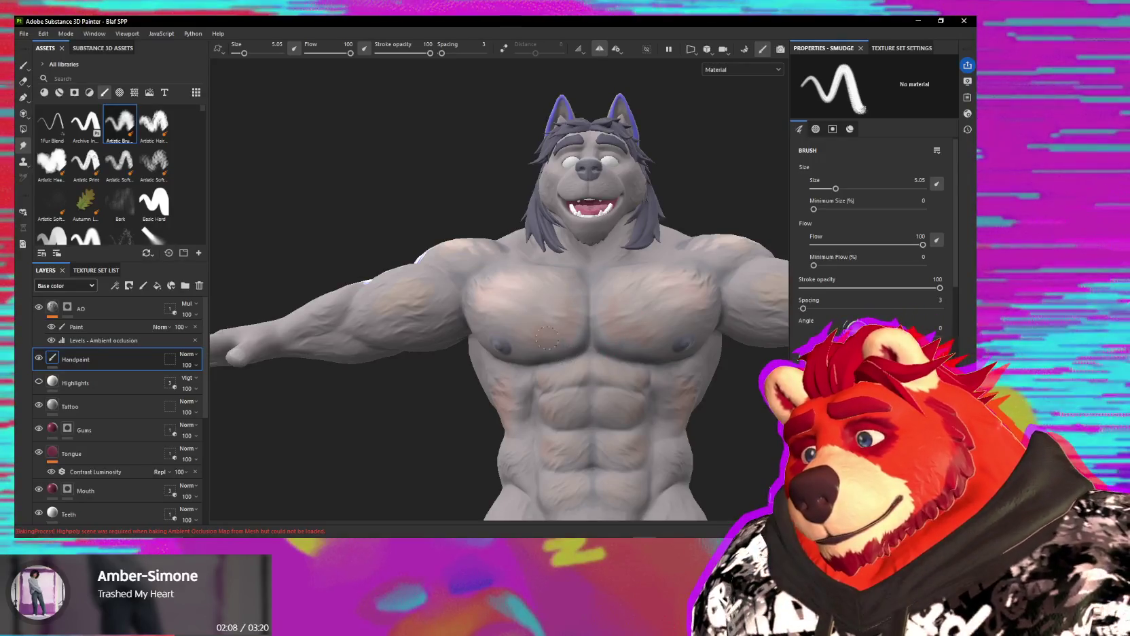
mouse_move(550, 354)
left_mouse_down("alt")
mouse_move(586, 339)
mouse_move(464, 292)
left_mouse_up("alt")
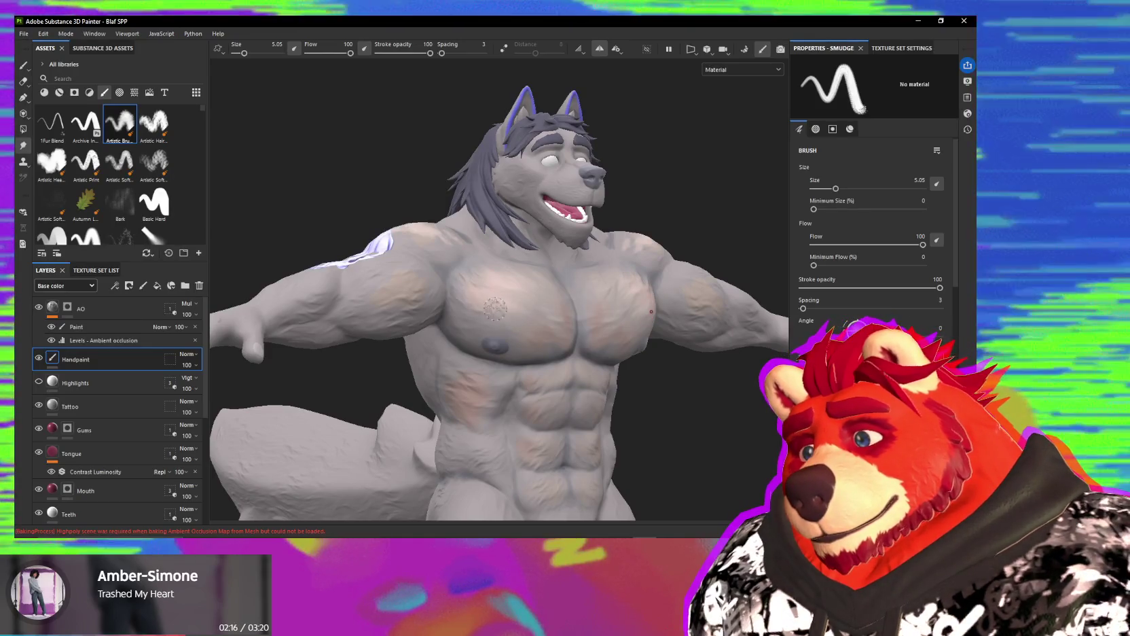
mouse_move(501, 294)
left_mouse_down("alt")
mouse_move(500, 257)
mouse_move(512, 269)
left_mouse_up("alt")
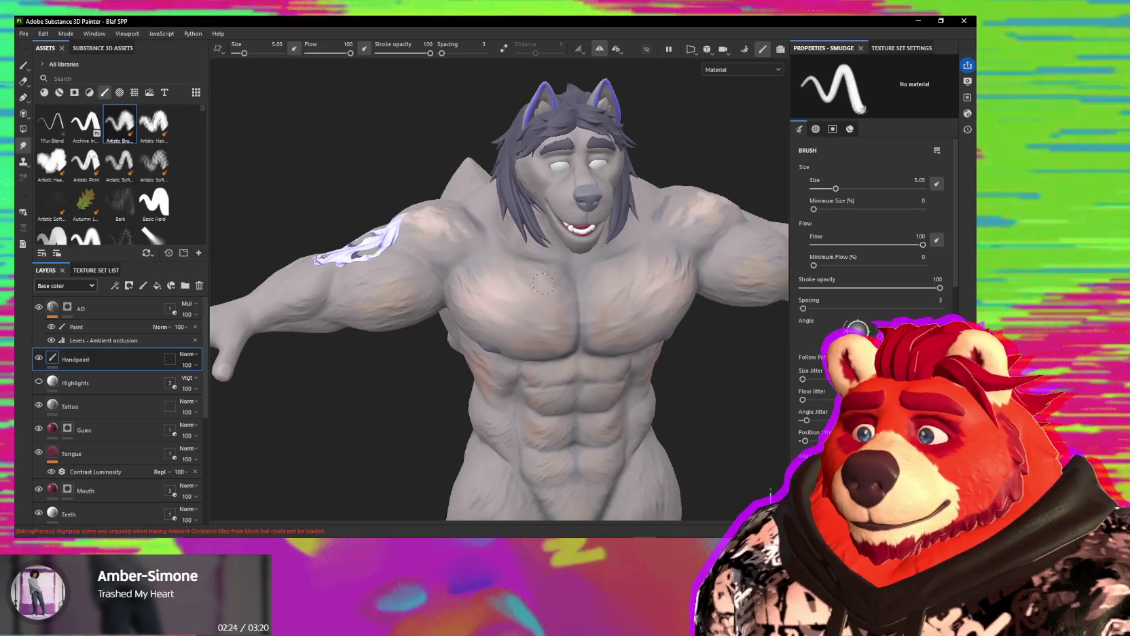
mouse_move(529, 275)
left_mouse_down("alt")
mouse_move(525, 315)
mouse_move(435, 365)
mouse_move(475, 333)
left_mouse_up("alt")
scroll(524, 316, "down", 2)
scroll(580, 374, "down", 2)
scroll(516, 312, "up", 1)
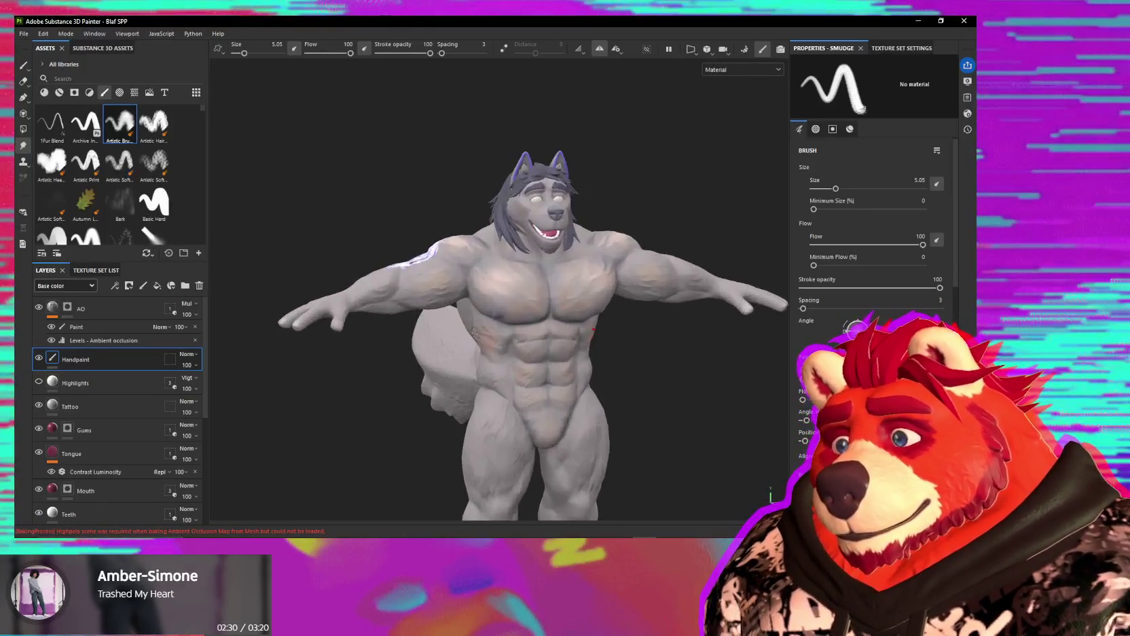
scroll(529, 302, "up", 2)
scroll(542, 295, "up", 3)
scroll(541, 295, "up", 1)
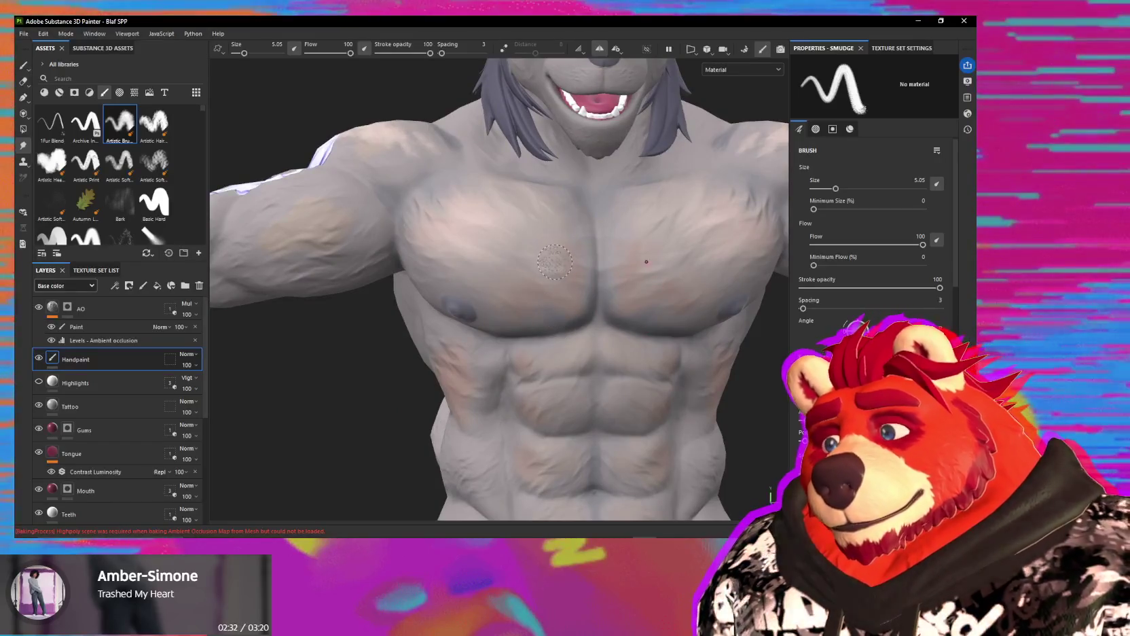
mouse_move(560, 300)
left_mouse_down("alt")
mouse_move(474, 237)
mouse_move(516, 255)
mouse_move(562, 251)
left_mouse_up("alt")
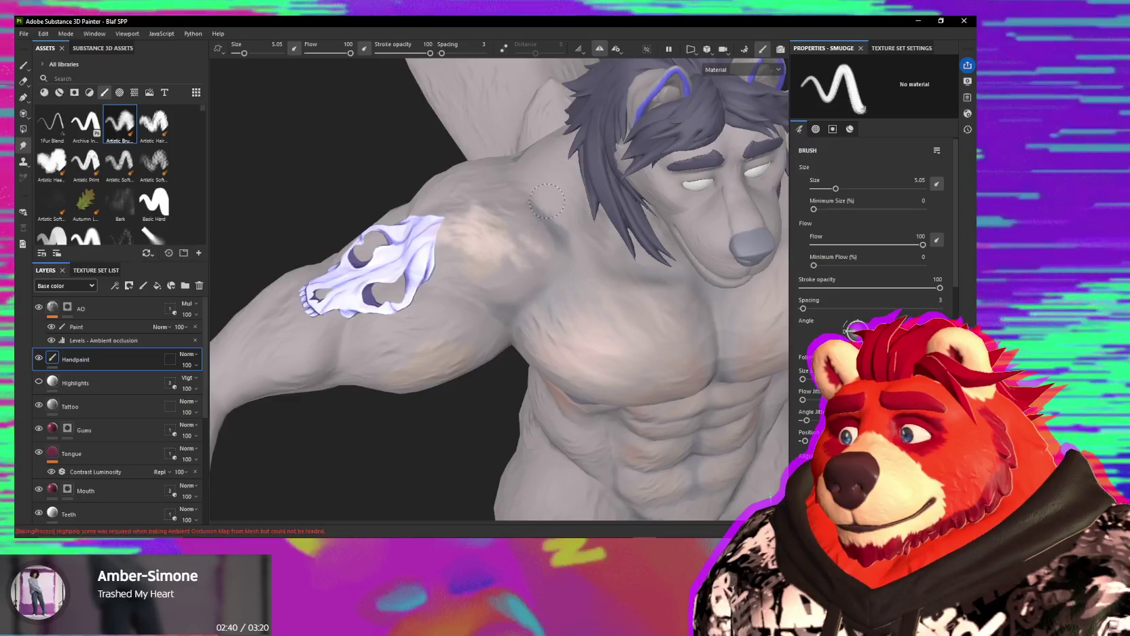
left_click_drag(565, 188, 560, 247, "alt")
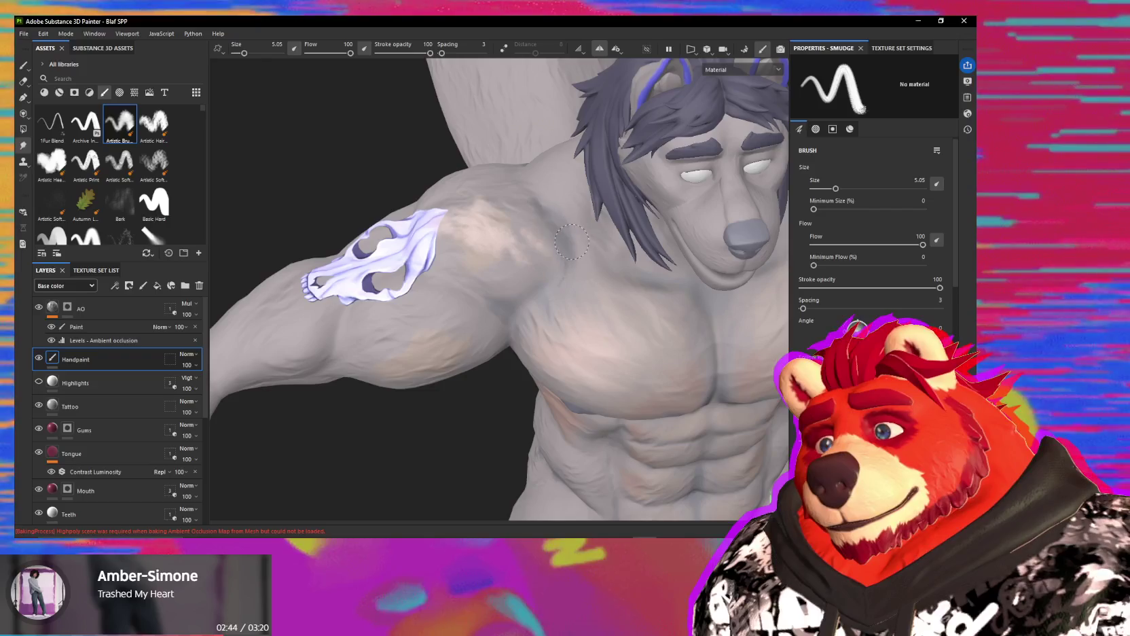
left_click_drag(536, 207, 533, 217, "alt")
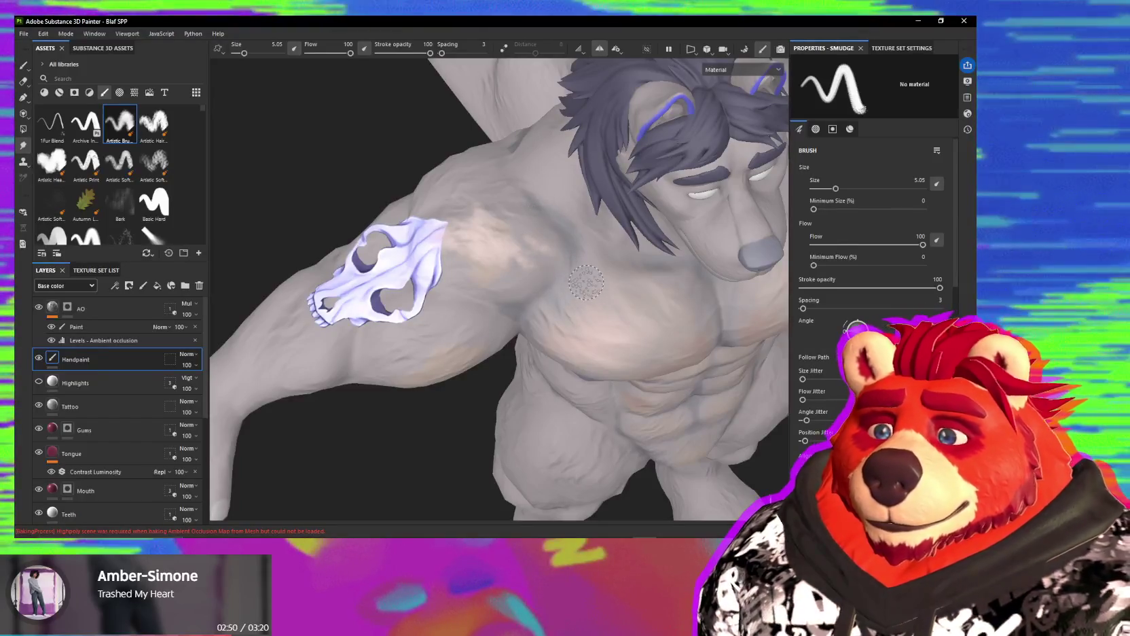
key("alt+Tab")
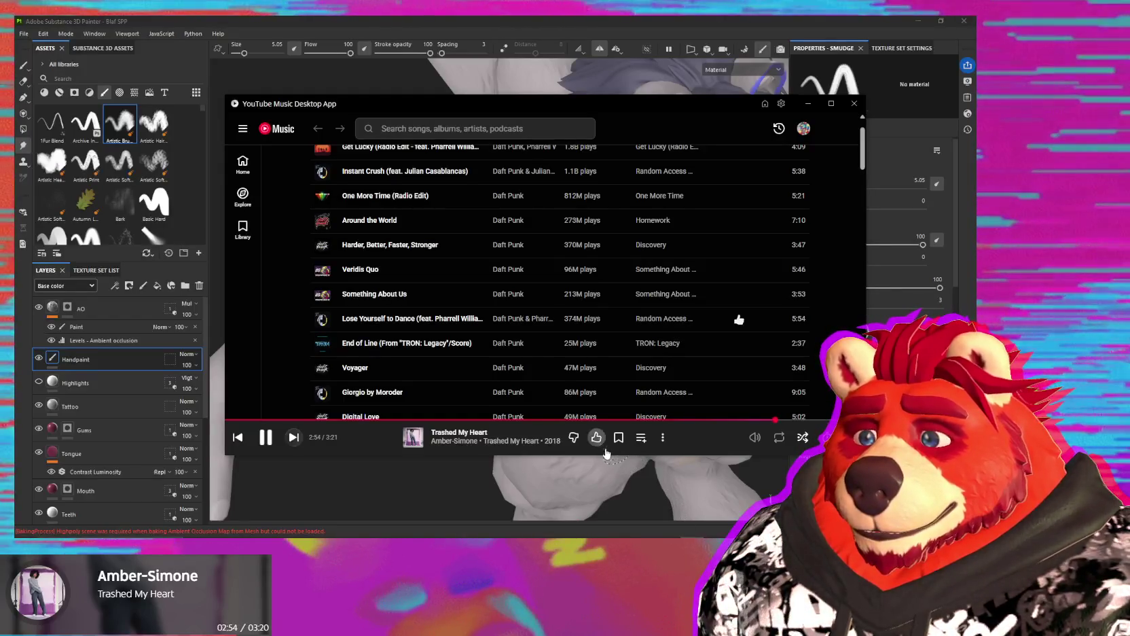
left_click(628, 496)
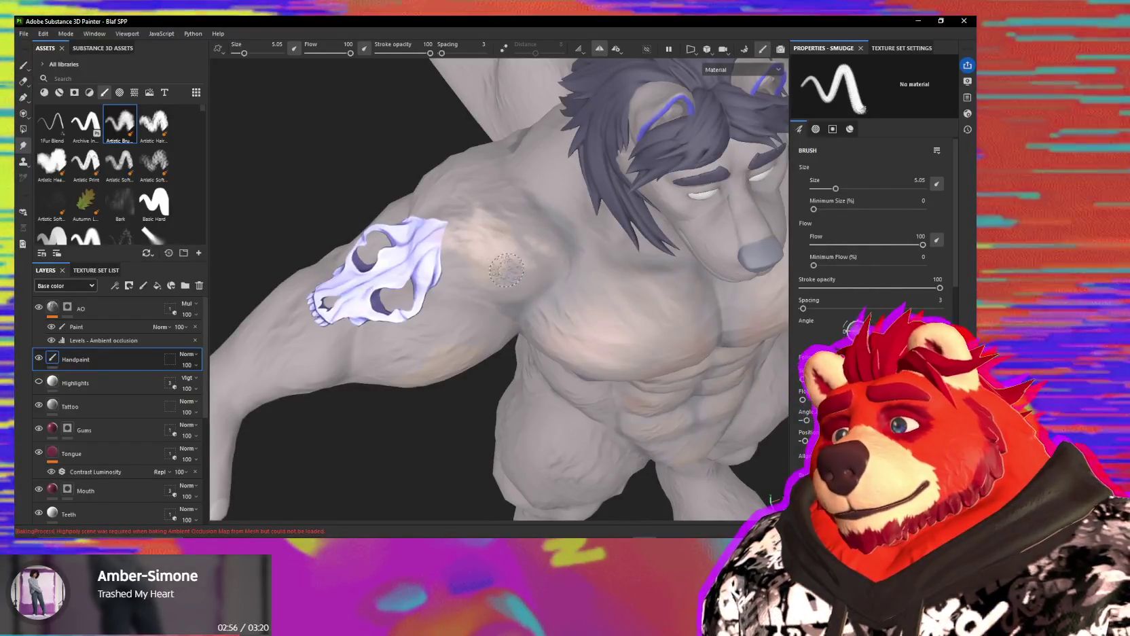
mouse_move(499, 272)
left_mouse_down("alt")
mouse_move(455, 239)
mouse_move(440, 255)
left_mouse_up("alt")
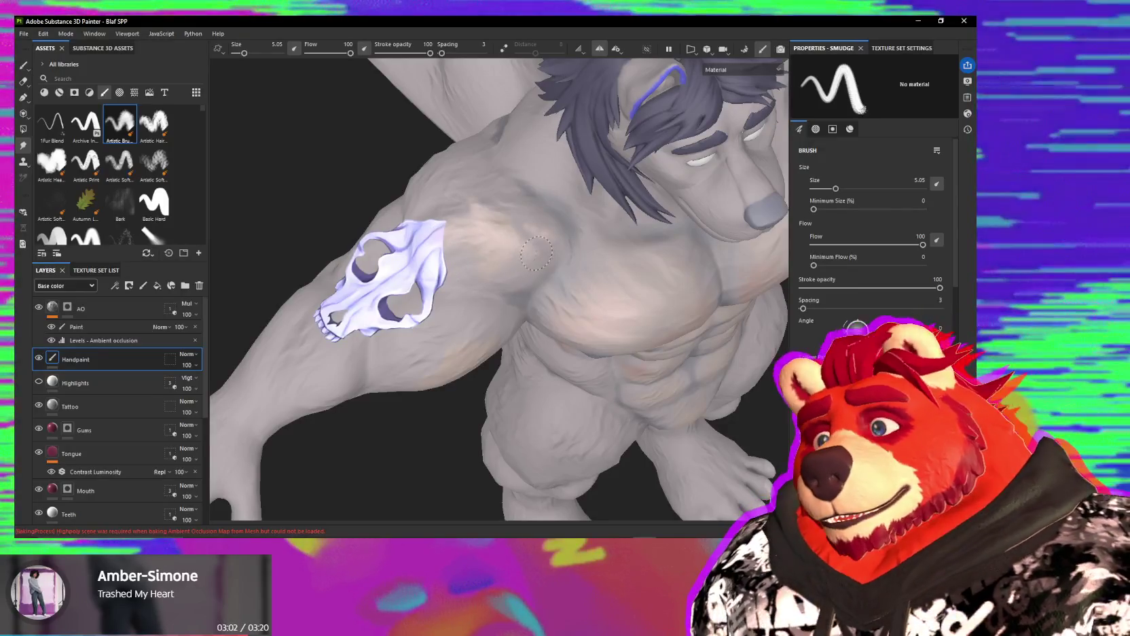
Step: Turn the chest toward view and scroll through the Smudge brush properties panel
left_click_drag(533, 251, 533, 212, "alt")
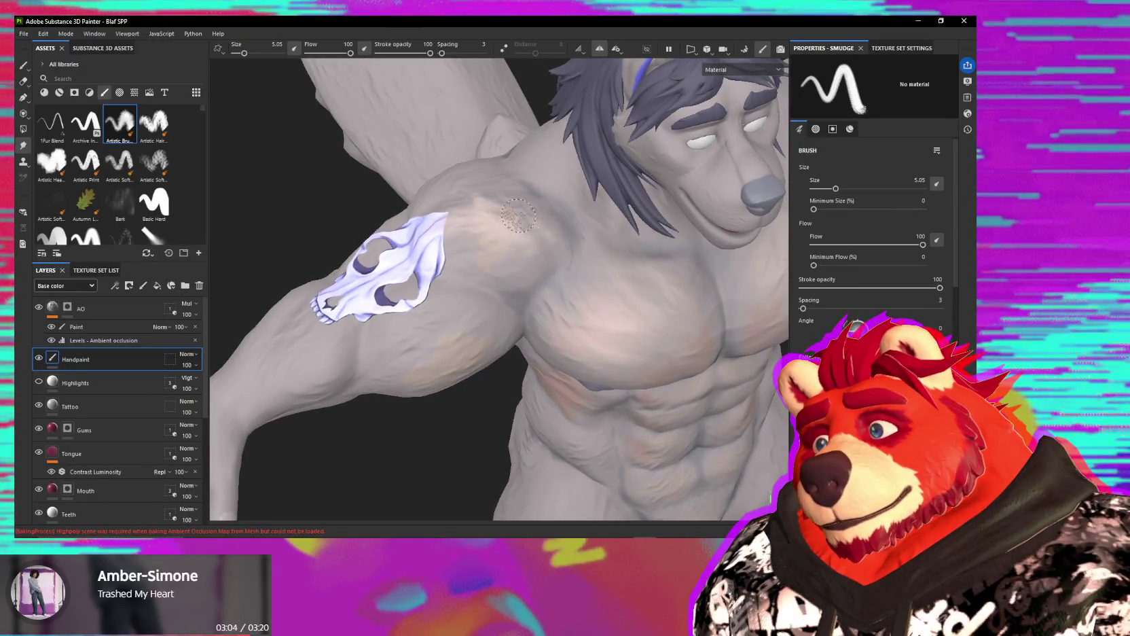
left_click_drag(501, 251, 513, 214, "alt")
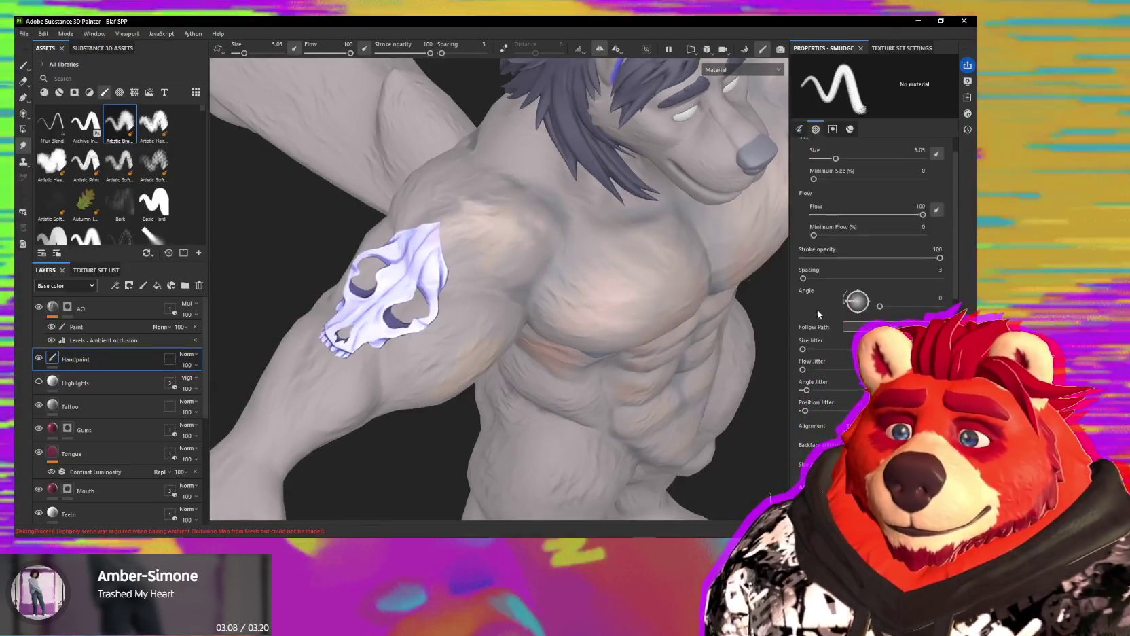
scroll(856, 319, "down", 5)
scroll(843, 331, "down", 5)
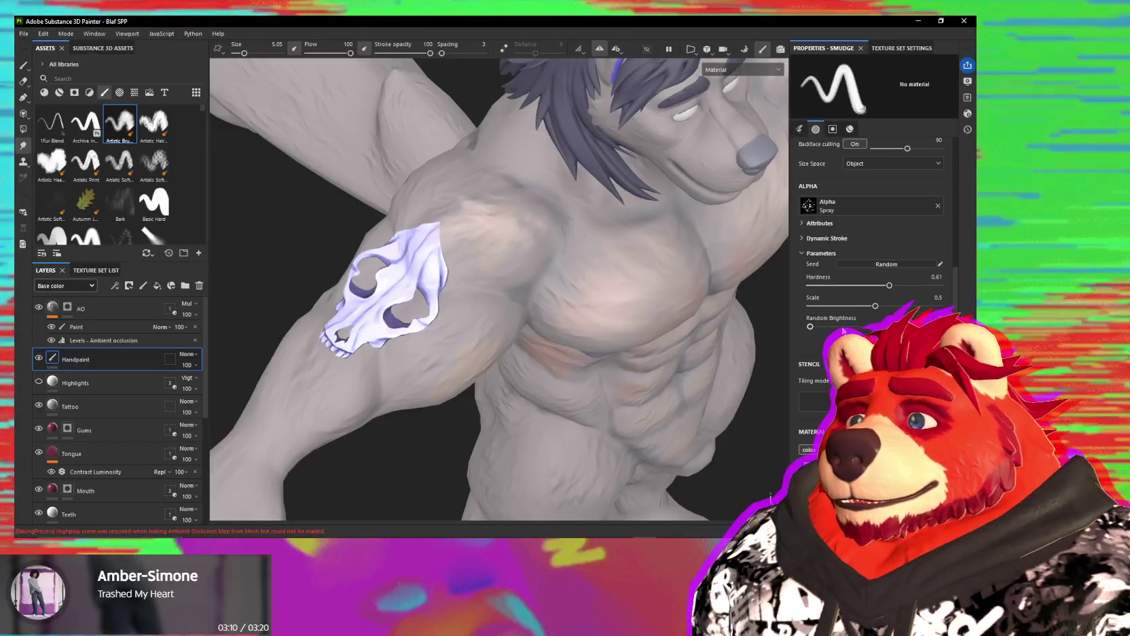
scroll(843, 329, "up", 3)
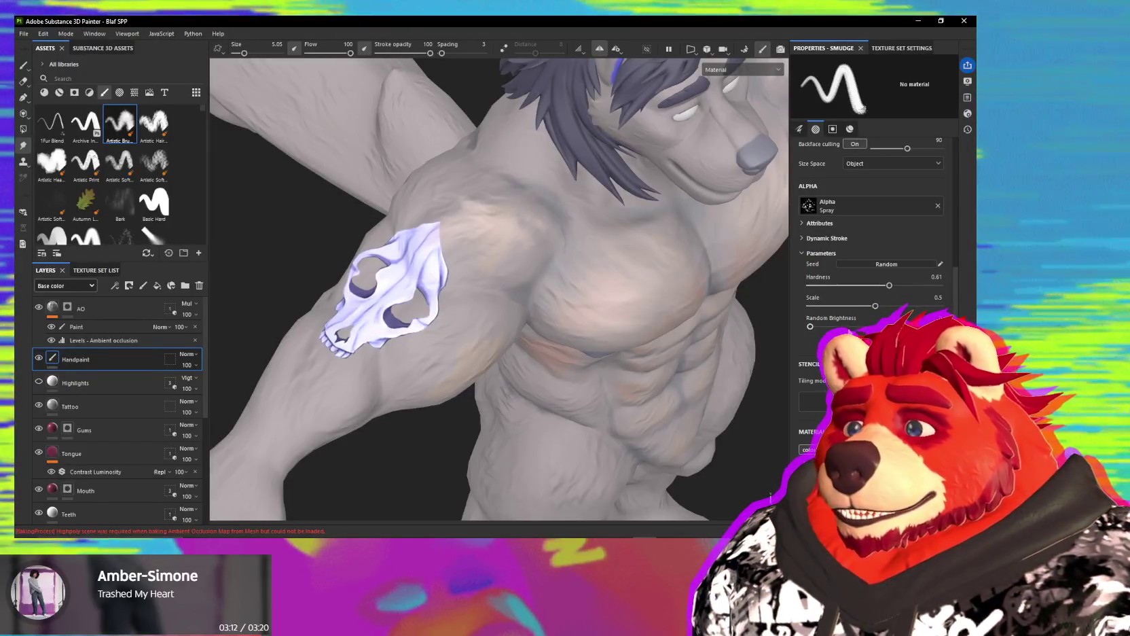
scroll(853, 321, "up", 3)
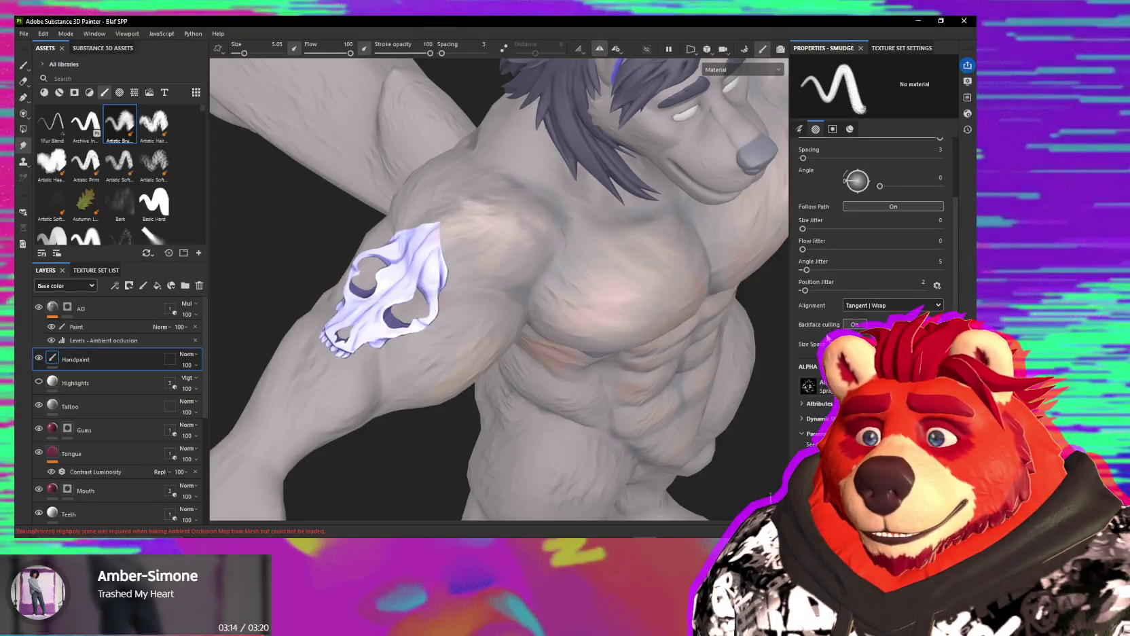
scroll(827, 349, "up", 3)
scroll(820, 365, "up", 2)
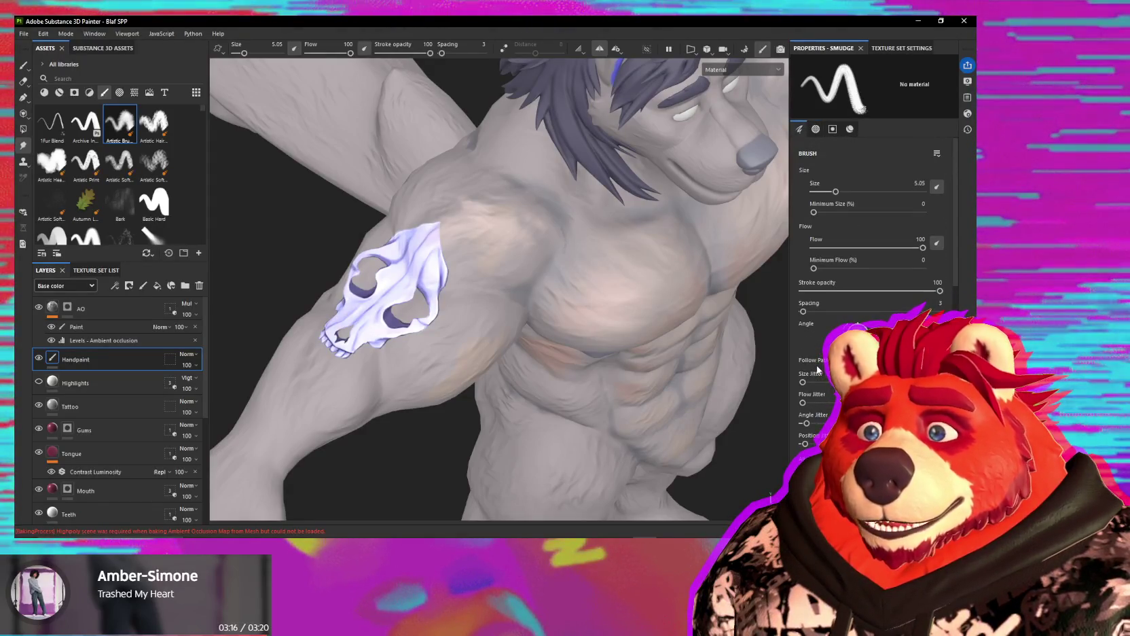
scroll(817, 370, "down", 3)
scroll(819, 370, "down", 1)
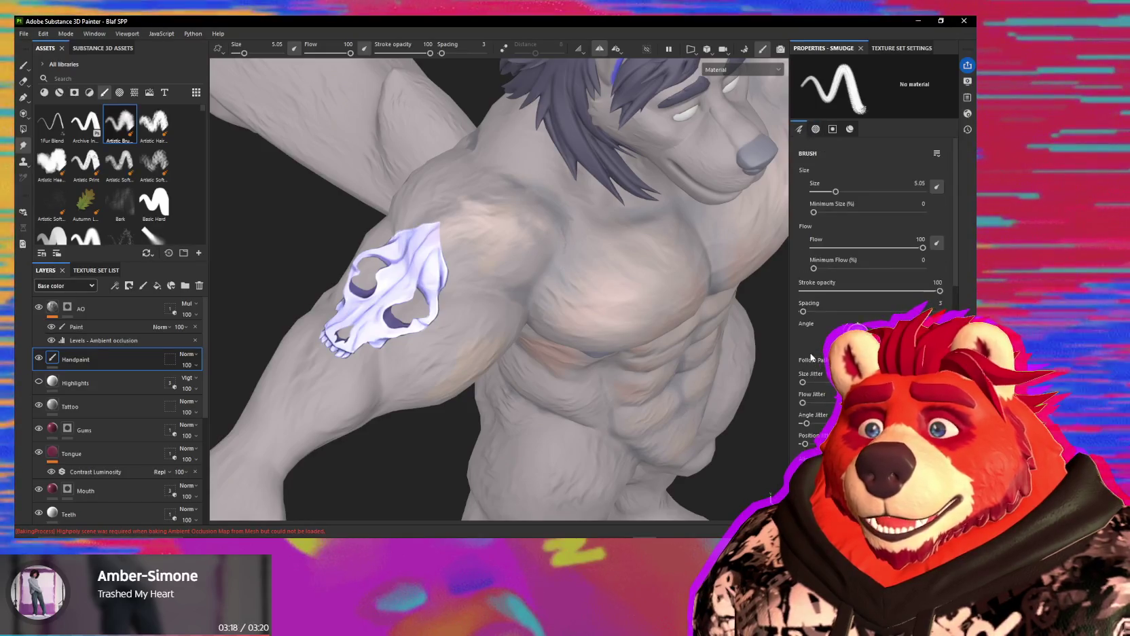
scroll(818, 373, "down", 5)
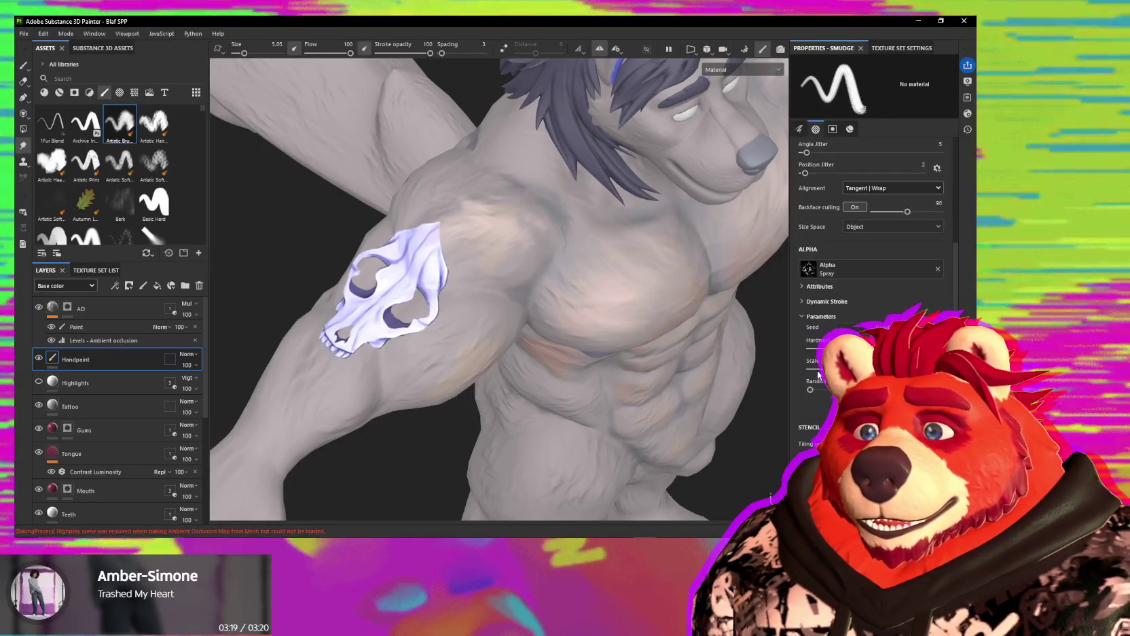
scroll(817, 407, "down", 3)
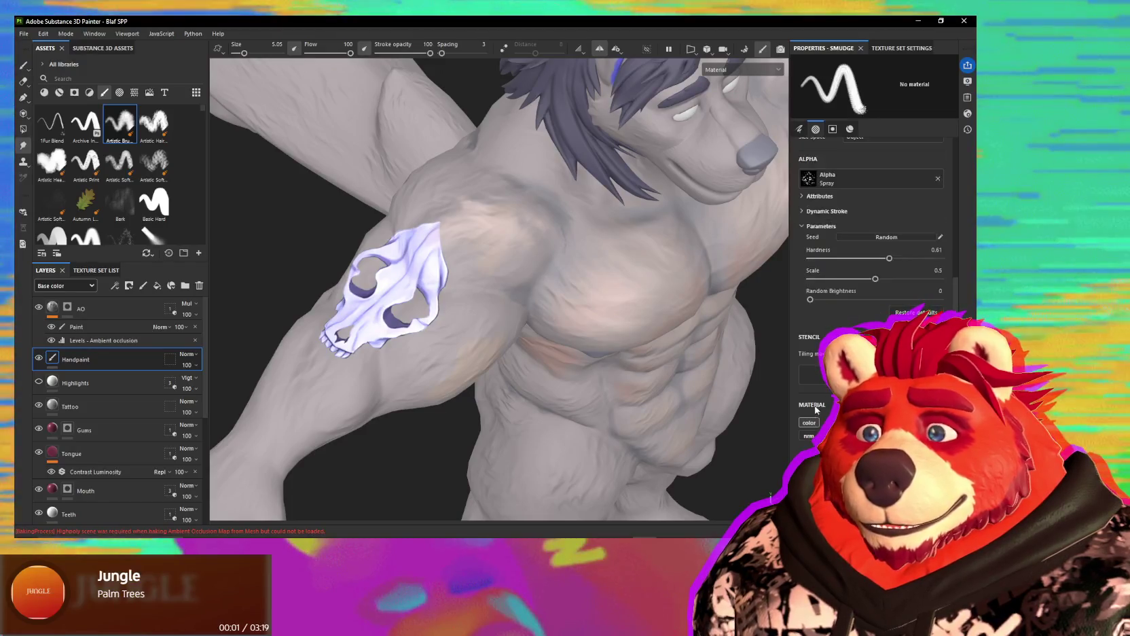
scroll(811, 441, "up", 3)
scroll(811, 441, "up", 1)
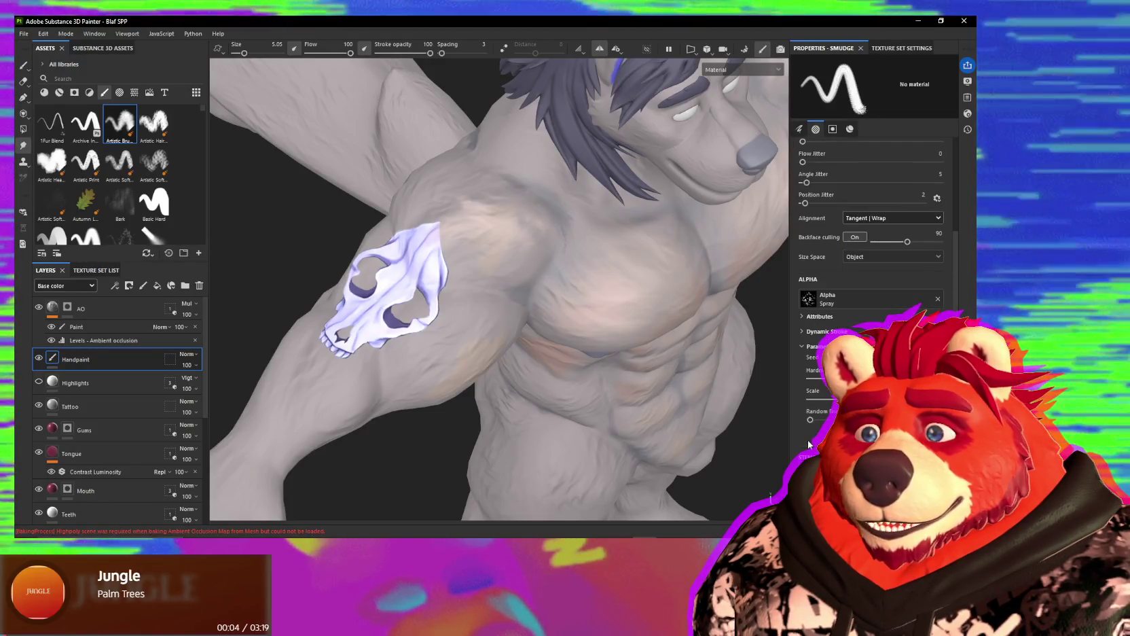
scroll(808, 445, "up", 1)
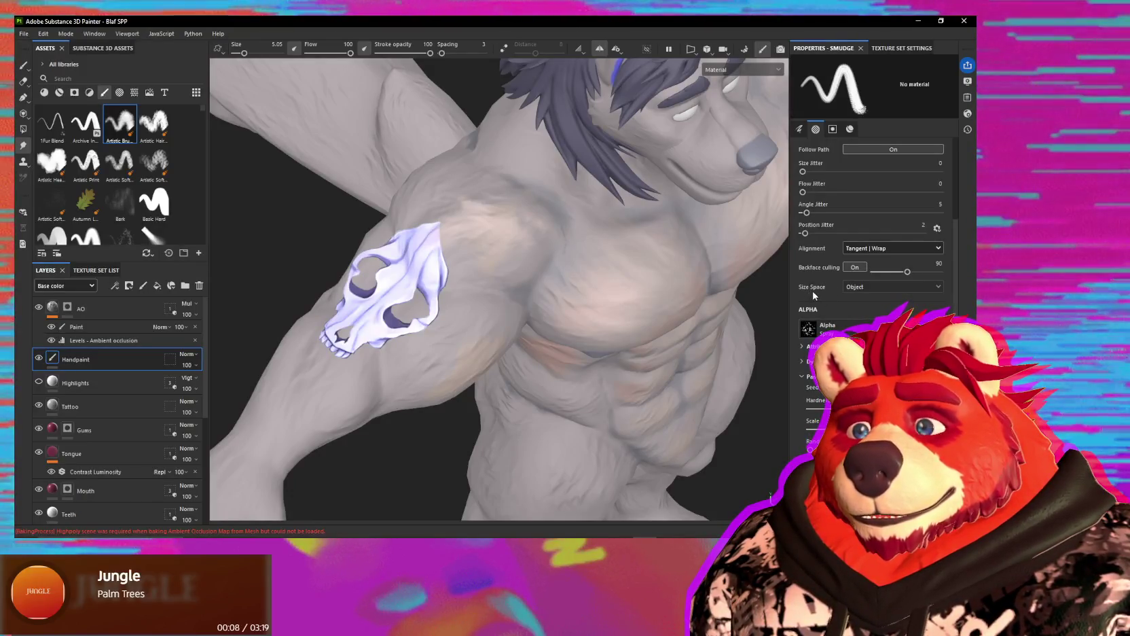
scroll(813, 295, "up", 3)
scroll(813, 295, "up", 2)
scroll(825, 295, "up", 2)
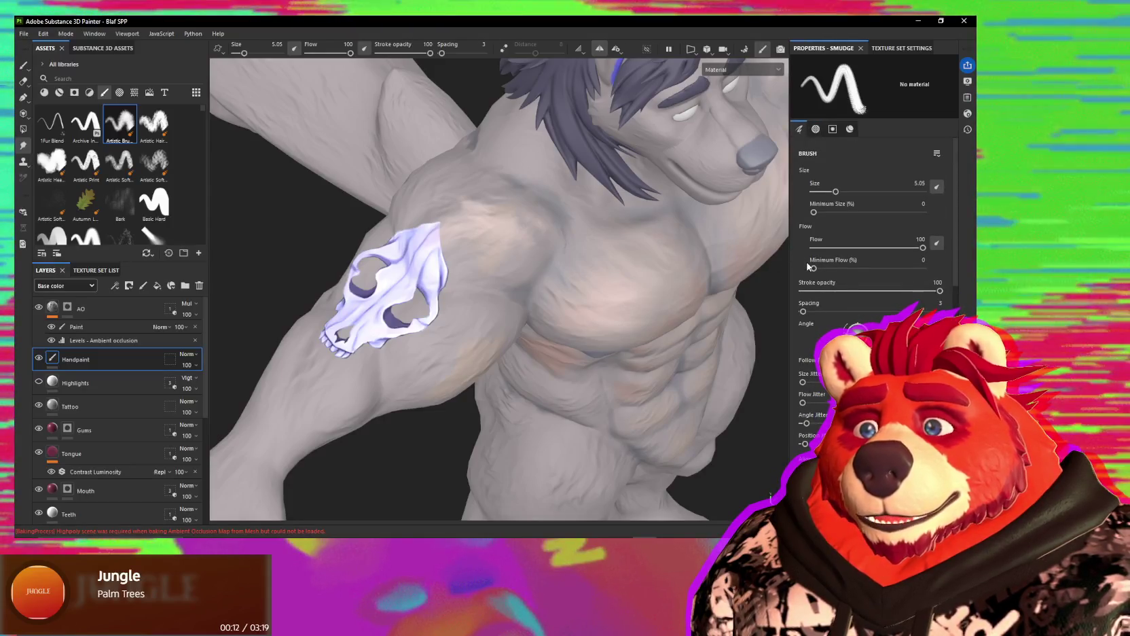
scroll(811, 360, "down", 3)
scroll(818, 386, "down", 1)
scroll(818, 385, "down", 3)
scroll(818, 385, "down", 1)
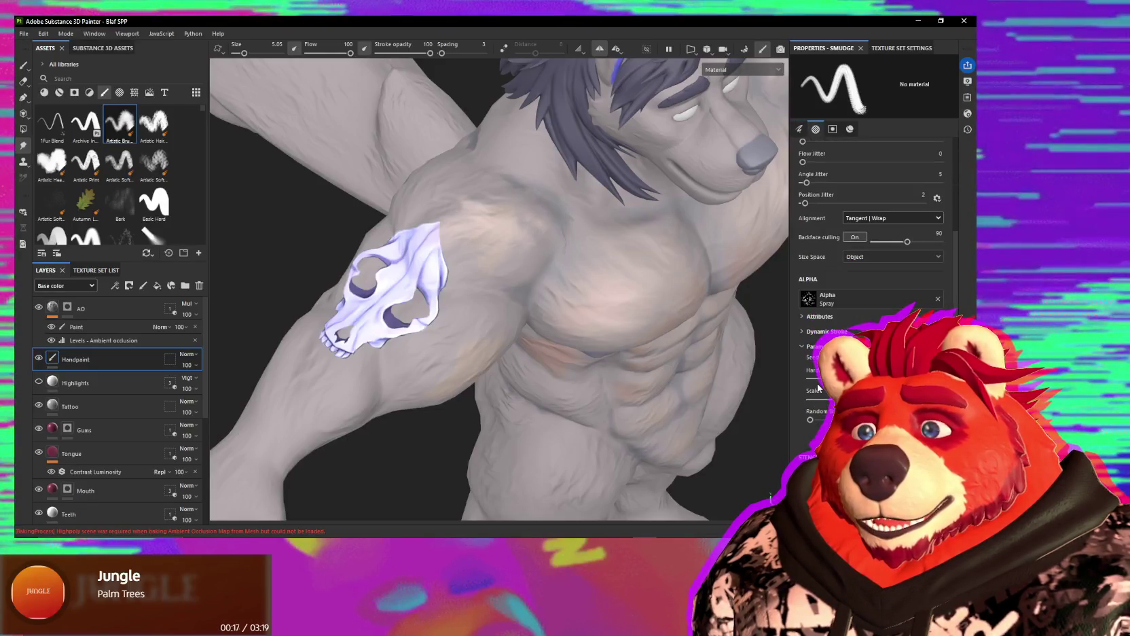
Step: Expand and collapse Attributes and Dynamic Stroke, then reveal Spray alpha Hardness 0.61 and Scale 0.5
left_click(802, 316)
left_click(802, 316)
left_click(801, 331)
left_click(800, 332)
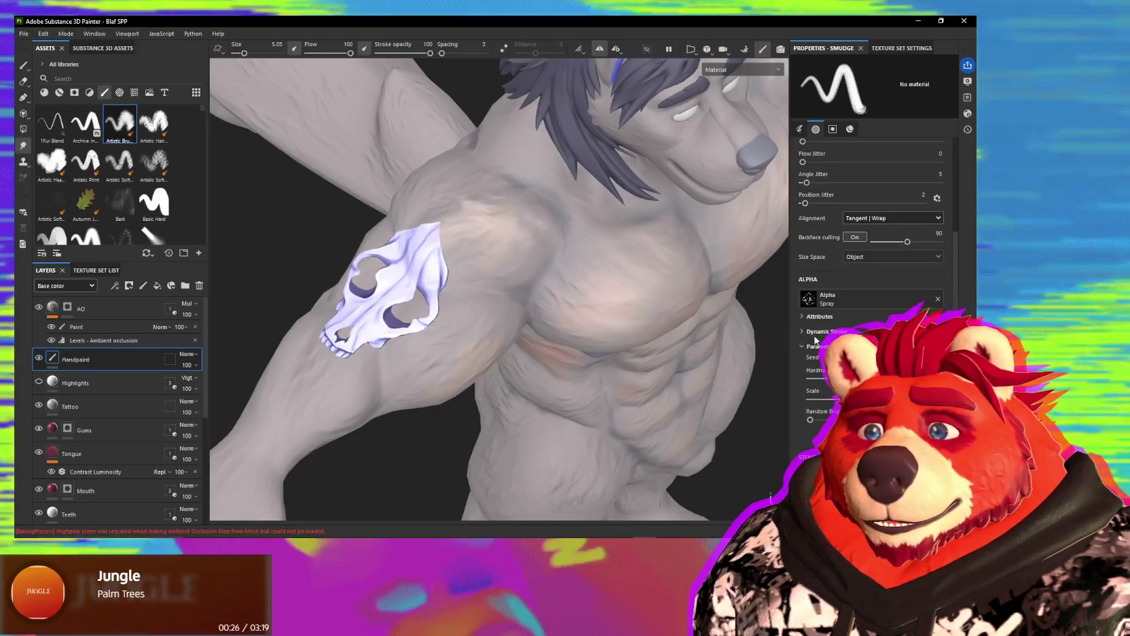
scroll(815, 340, "down", 2)
scroll(815, 339, "down", 1)
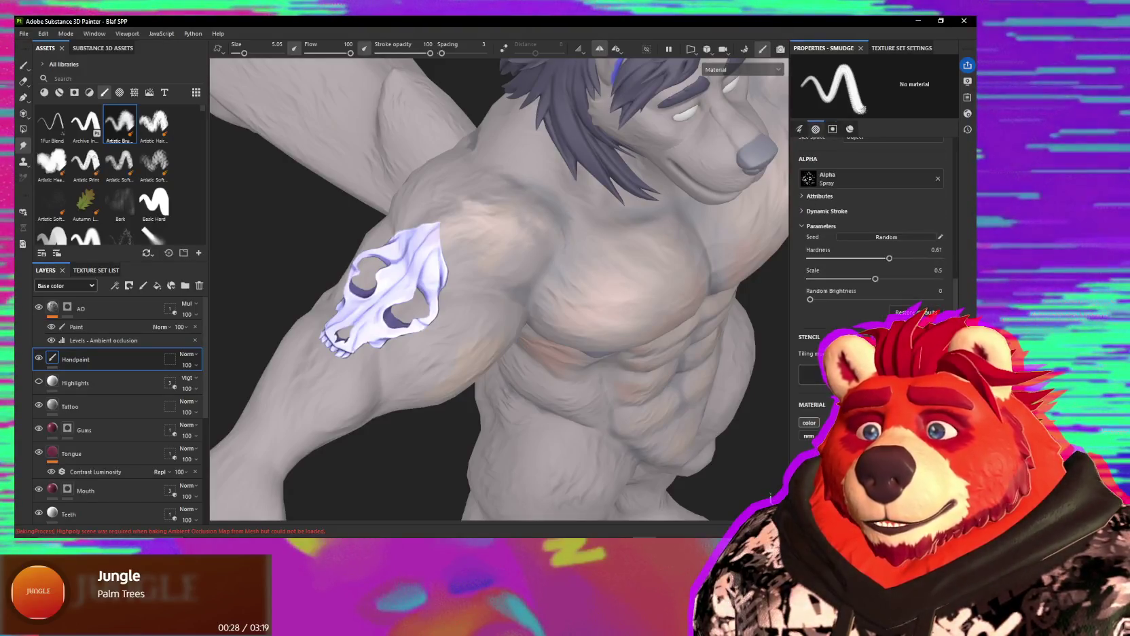
mouse_move(597, 295)
left_mouse_down("alt")
mouse_move(567, 259)
mouse_move(651, 232)
mouse_move(513, 282)
mouse_move(468, 316)
left_mouse_up("alt")
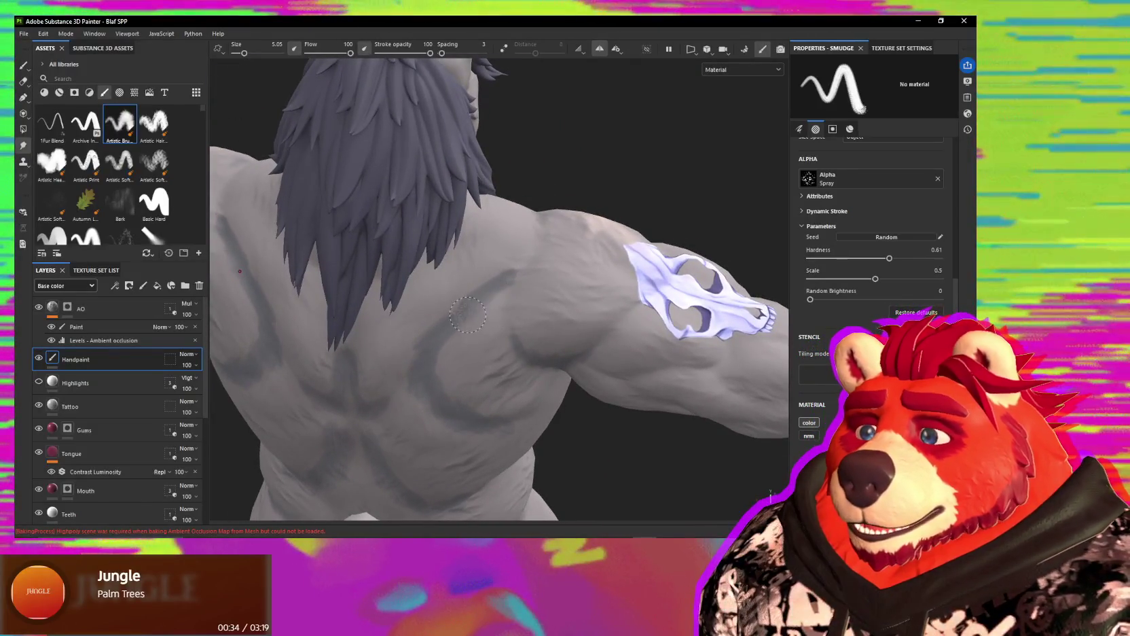
Step: Orbit to a square rear view of the wolf's back and resume painting at size 15
left_click_drag(480, 292, 506, 275, "alt")
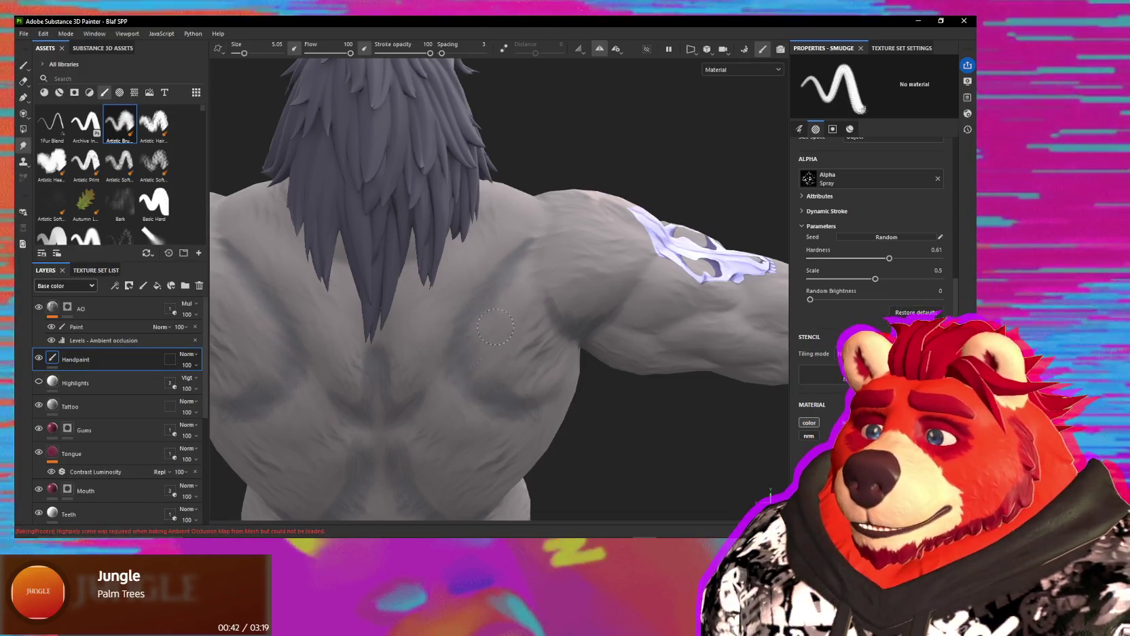
mouse_move(470, 360)
left_mouse_down("alt")
mouse_move(515, 331)
mouse_move(502, 319)
left_mouse_up("alt")
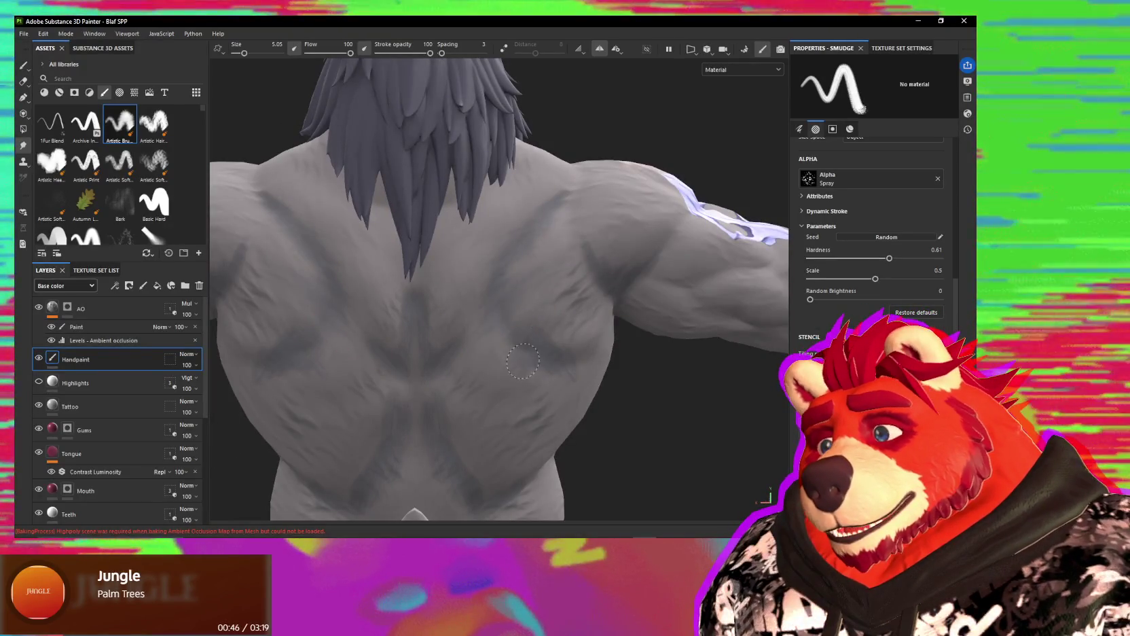
left_click_drag(573, 356, 536, 272, "alt")
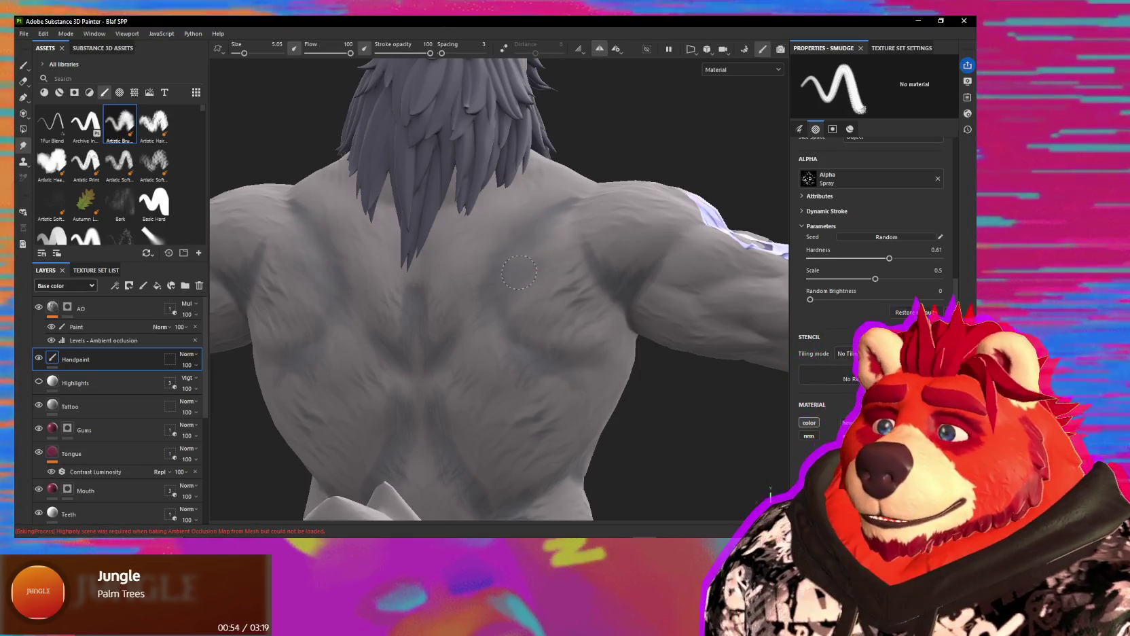
left_click_drag(536, 328, 566, 368, "alt")
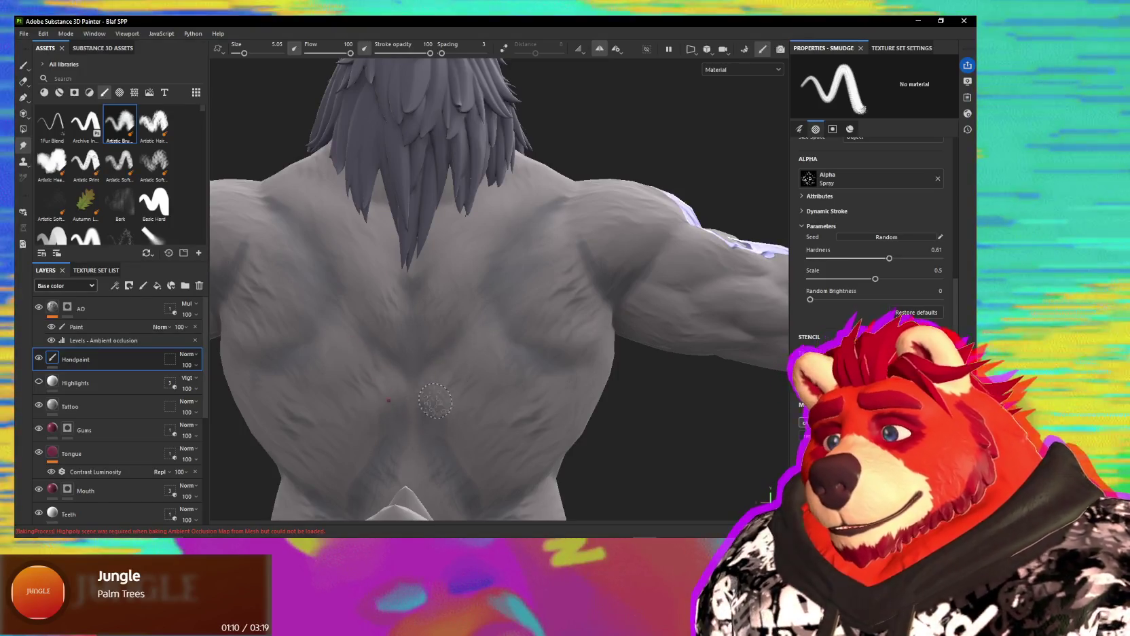
left_click_drag(438, 361, 576, 304, "alt")
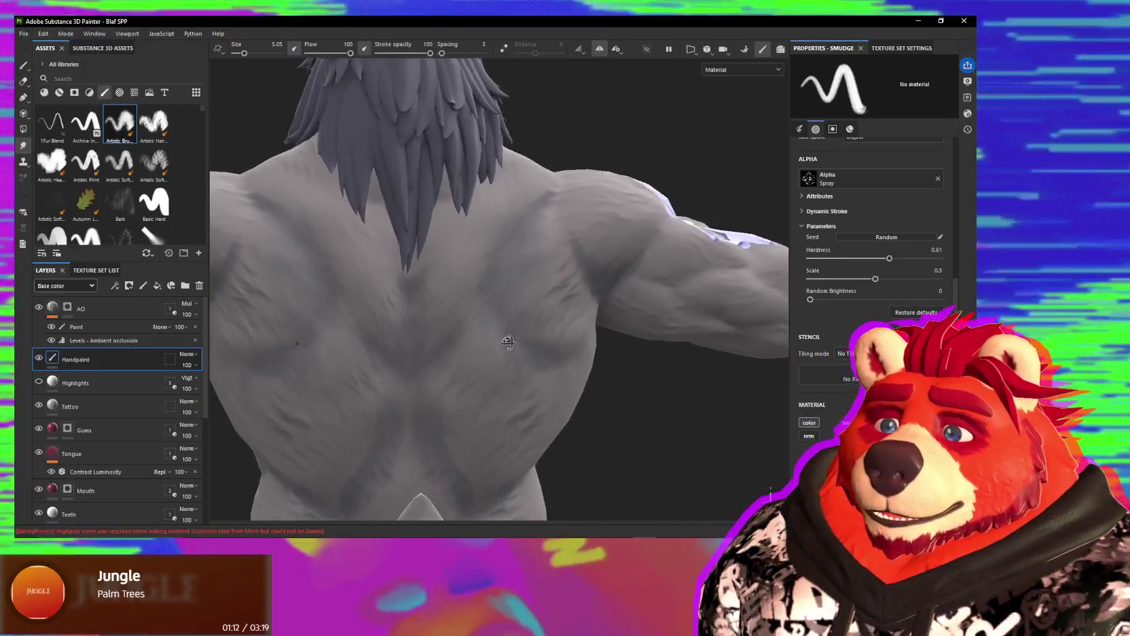
key("1")
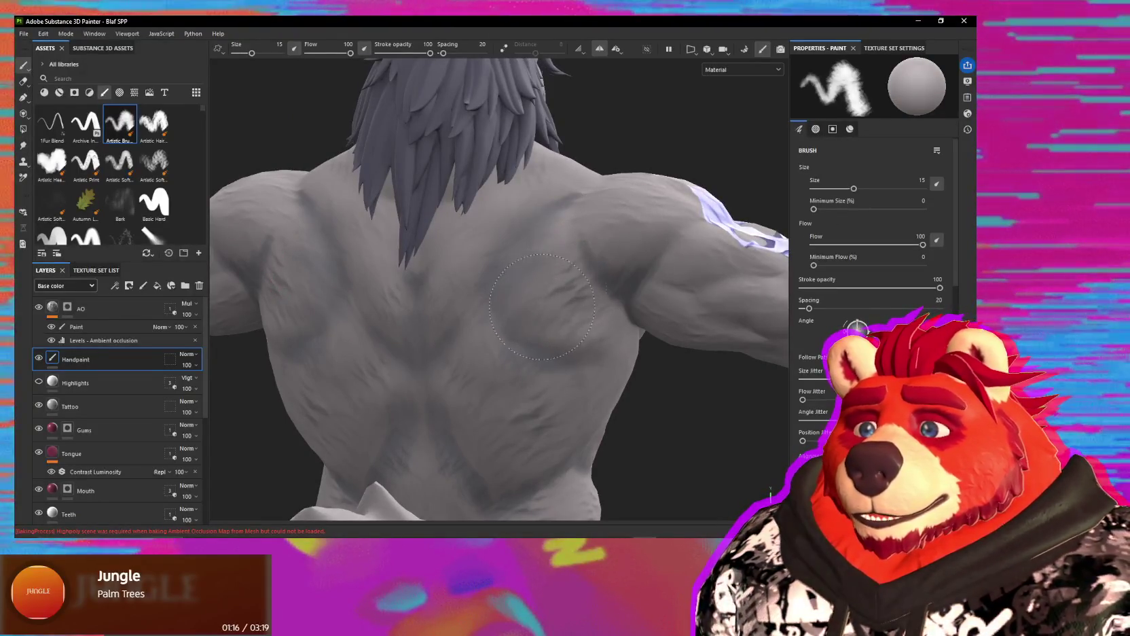
Step: Orbit around the torso through side, front-side and rear-side views of the shoulder
left_click_drag(548, 290, 744, 163, "alt")
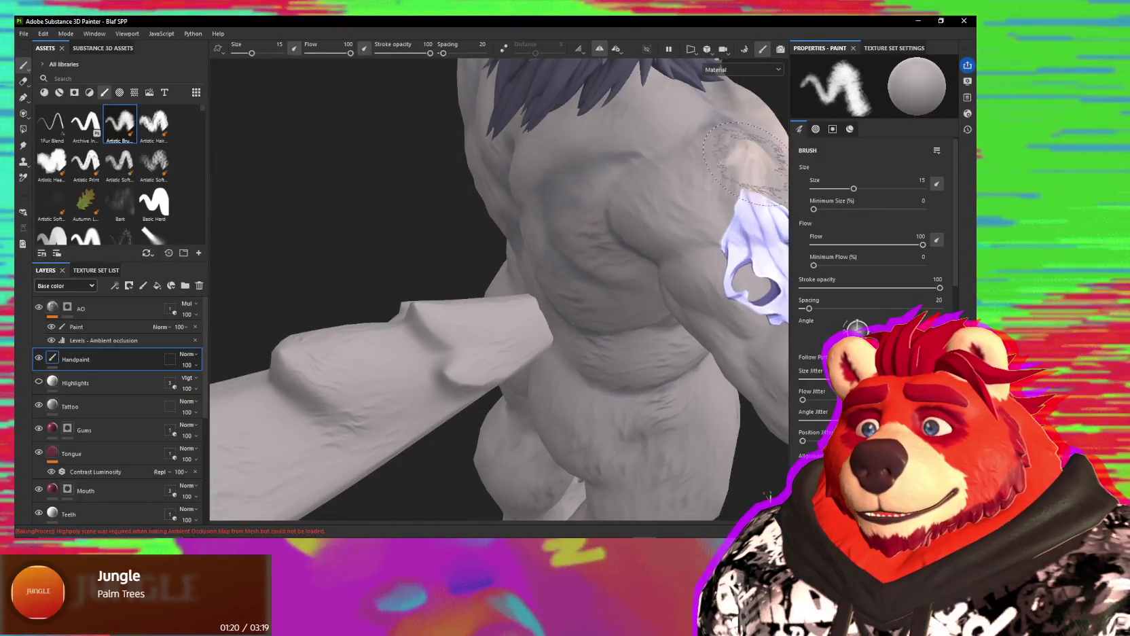
mouse_move(747, 153)
left_mouse_down("alt")
mouse_move(576, 244)
mouse_move(585, 239)
left_mouse_up("alt")
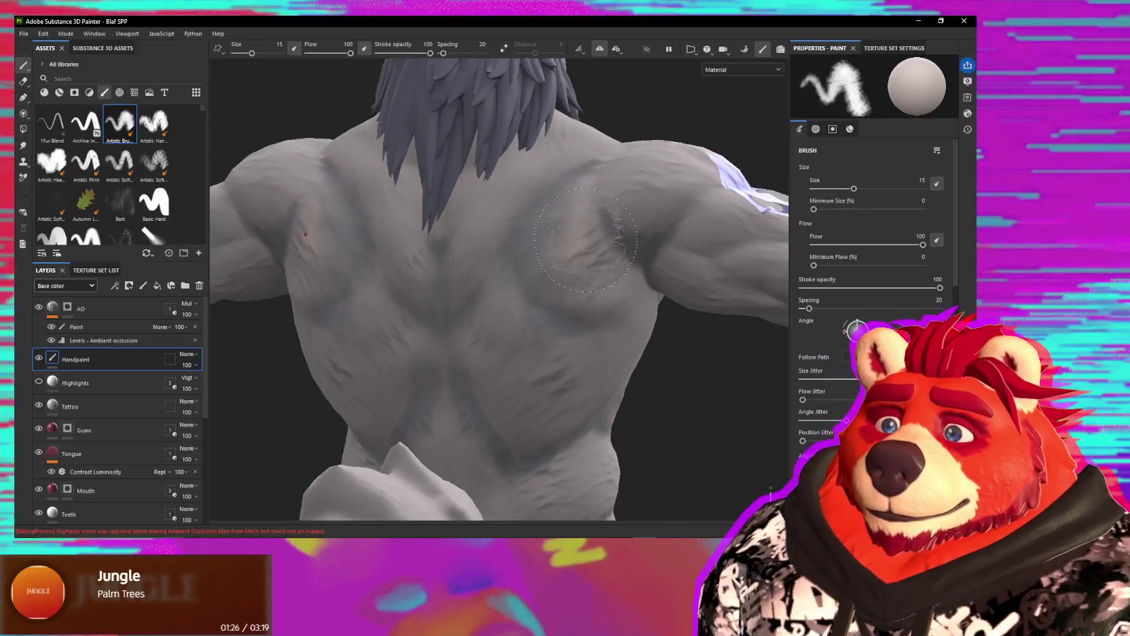
left_click_drag(598, 278, 615, 271, "alt")
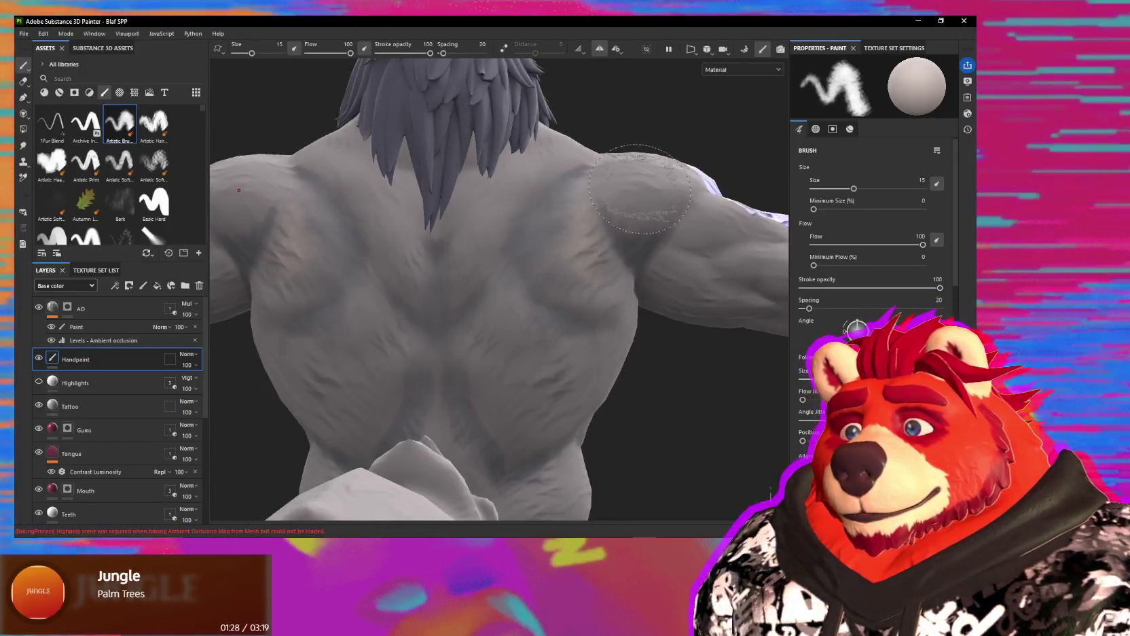
left_click_drag(646, 176, 671, 172, "alt")
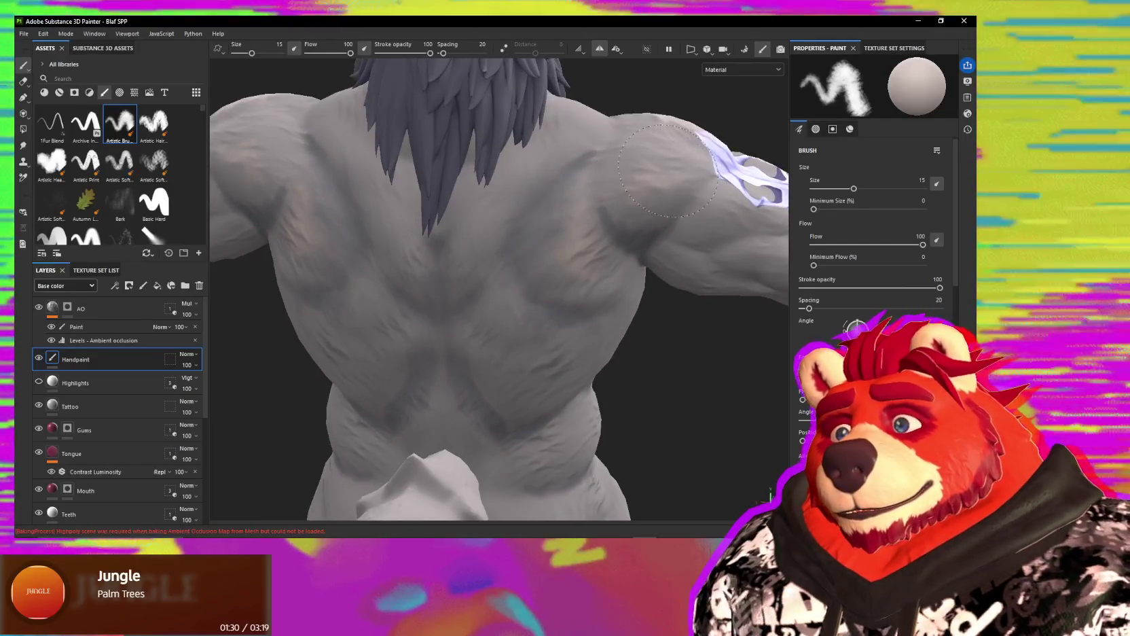
left_click_drag(643, 172, 567, 237, "alt")
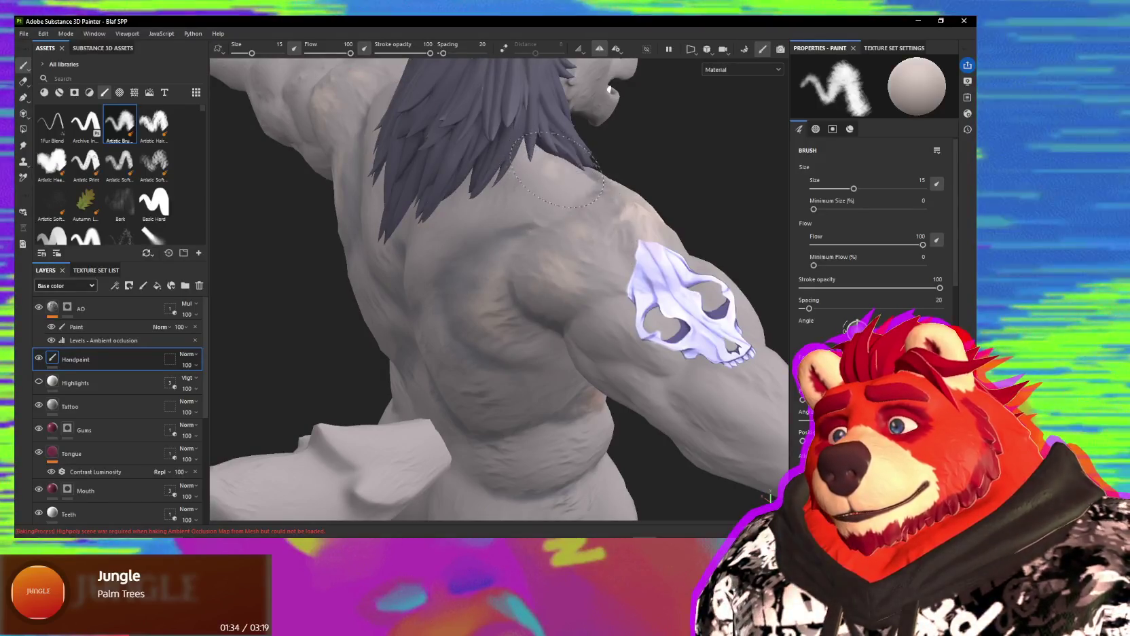
mouse_move(567, 238)
left_mouse_down("alt")
mouse_move(436, 185)
mouse_move(500, 257)
mouse_move(484, 427)
left_mouse_up("alt")
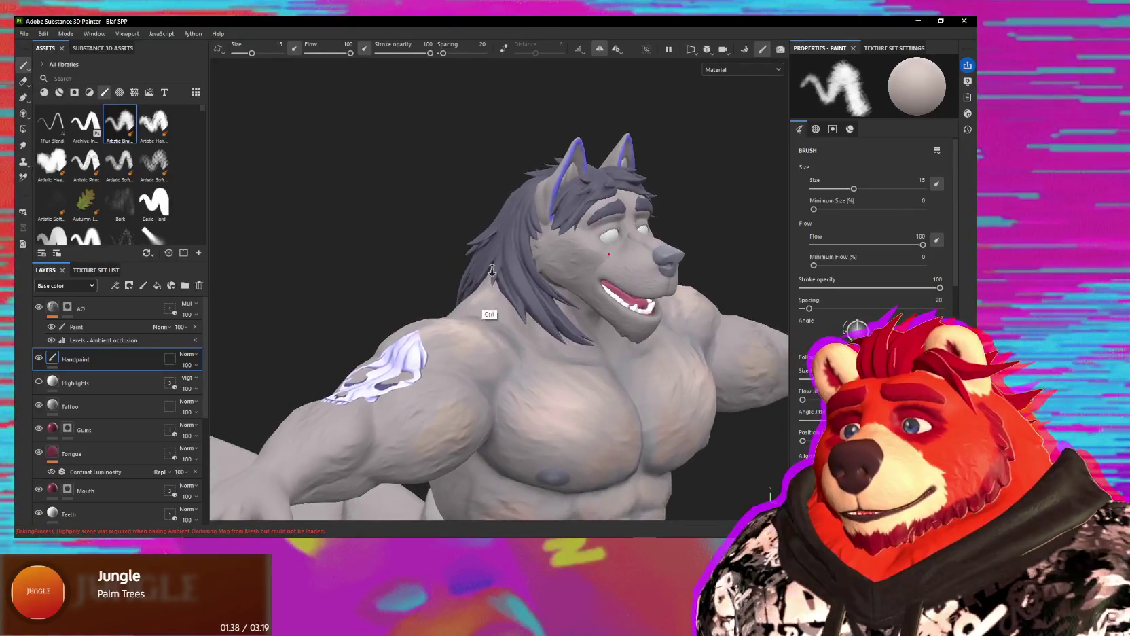
scroll(484, 426, "up", 3)
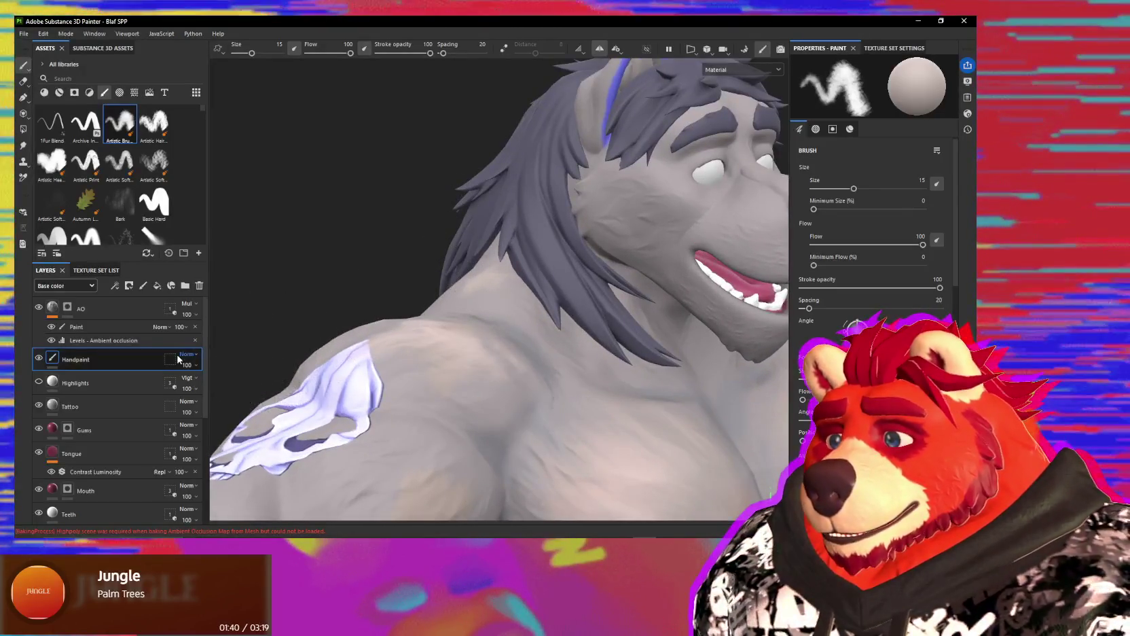
mouse_move(475, 233)
left_mouse_down("alt")
mouse_move(533, 321)
mouse_move(537, 296)
left_mouse_up("alt")
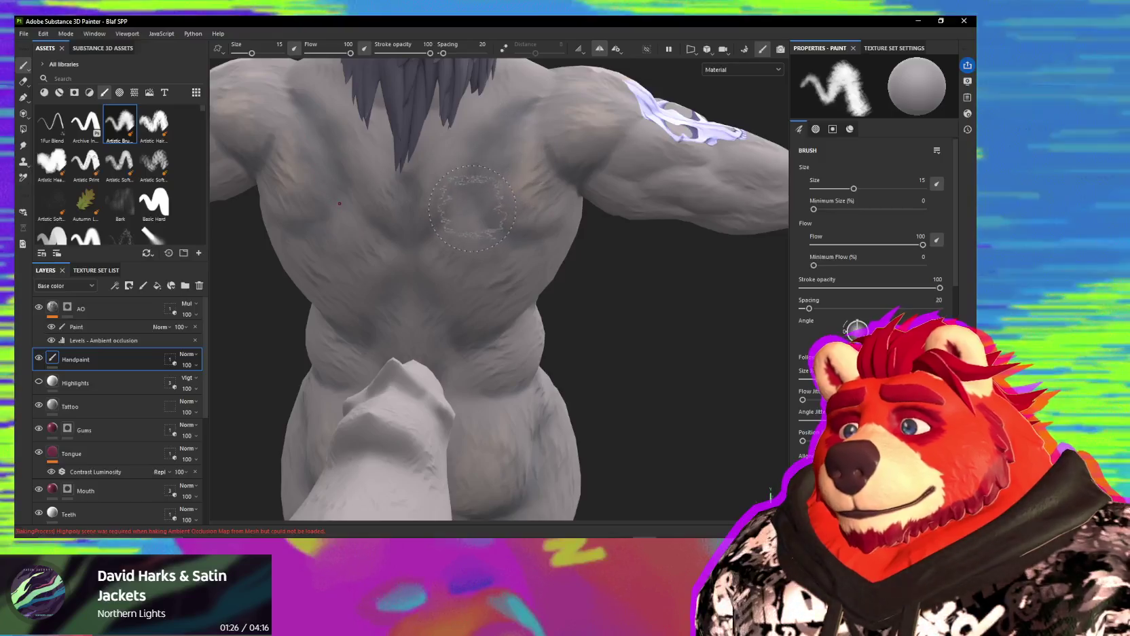
Step: Shrink the paint brush to size 9.44 and frame the whole back and arms
right_click_drag(439, 215, 372, 213, "ctrl")
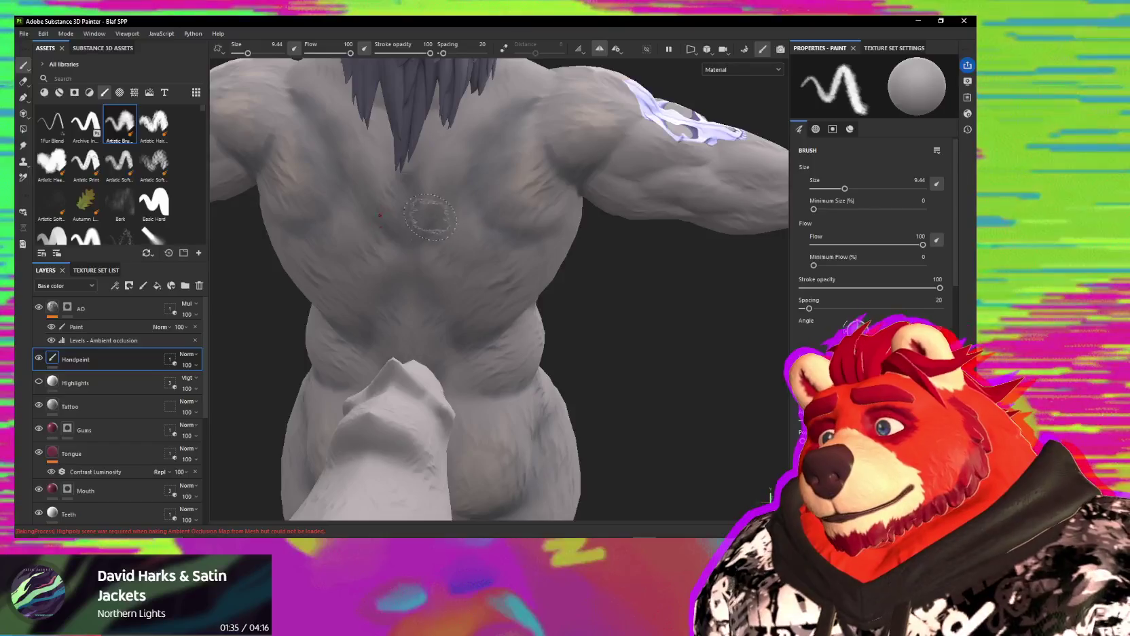
left_click_drag(424, 176, 444, 220, "alt")
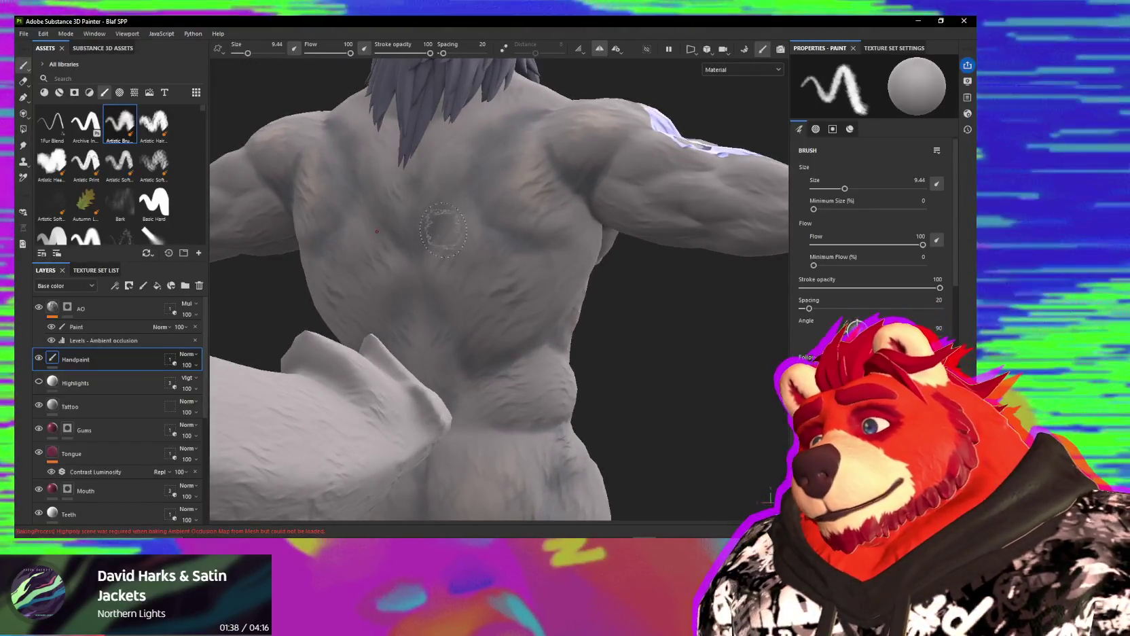
mouse_move(467, 334)
left_mouse_down("alt")
mouse_move(536, 268)
mouse_move(367, 252)
mouse_move(521, 240)
mouse_move(529, 275)
left_mouse_up("alt")
key("5")
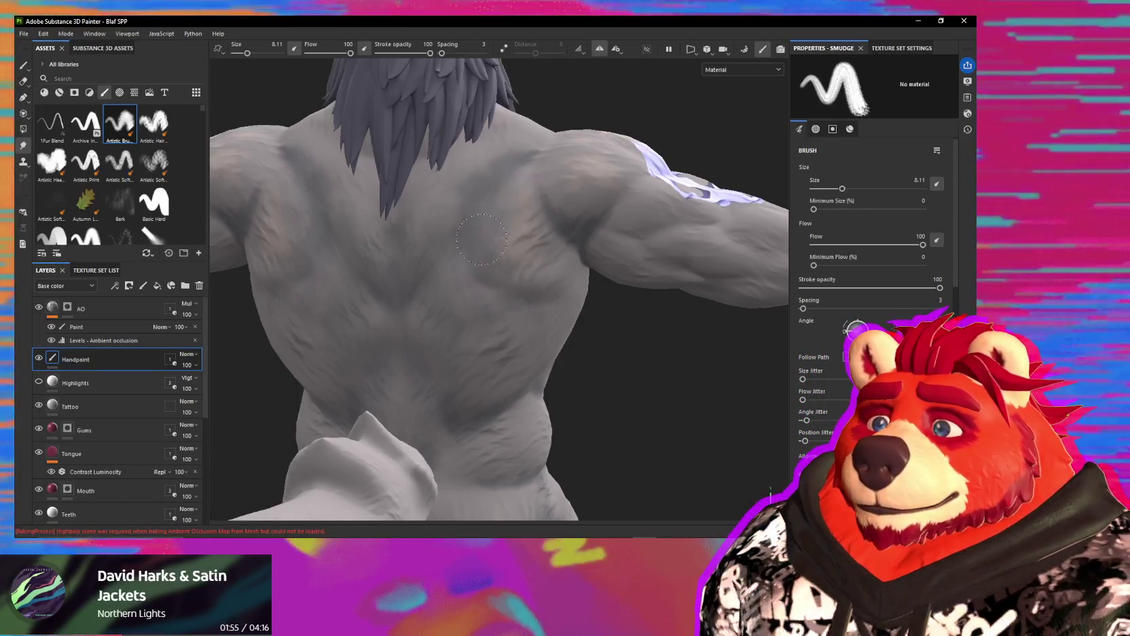
Step: Blend the back and hips with the size 8.11 smudge brush, orbiting in closer around them
mouse_move(475, 221)
left_mouse_down("alt")
mouse_move(527, 189)
mouse_move(512, 151)
left_mouse_up("alt")
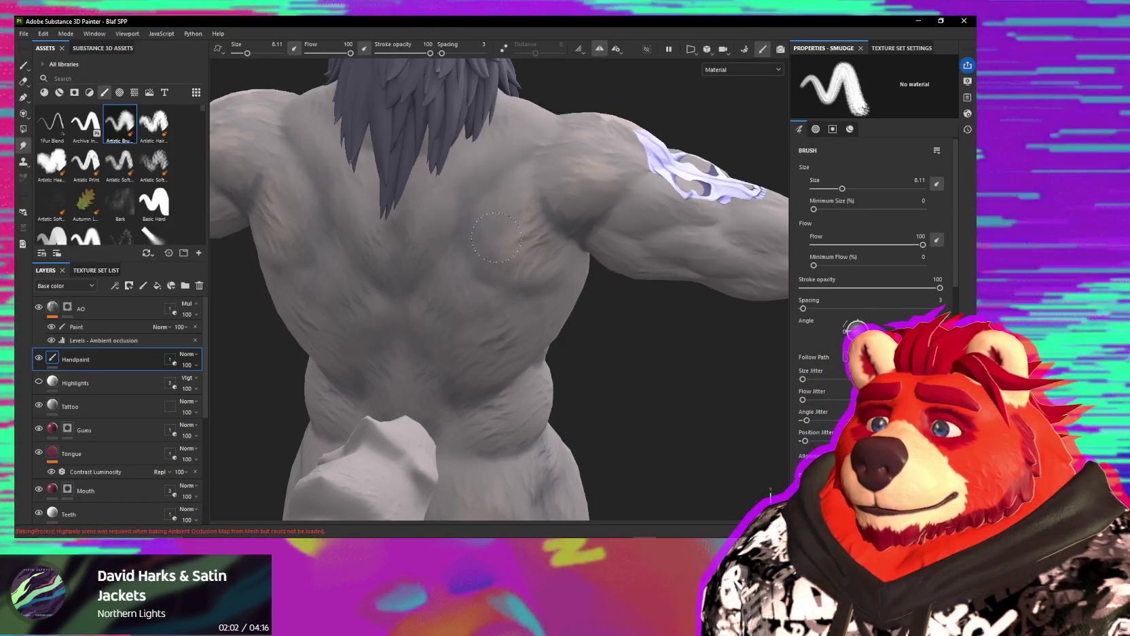
left_click_drag(506, 203, 517, 202, "alt")
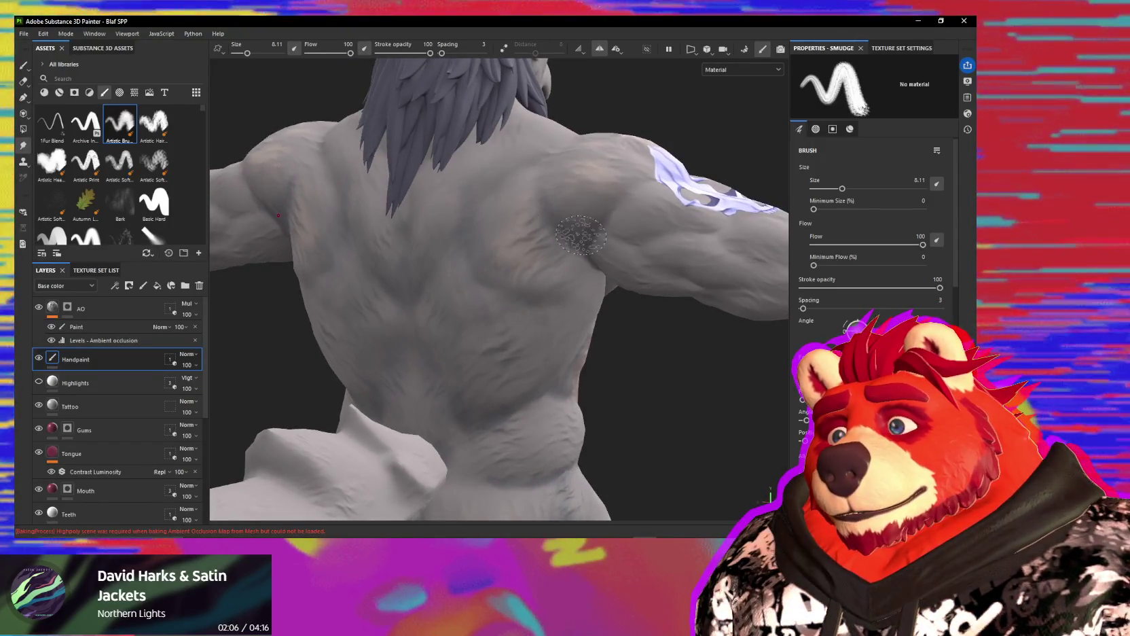
left_click_drag(581, 234, 596, 227, "alt")
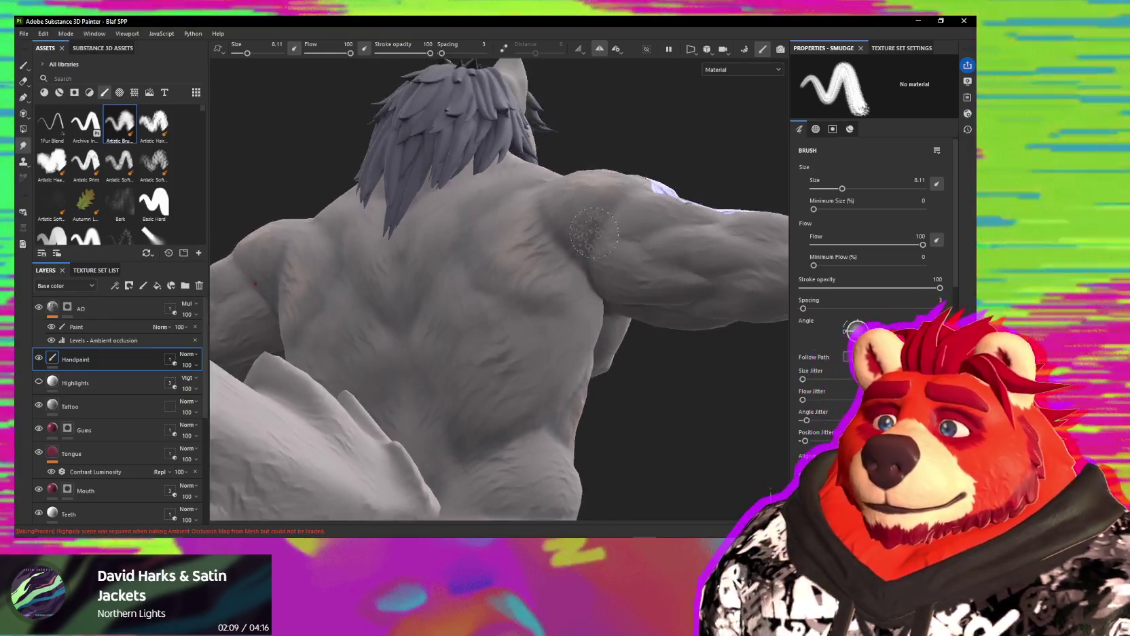
mouse_move(578, 277)
left_mouse_down("alt")
mouse_move(555, 281)
mouse_move(516, 399)
left_mouse_up("alt")
scroll(476, 380, "up", 3)
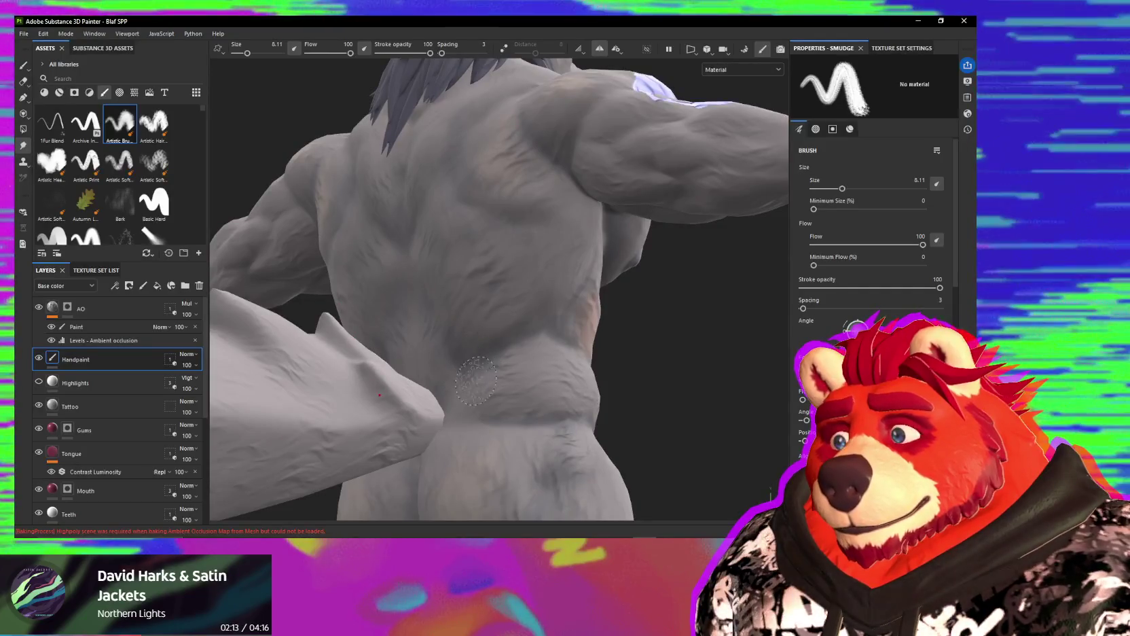
left_click_drag(479, 361, 515, 228, "alt")
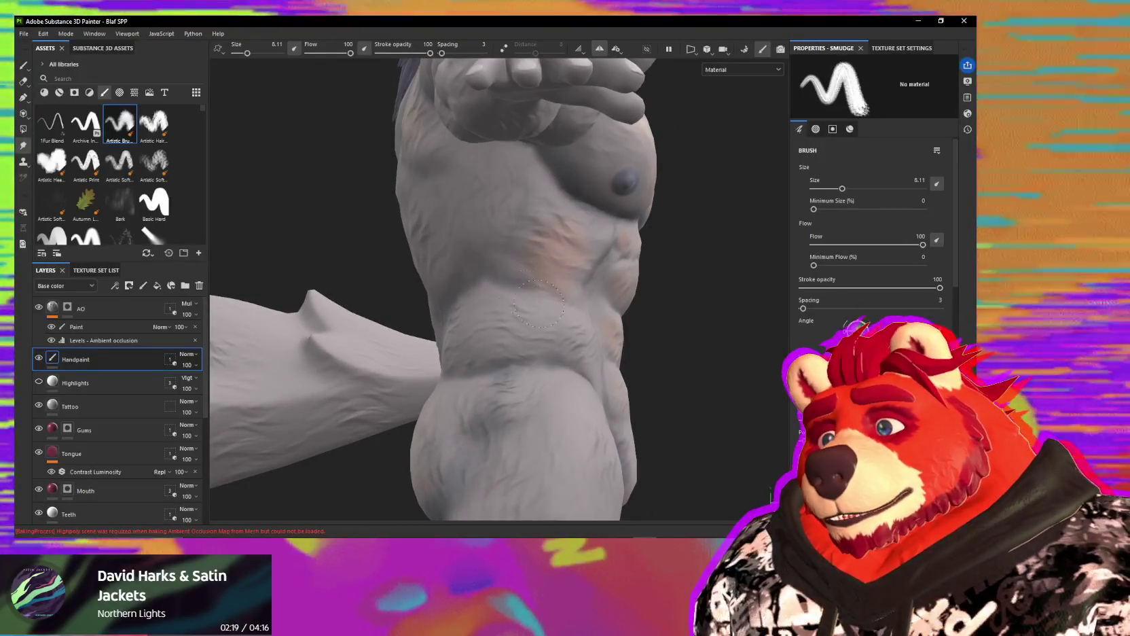
Step: Smudge the abdomen's tan patches from side-on and frontal angles of the chest and abs
left_click_drag(512, 271, 516, 294, "alt")
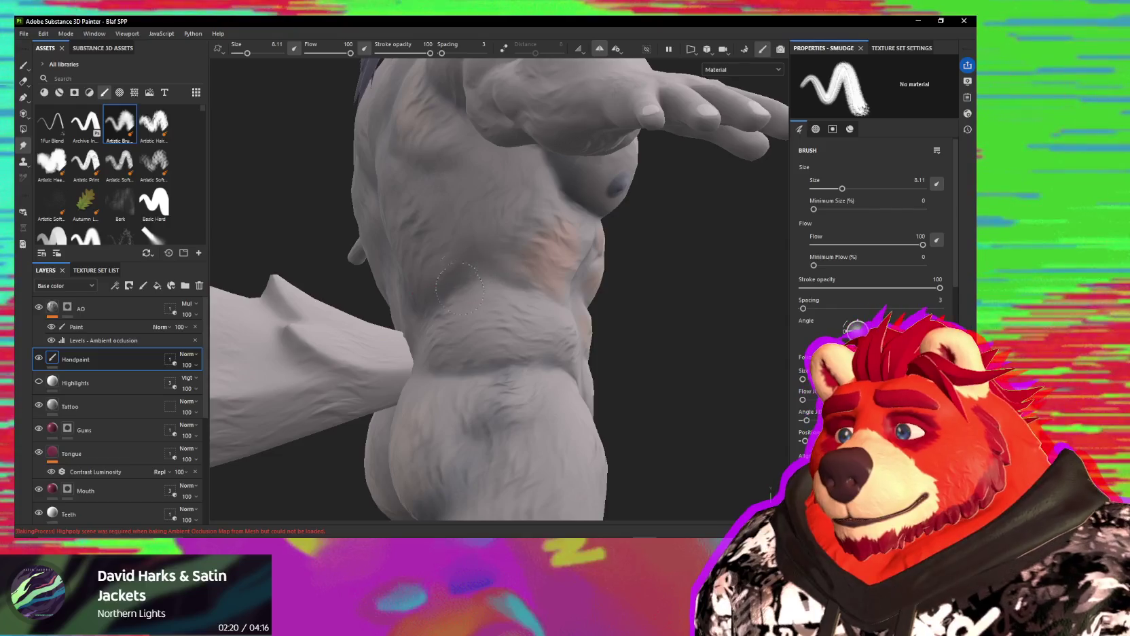
mouse_move(470, 257)
left_mouse_down("alt")
mouse_move(504, 286)
mouse_move(553, 277)
mouse_move(508, 292)
left_mouse_up("alt")
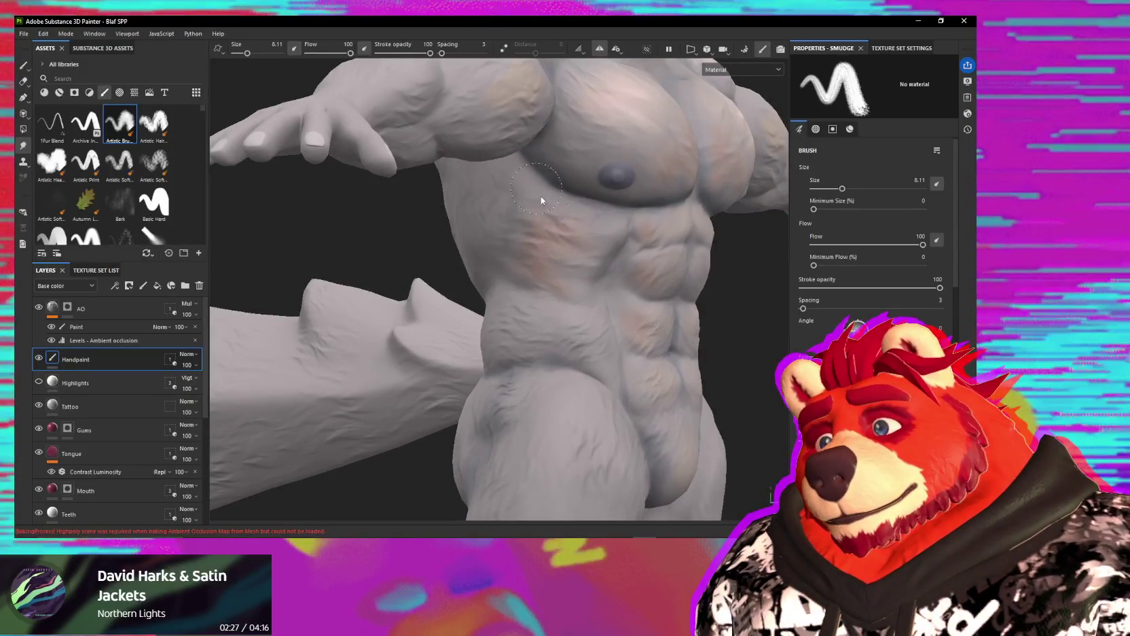
mouse_move(553, 201)
left_mouse_down("alt")
mouse_move(527, 235)
mouse_move(480, 234)
left_mouse_up("alt")
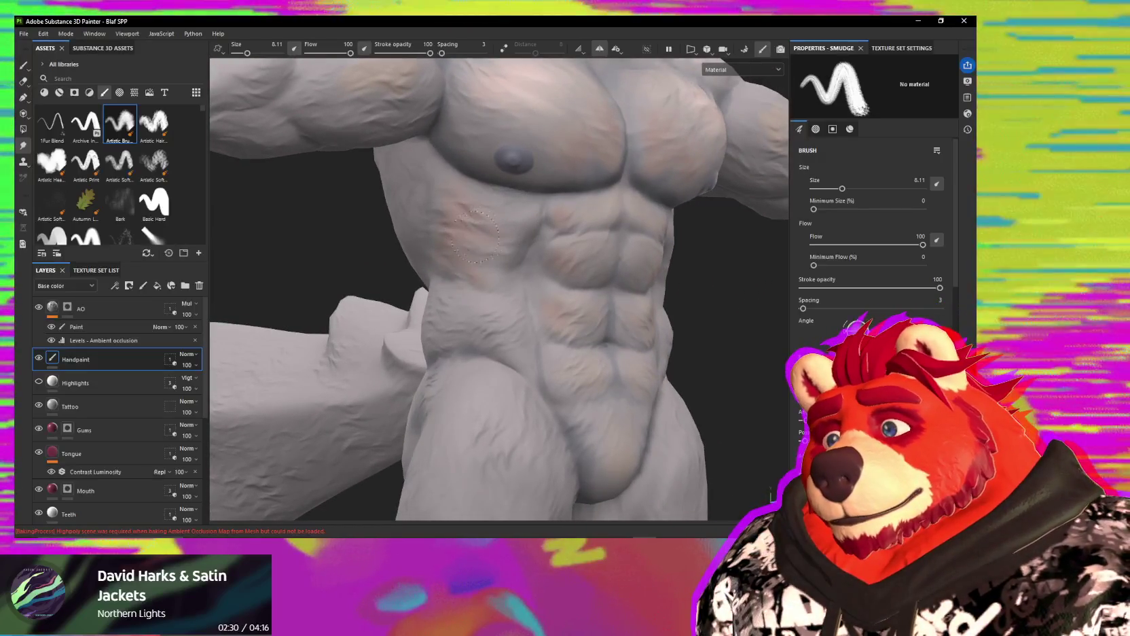
left_click_drag(469, 282, 562, 277, "alt")
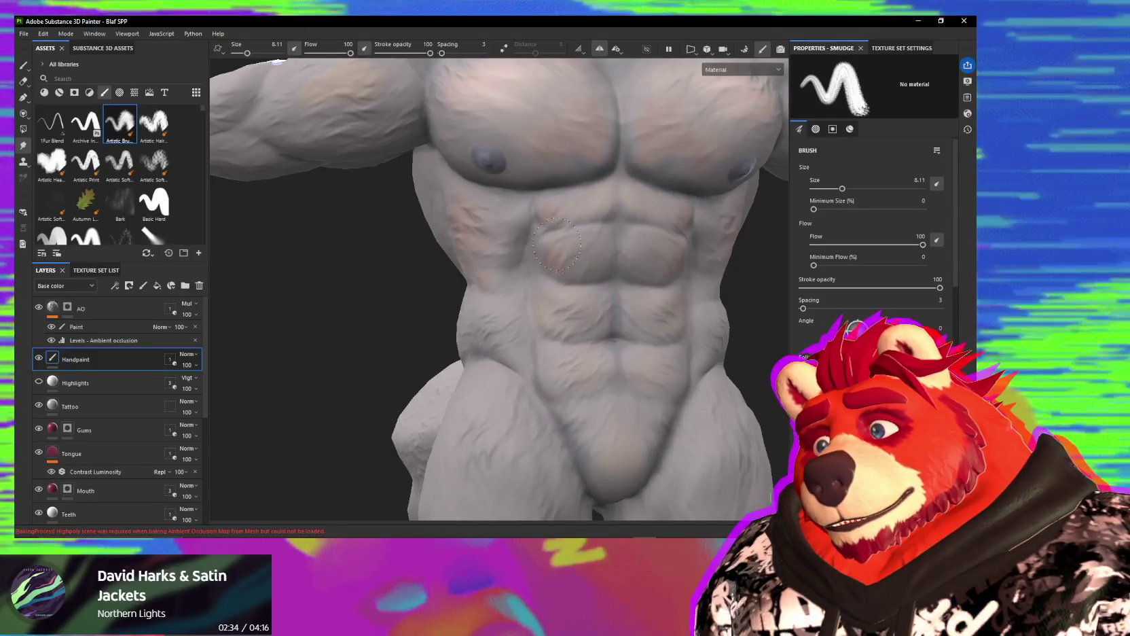
left_click_drag(586, 322, 567, 232, "alt")
middle_click_drag(567, 232, 591, 230, "alt")
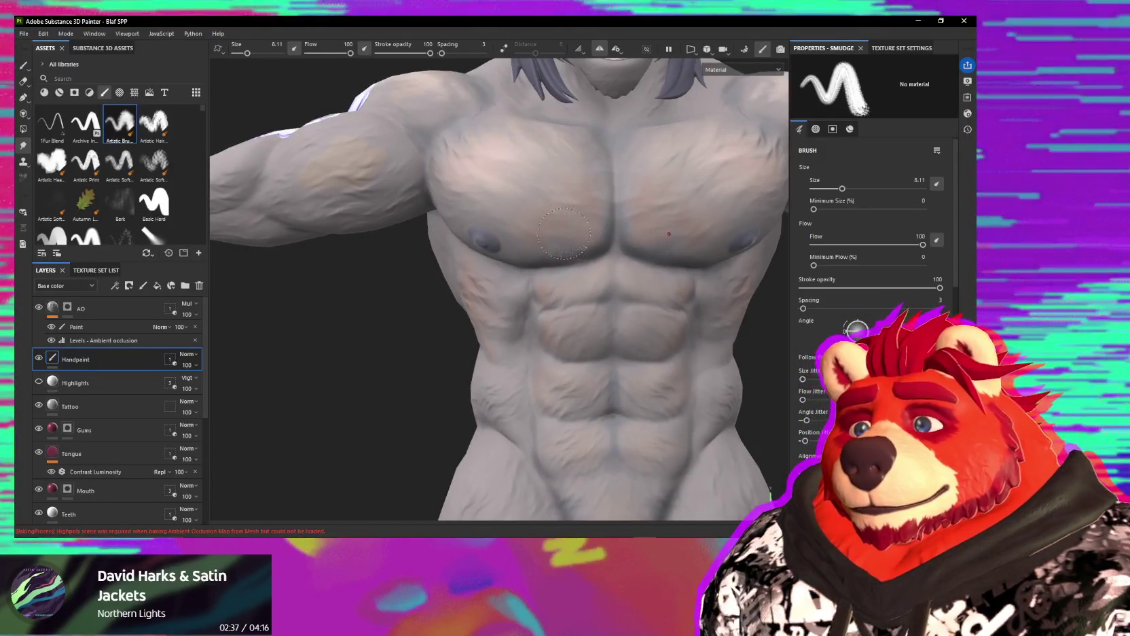
Step: Check the torso's right side, frame the whole wolf, and return to the chest and shoulders
mouse_move(581, 230)
left_mouse_down("alt")
mouse_move(575, 268)
mouse_move(593, 345)
mouse_move(567, 338)
left_mouse_up("alt")
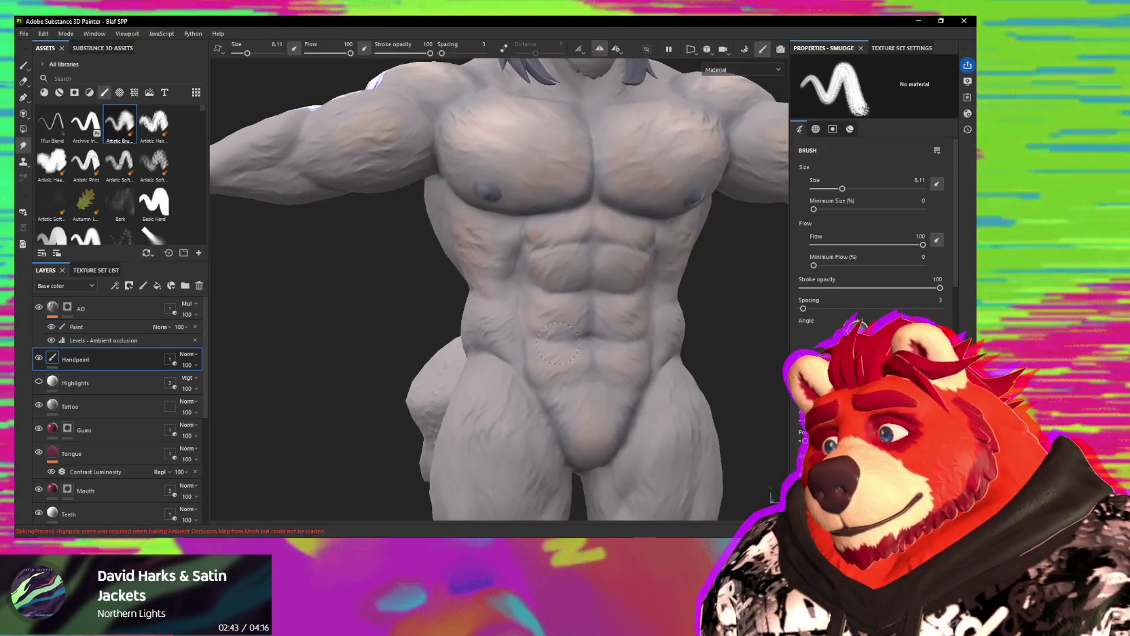
left_click_drag(576, 373, 521, 345, "alt")
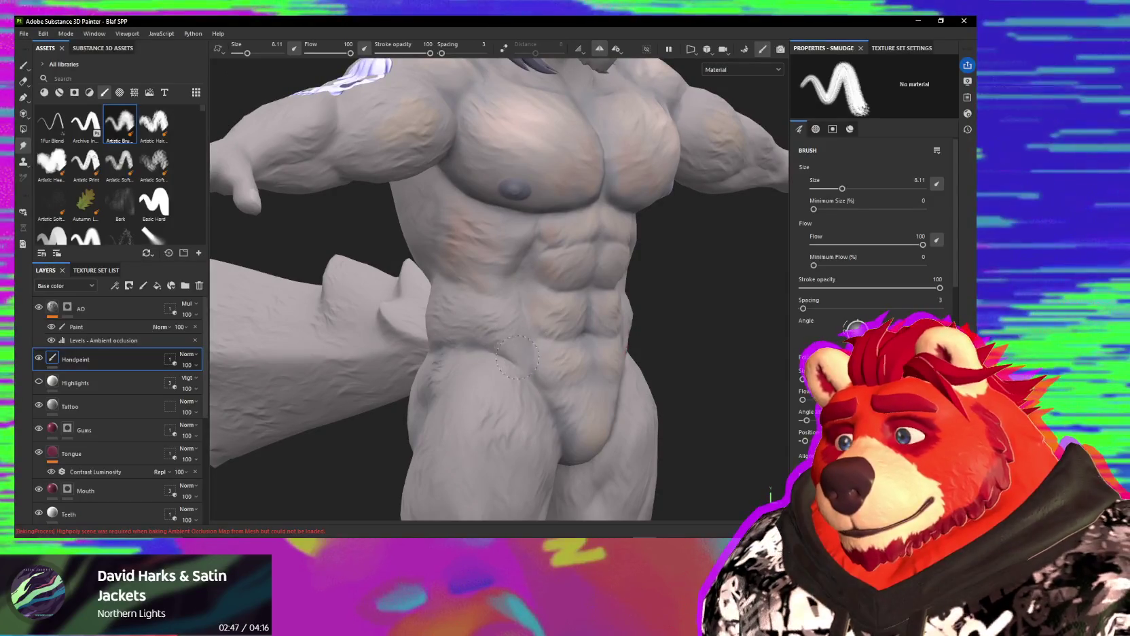
key("f")
mouse_move(548, 369)
left_mouse_down("alt")
mouse_move(604, 353)
mouse_move(429, 368)
mouse_move(346, 340)
mouse_move(558, 350)
mouse_move(544, 319)
left_mouse_up("alt")
scroll(530, 279, "up", 5)
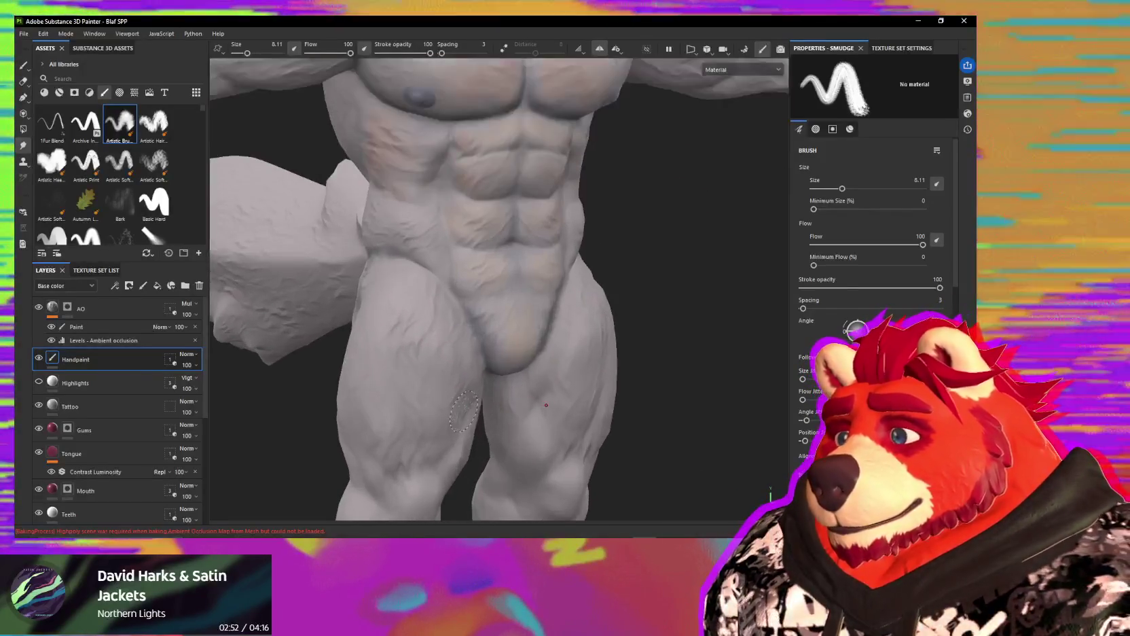
left_click_drag(531, 279, 515, 293, "alt")
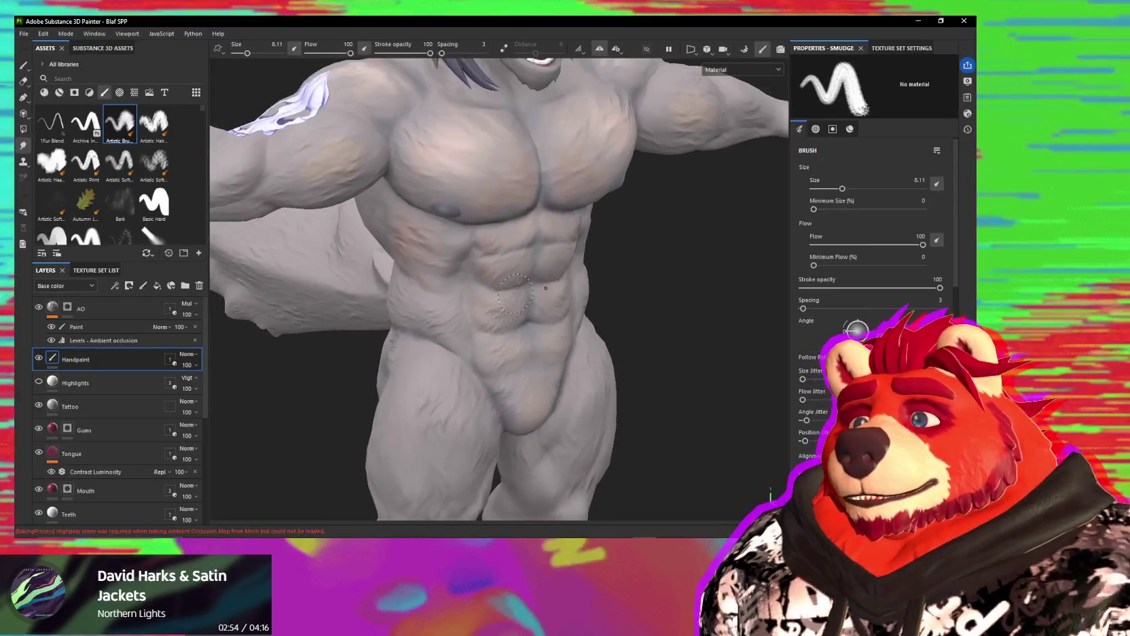
key("1")
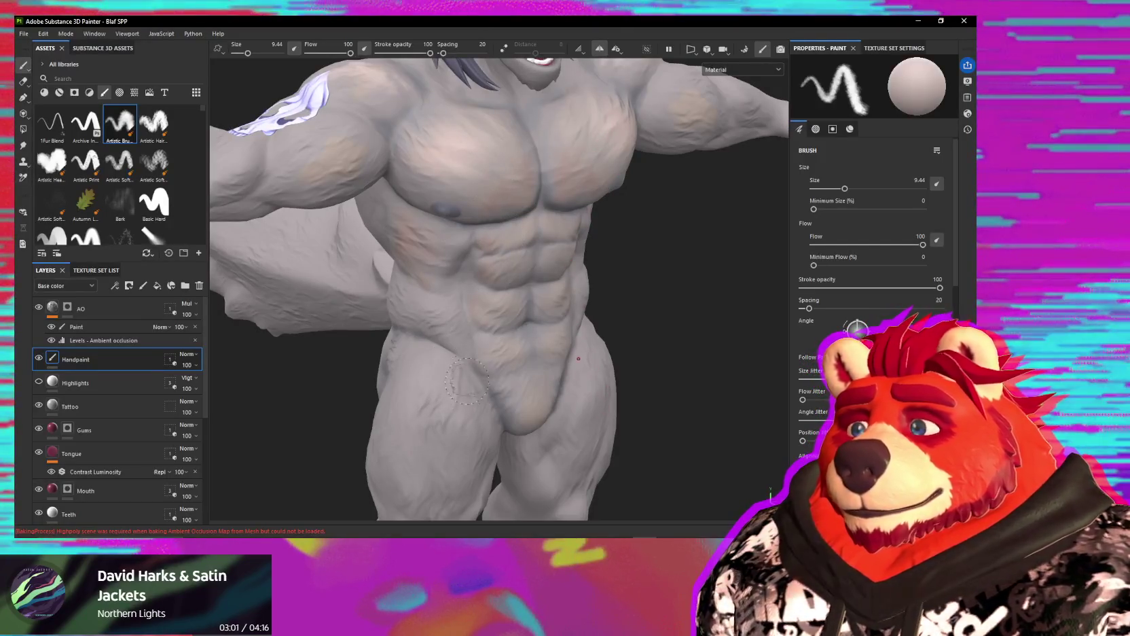
Step: Enlarge the paint brush to about 16.59 and select the 1Fur Blend brush for the hips and thighs
middle_click_drag(454, 449, 487, 267, "alt")
left_click_drag(485, 282, 496, 294, "alt")
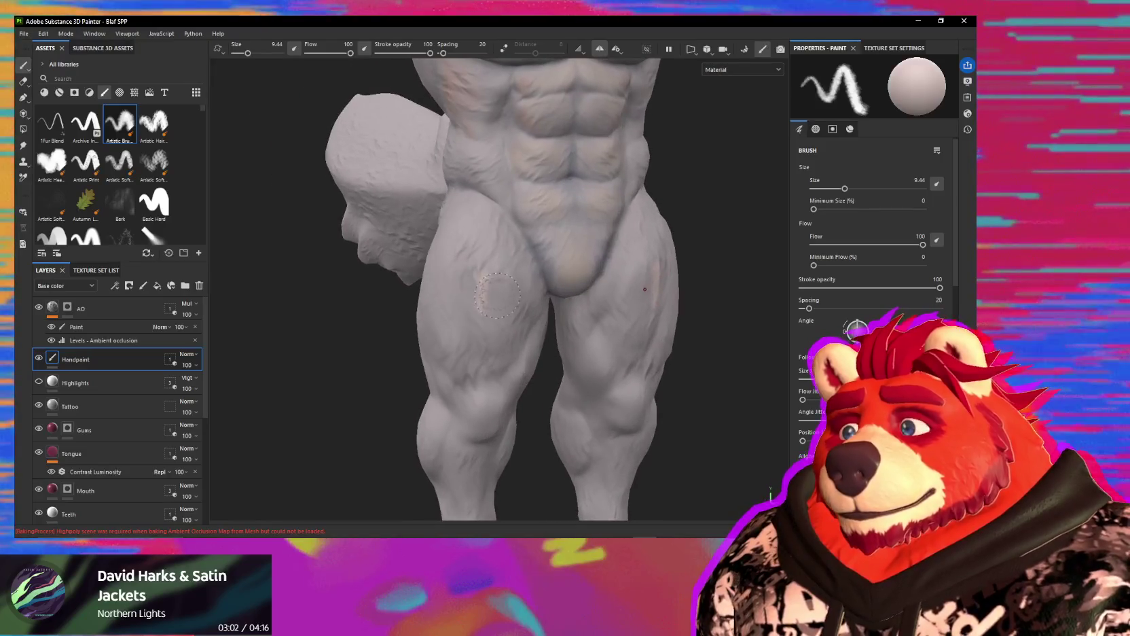
right_click_drag(476, 281, 478, 261, "ctrl")
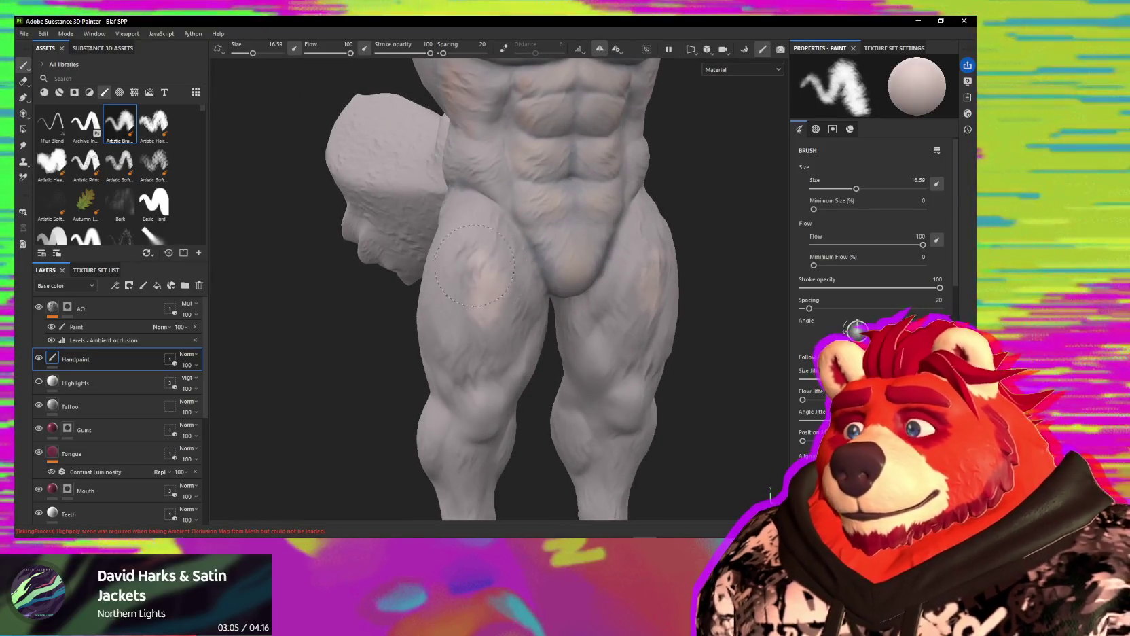
left_click_drag(467, 288, 407, 326, "alt")
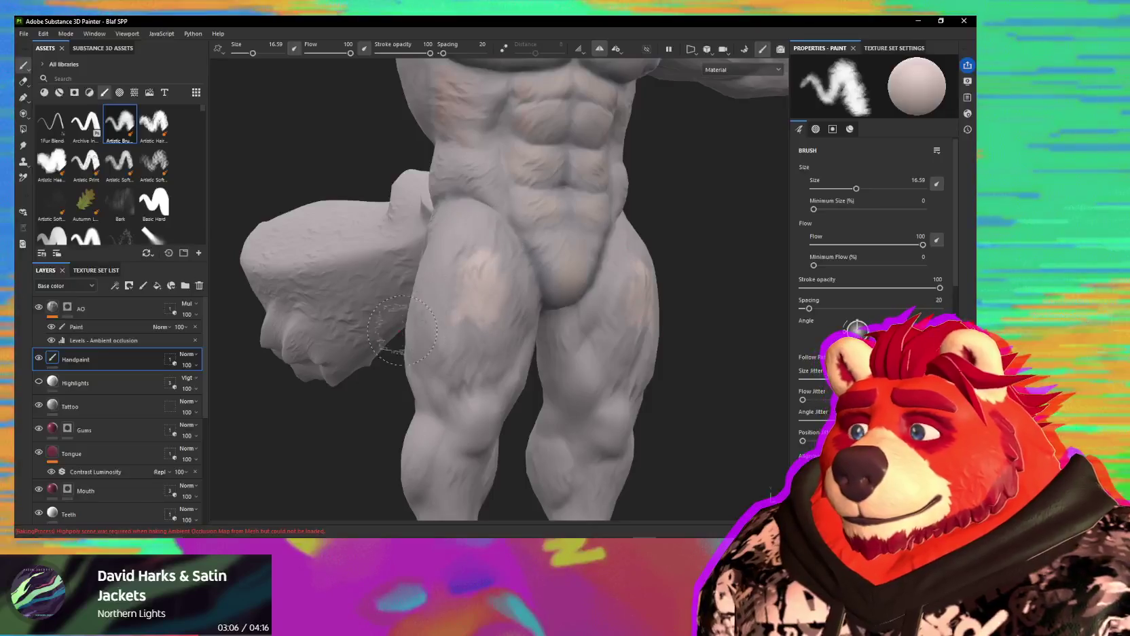
left_click(50, 132)
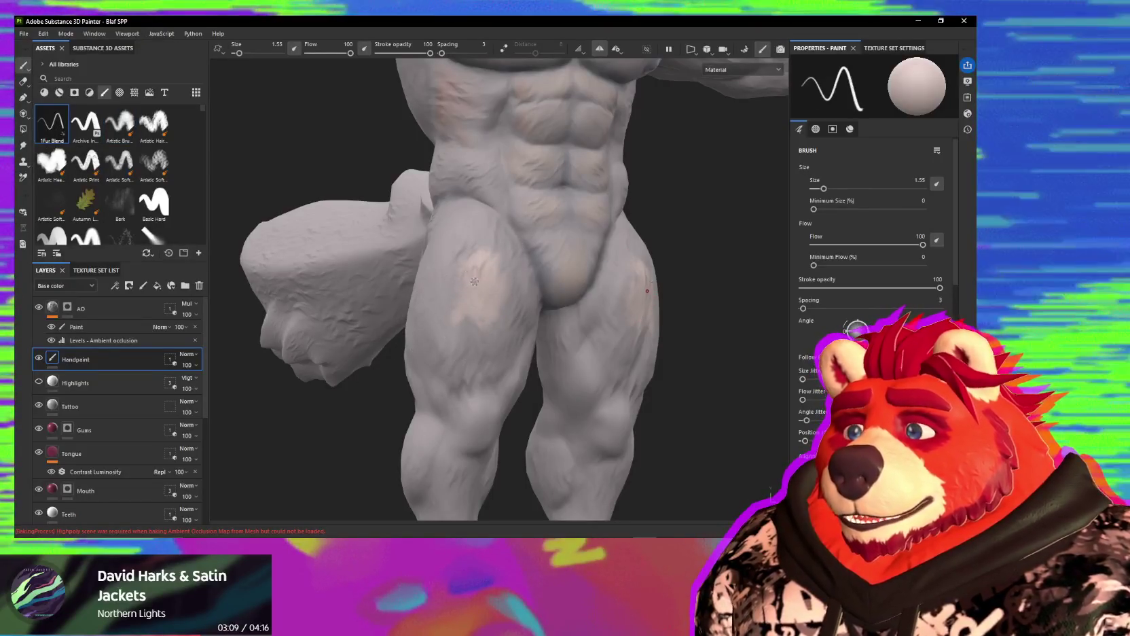
Step: Paint warm tan onto the front of both thighs and knees, viewing the legs from all sides
mouse_move(500, 341)
left_mouse_down("alt")
mouse_move(459, 302)
mouse_move(502, 310)
mouse_move(522, 266)
mouse_move(543, 342)
left_mouse_up("alt")
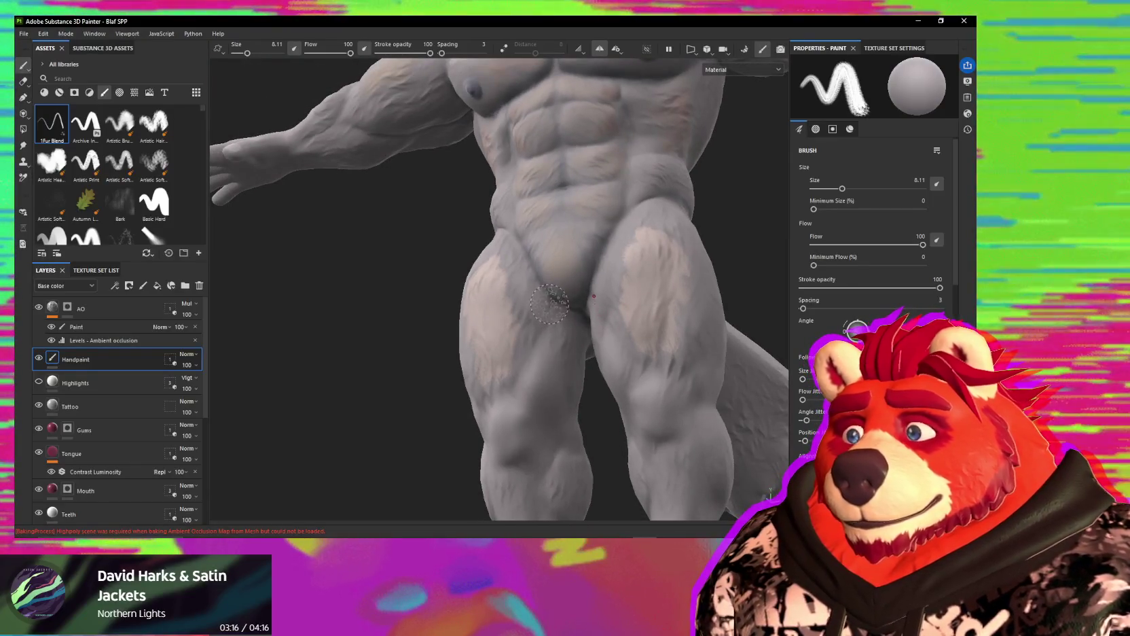
left_click_drag(549, 304, 582, 305, "alt")
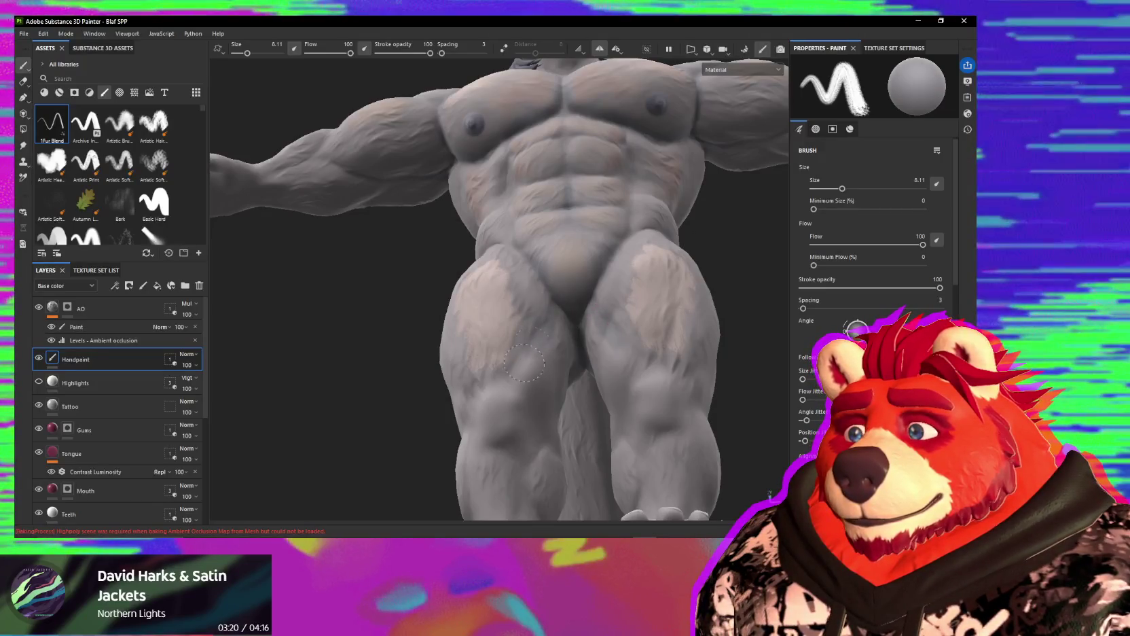
middle_click_drag(530, 357, 530, 306, "alt")
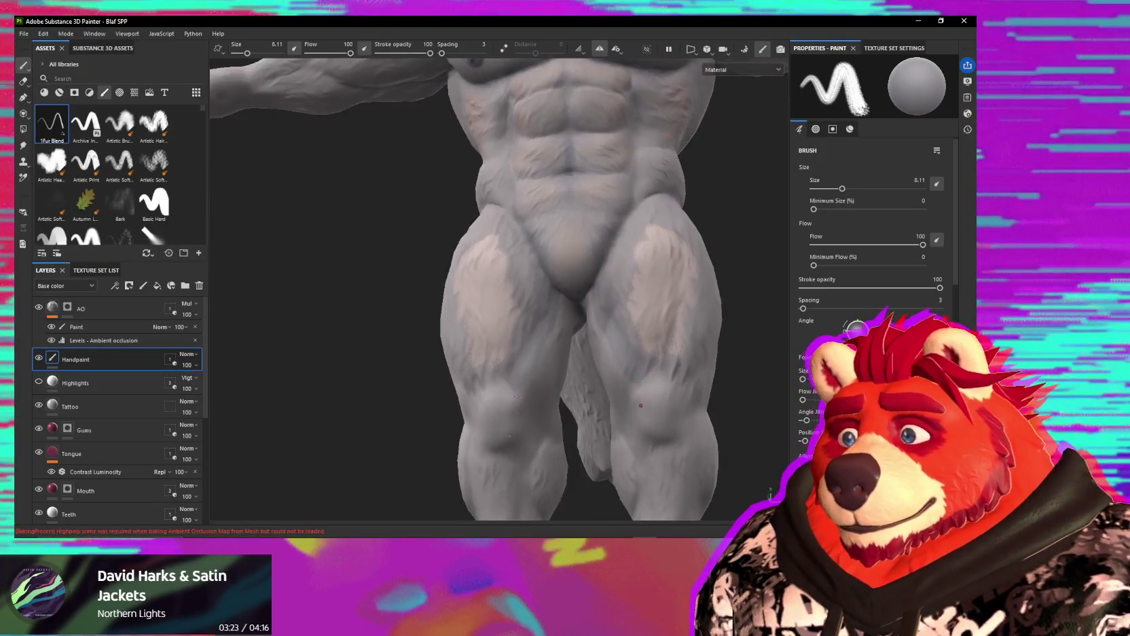
scroll(557, 326, "up", 2)
scroll(578, 314, "up", 2)
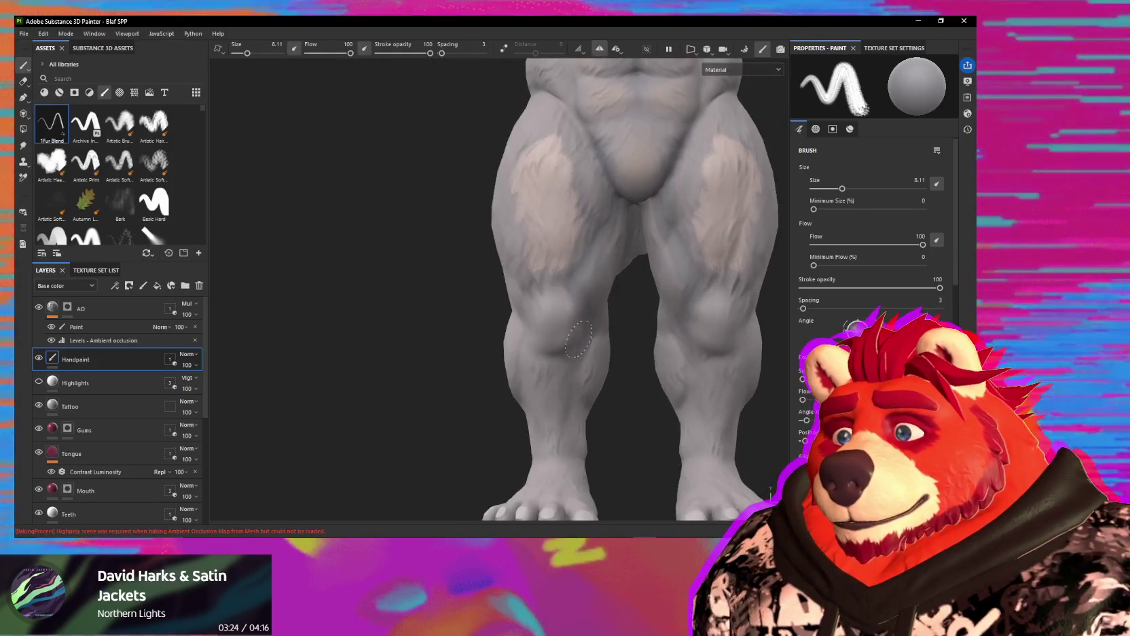
mouse_move(577, 341)
left_mouse_down("alt")
mouse_move(521, 341)
mouse_move(601, 296)
mouse_move(585, 283)
left_mouse_up("alt")
scroll(601, 296, "up", 2)
scroll(586, 283, "up", 2)
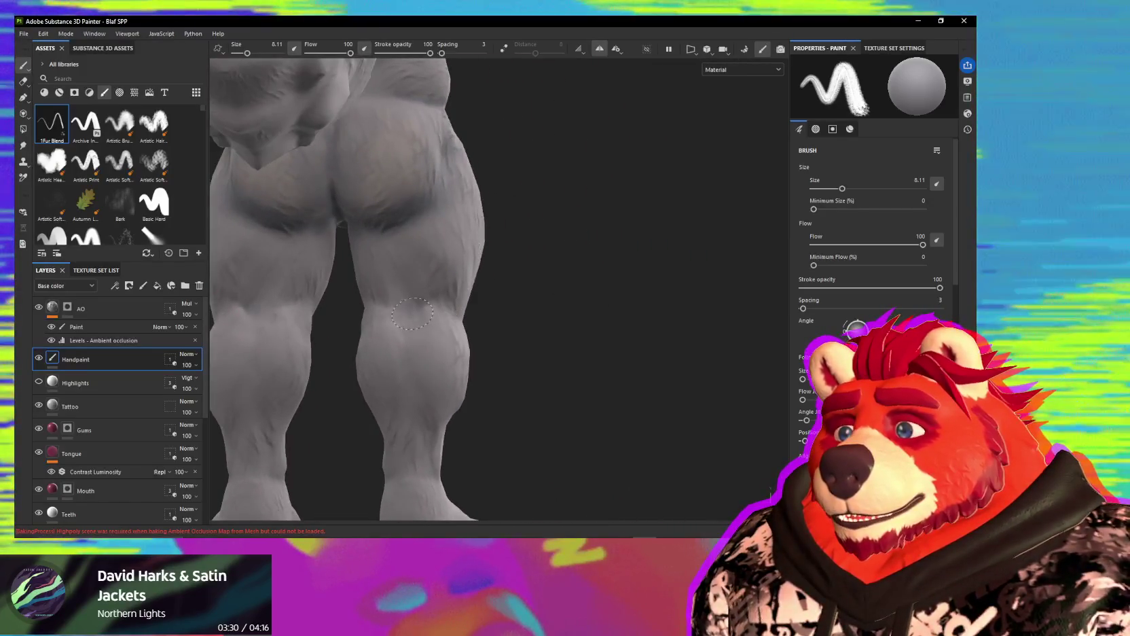
left_click_drag(412, 311, 388, 300, "alt")
mouse_move(443, 325)
left_mouse_down("alt")
mouse_move(445, 361)
mouse_move(469, 366)
mouse_move(300, 381)
mouse_move(418, 266)
mouse_move(371, 335)
mouse_move(434, 341)
mouse_move(492, 318)
mouse_move(505, 386)
left_mouse_up("alt")
mouse_move(432, 221)
left_mouse_down("alt")
mouse_move(353, 260)
mouse_move(496, 251)
mouse_move(469, 303)
mouse_move(505, 286)
left_mouse_up("alt")
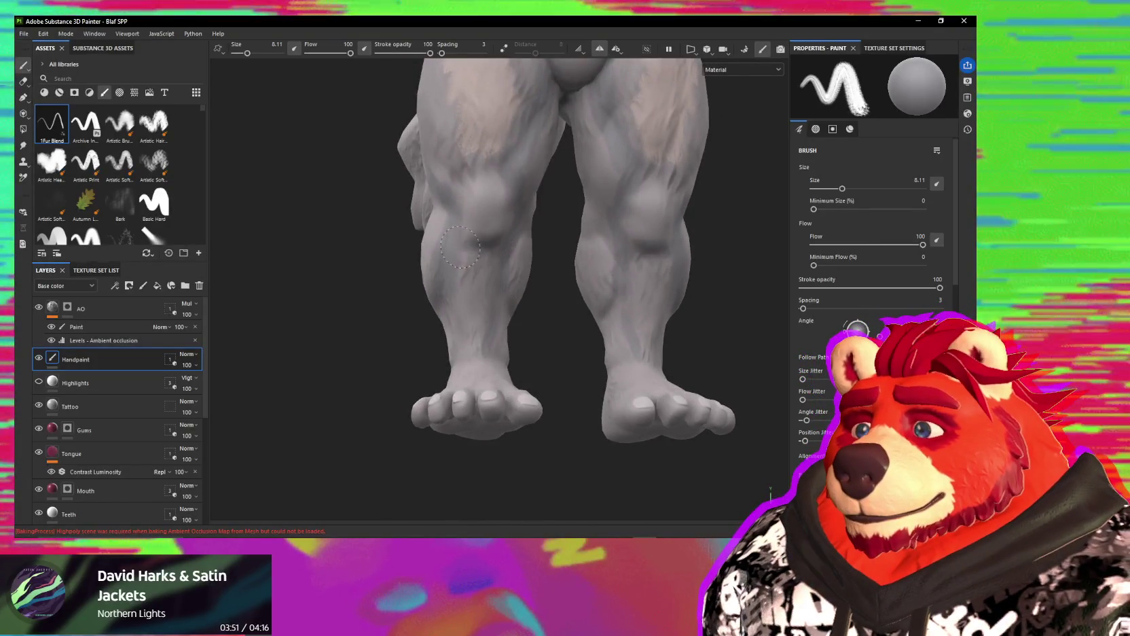
left_click_drag(492, 260, 494, 325, "alt")
Step: Sample a material from the model with the picker, then return to a front view of the legs
key("p")
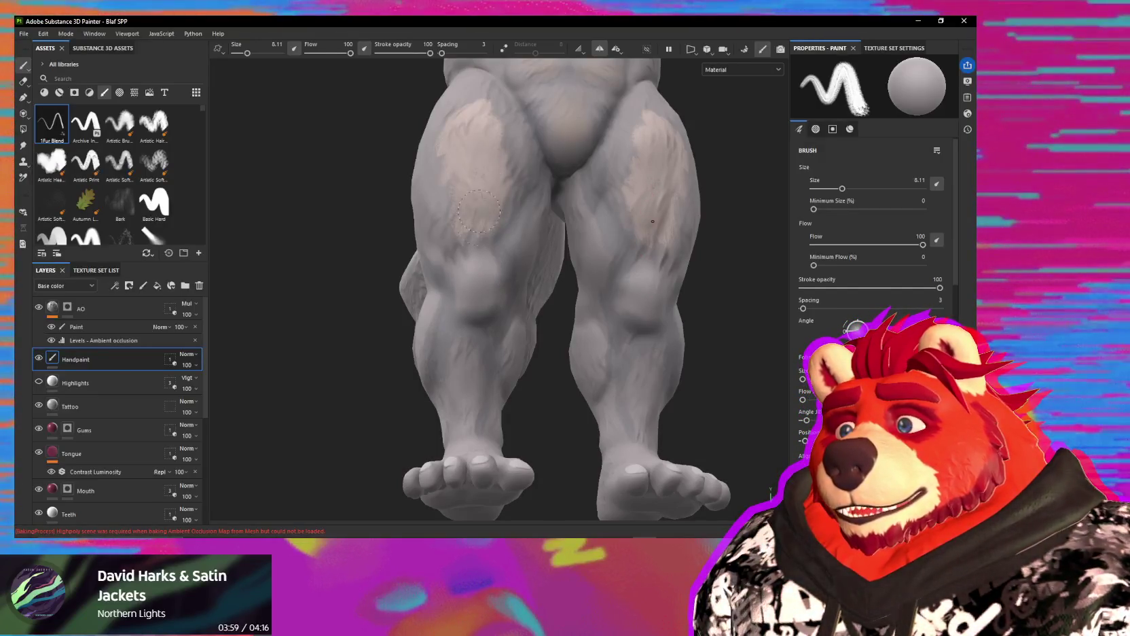
left_click_drag(478, 275, 492, 143, "alt")
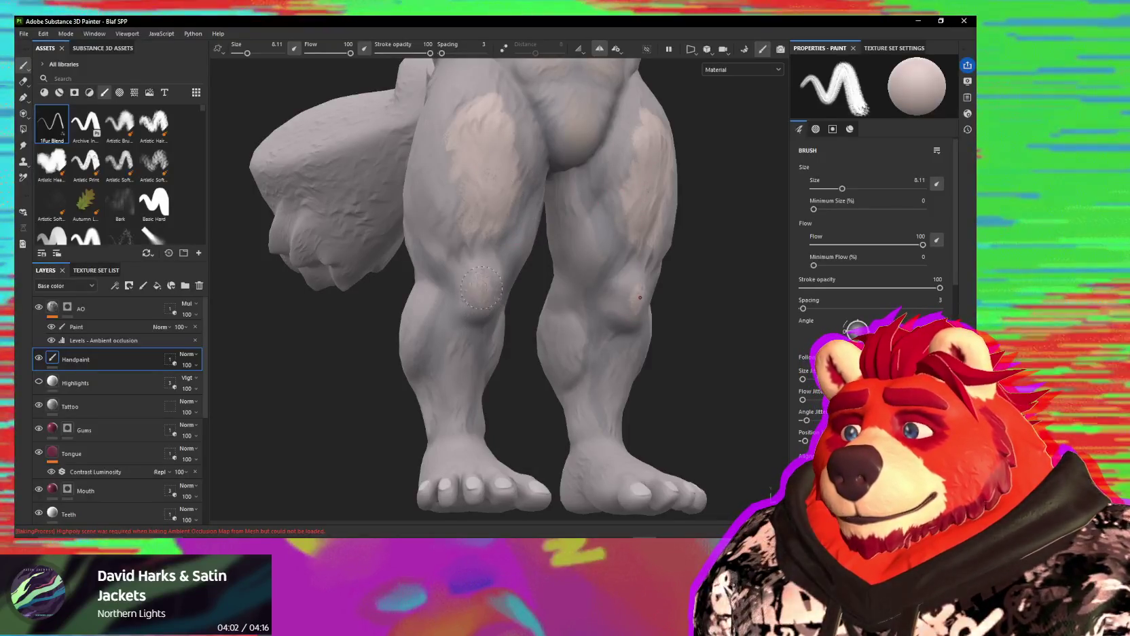
left_click_drag(484, 279, 480, 284, "alt")
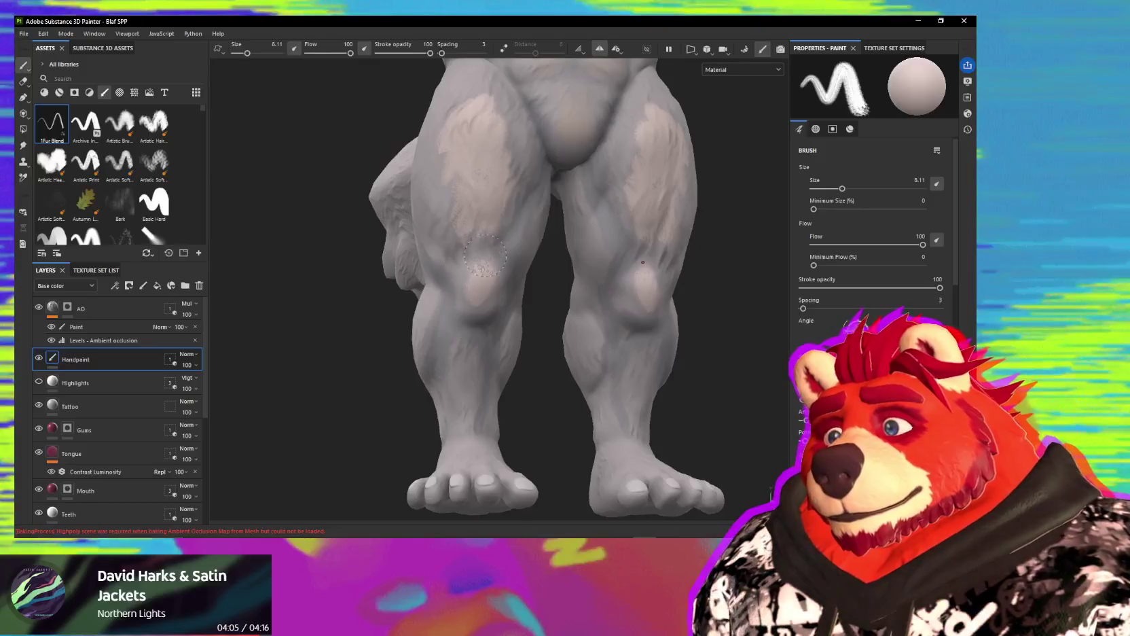
key("5")
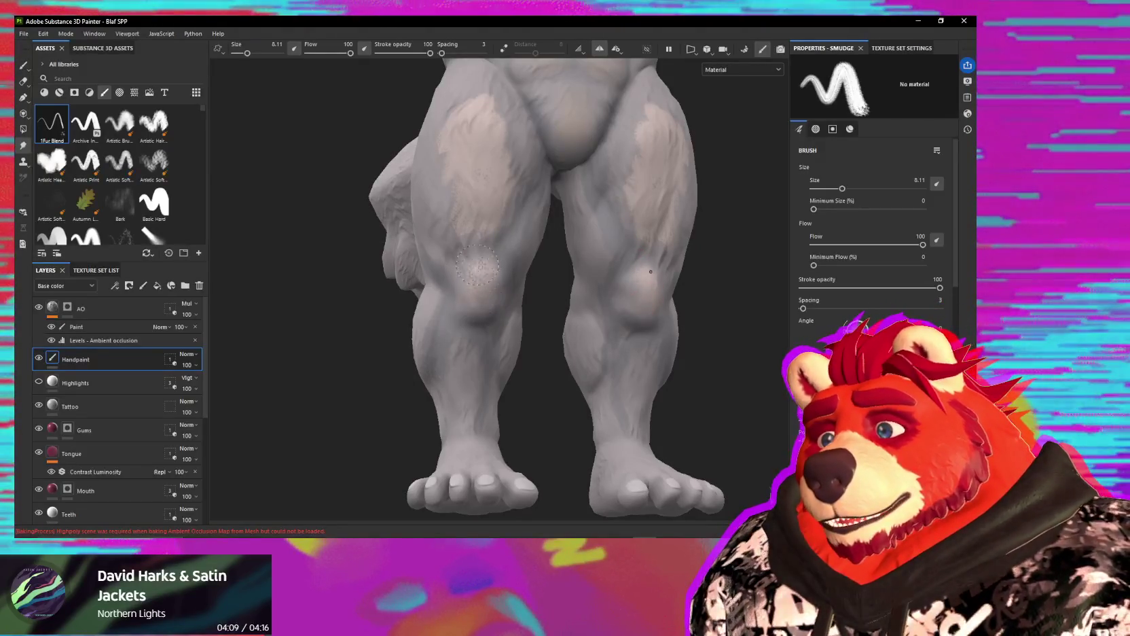
Step: Smudge the tan thigh and knee patches from front and side angles until they blend into the grey fur
left_click_drag(492, 289, 460, 257, "alt")
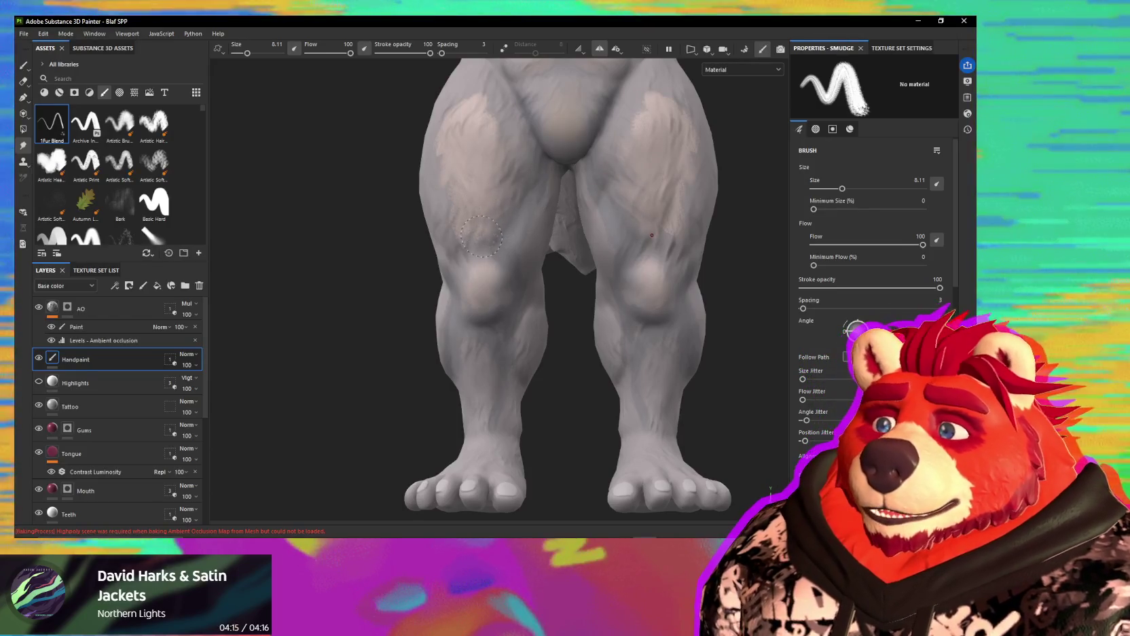
mouse_move(503, 186)
left_mouse_down("alt")
mouse_move(450, 143)
mouse_move(428, 163)
left_mouse_up("alt")
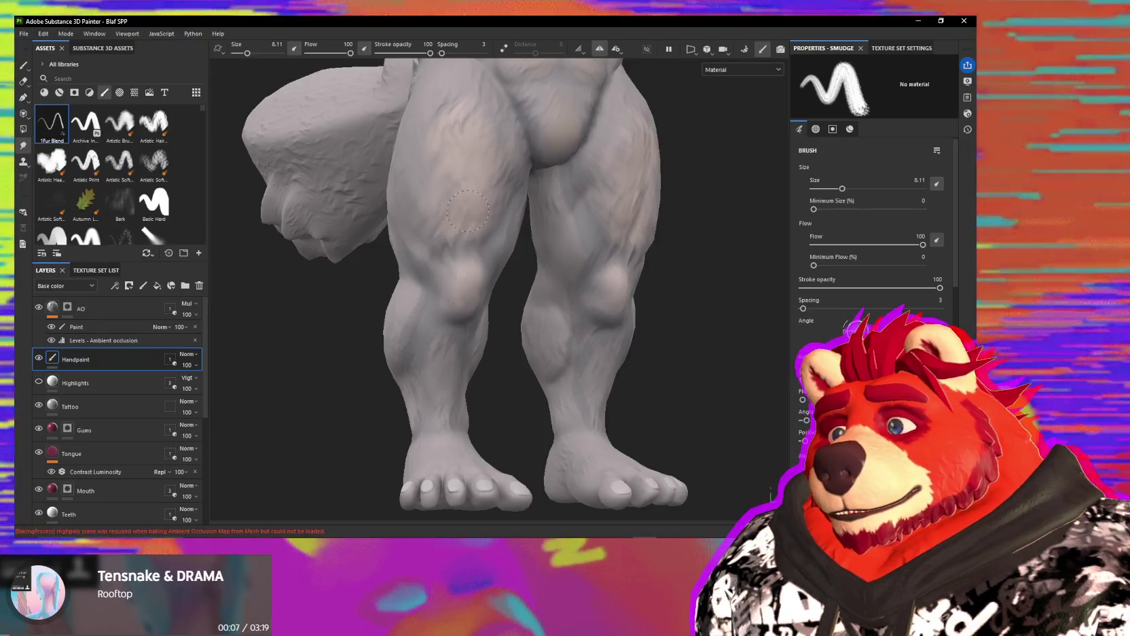
mouse_move(496, 173)
left_mouse_down("alt")
mouse_move(468, 272)
mouse_move(435, 242)
mouse_move(408, 241)
mouse_move(387, 354)
left_mouse_up("alt")
scroll(466, 278, "up", 3)
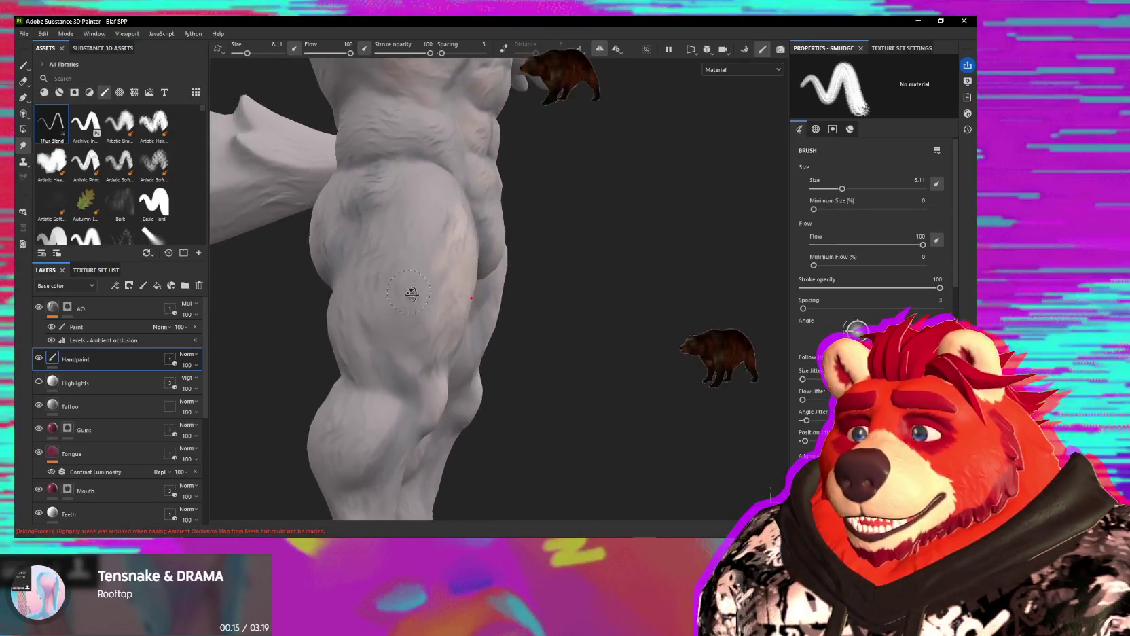
mouse_move(388, 354)
left_mouse_down("alt")
mouse_move(500, 310)
mouse_move(386, 326)
left_mouse_up("alt")
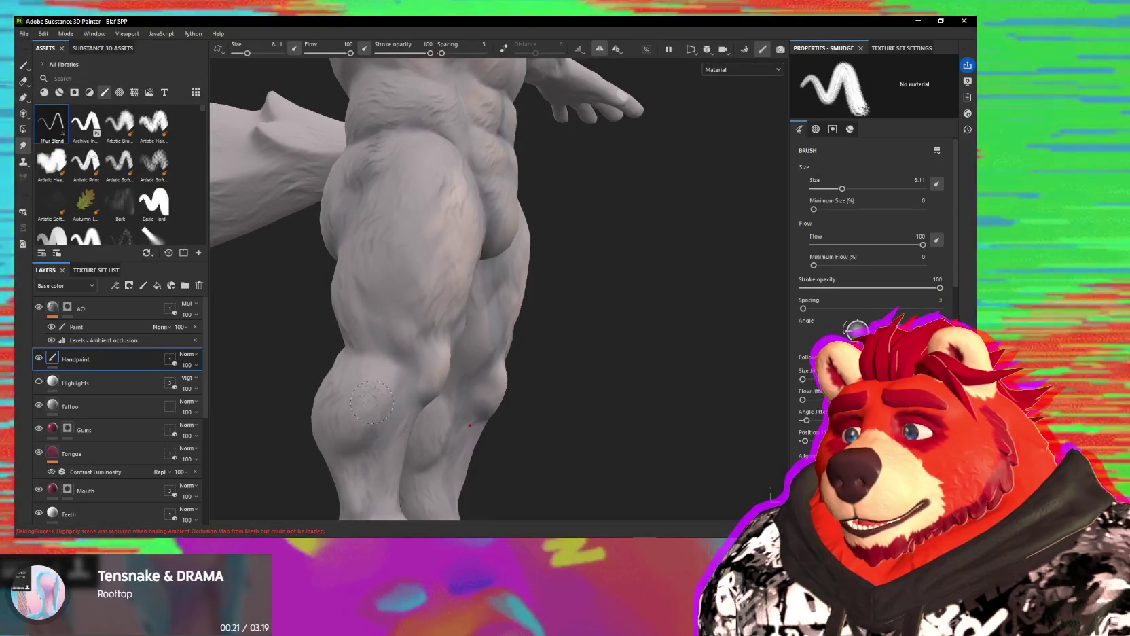
middle_click_drag(371, 402, 424, 316, "alt")
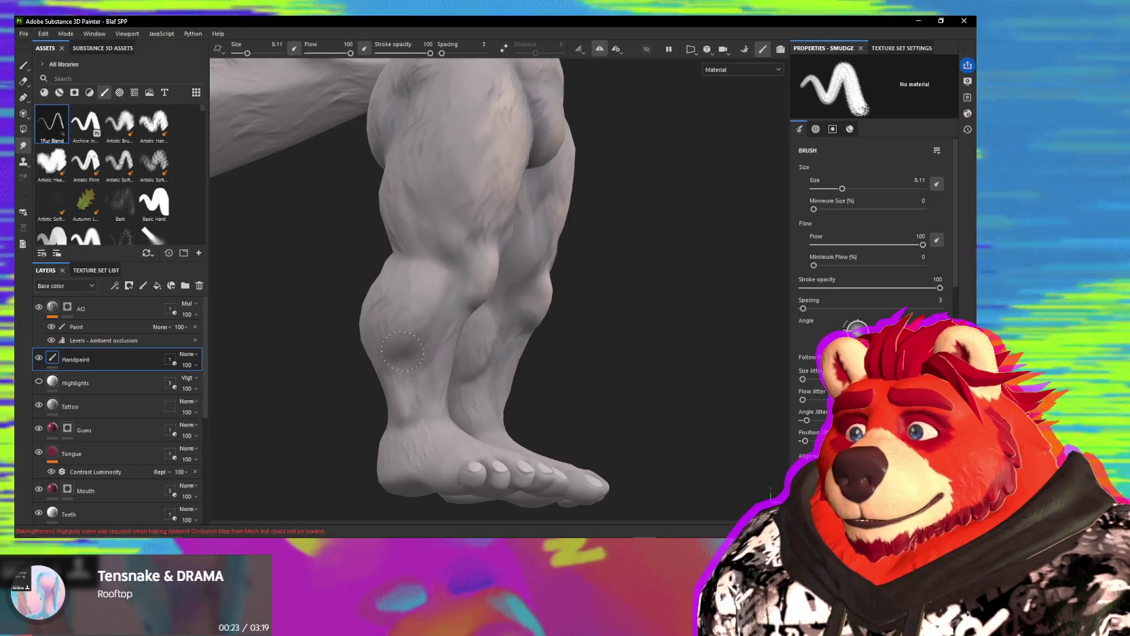
left_click_drag(405, 343, 337, 295, "alt")
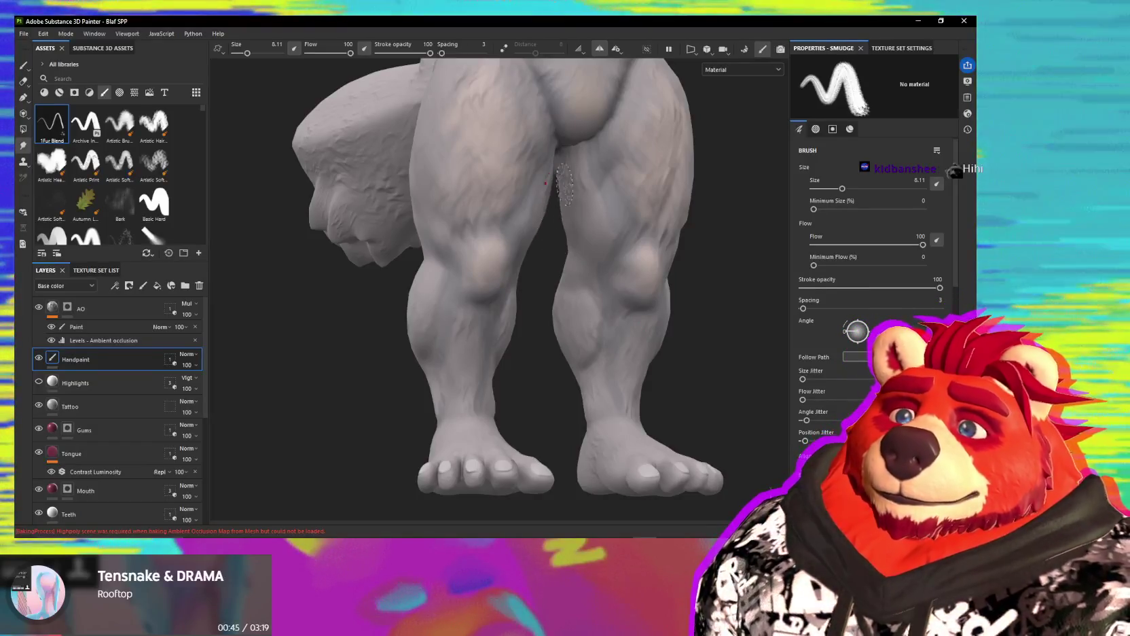
left_click_drag(473, 319, 529, 277, "alt")
scroll(550, 252, "up", 2)
scroll(677, 231, "down", 2)
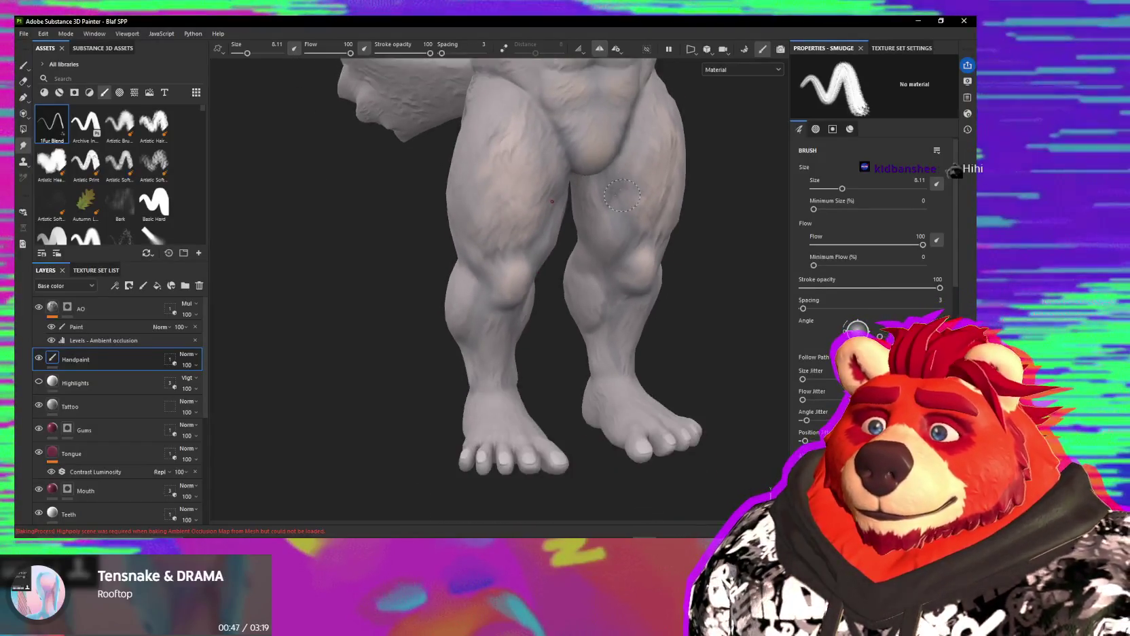
middle_click_drag(565, 264, 522, 434, "alt")
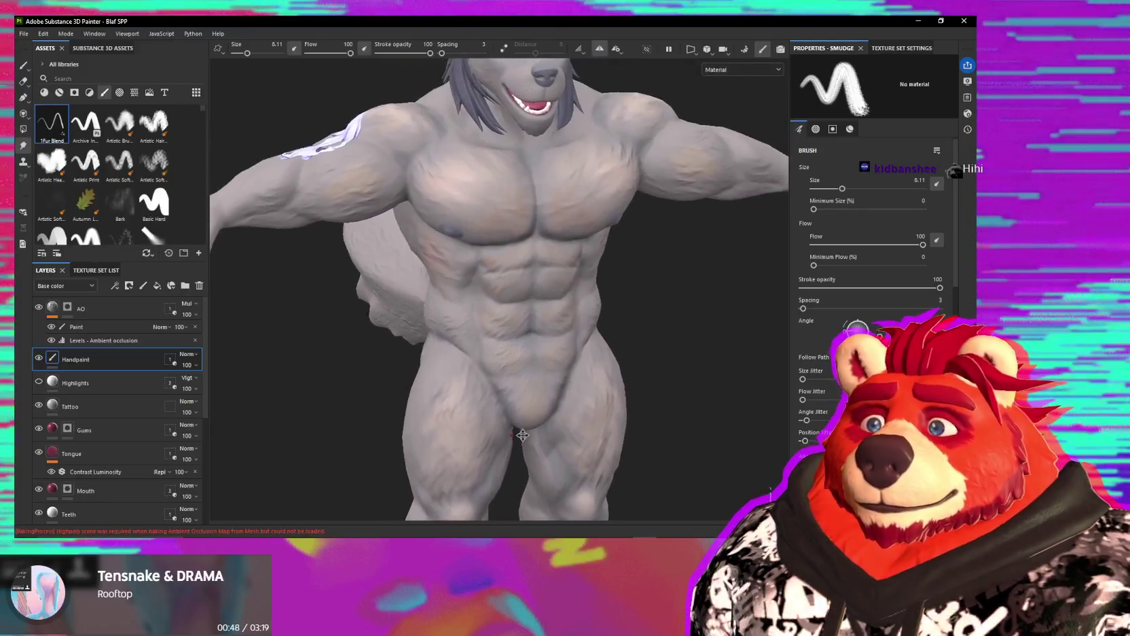
scroll(522, 434, "down", 3)
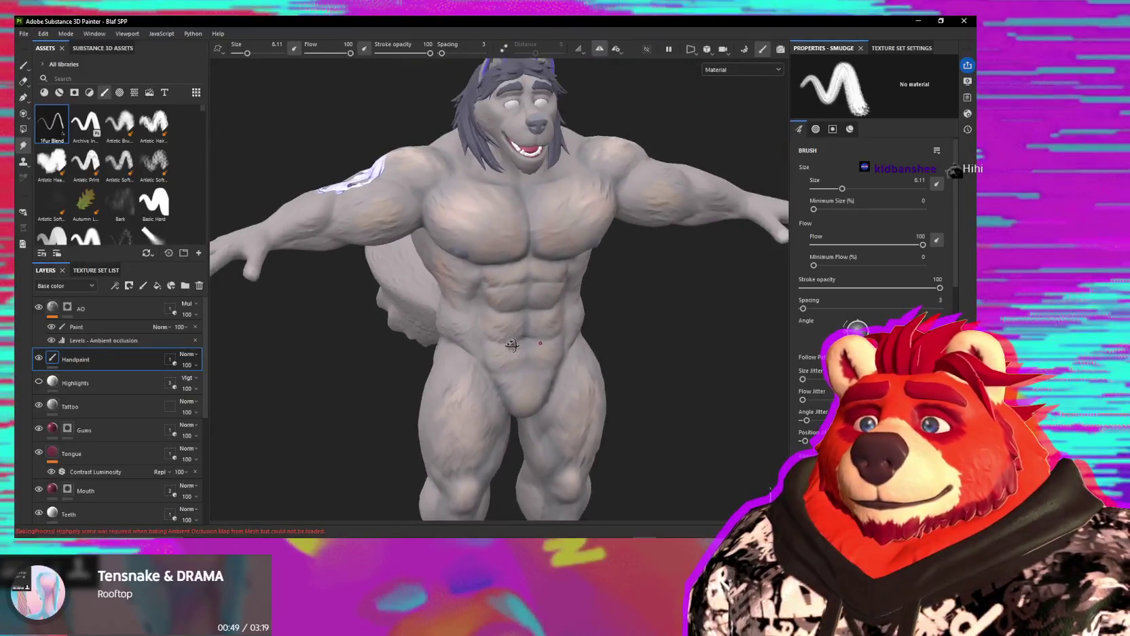
Step: Smudge the tan shading on the calves, backs of the thighs and glutes, working round to the rear
mouse_move(547, 315)
left_mouse_down("alt")
mouse_move(575, 293)
mouse_move(637, 280)
mouse_move(407, 275)
left_mouse_up("alt")
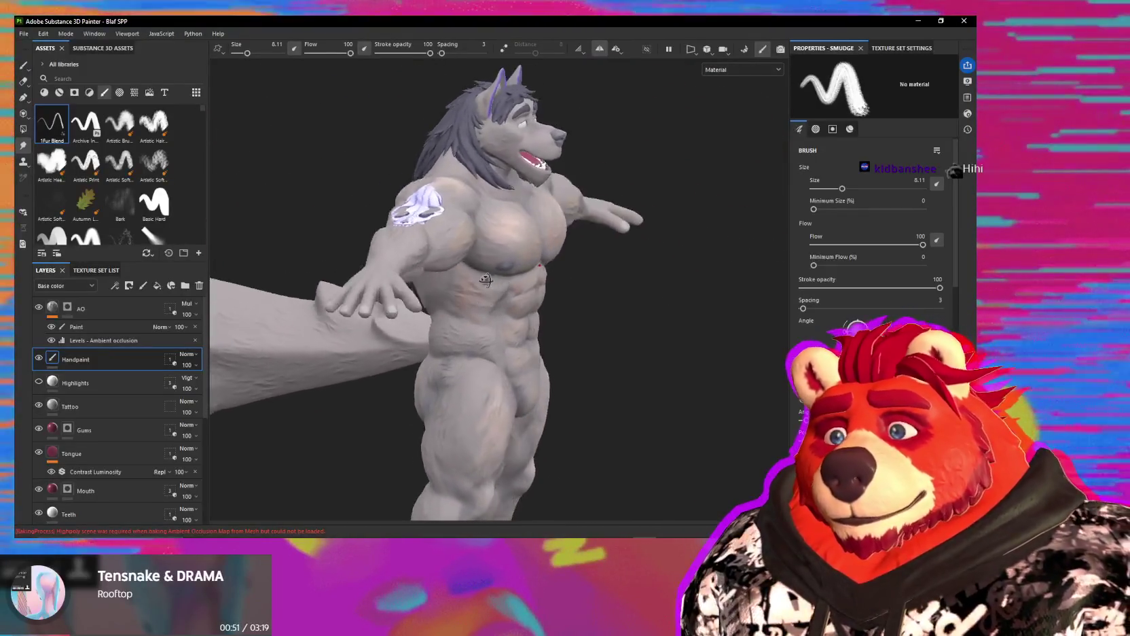
left_click_drag(503, 279, 581, 346, "alt")
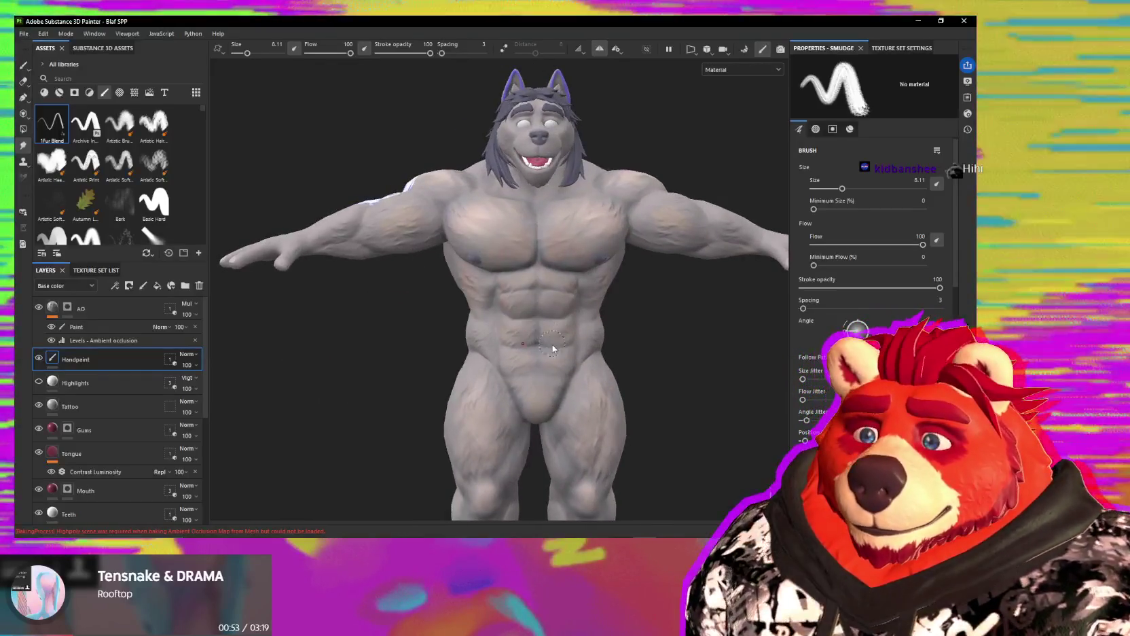
middle_click_drag(542, 387, 546, 224, "alt")
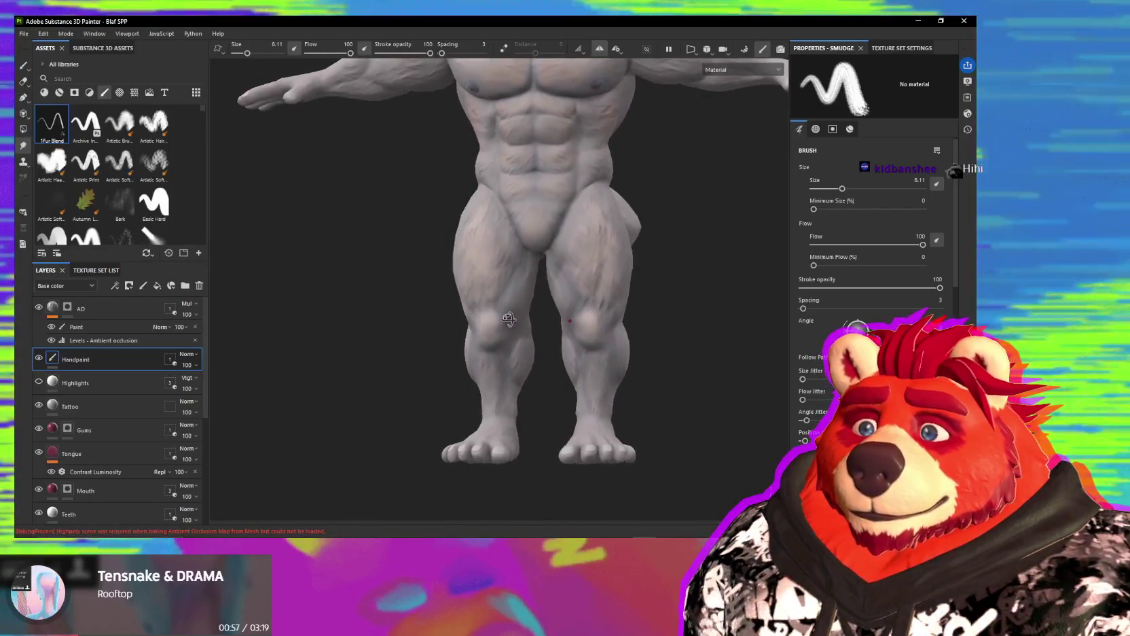
left_click_drag(530, 223, 534, 381, "alt")
mouse_move(534, 381)
right_mouse_down("alt")
mouse_move(511, 453)
mouse_move(506, 300)
right_mouse_up("alt")
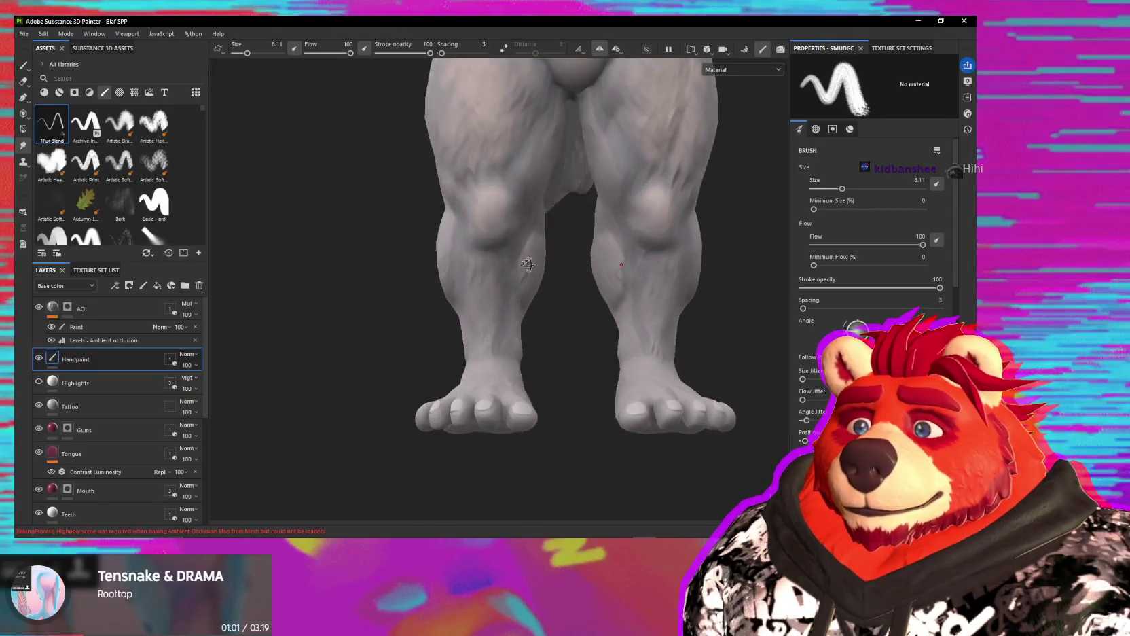
mouse_move(506, 300)
left_mouse_down("alt")
mouse_move(526, 269)
mouse_move(544, 326)
left_mouse_up("alt")
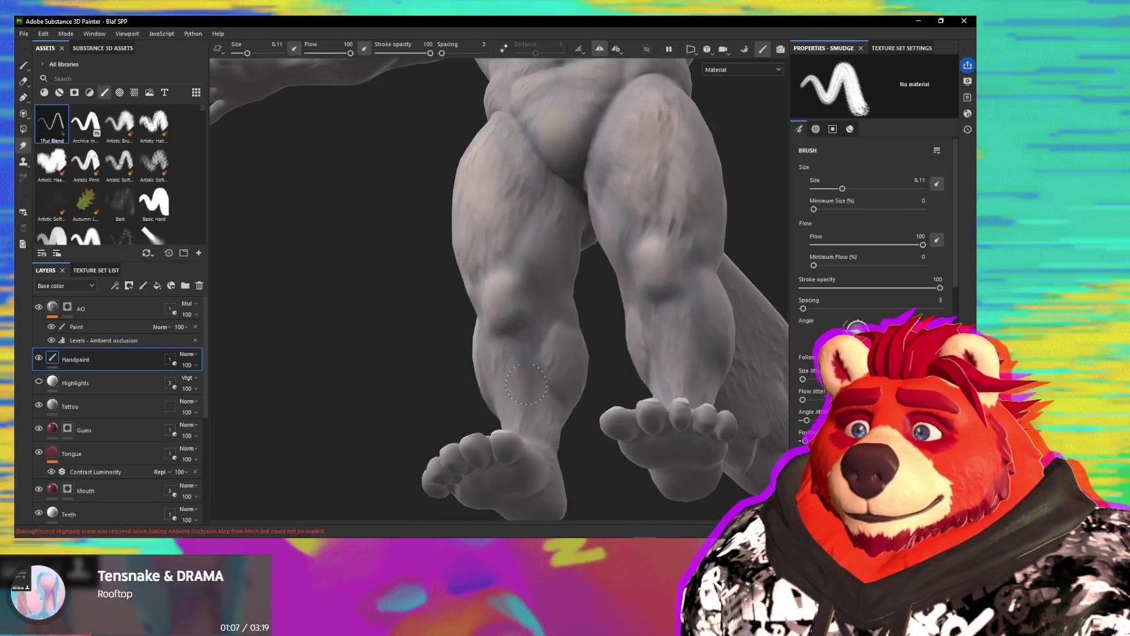
mouse_move(538, 375)
left_mouse_down("alt")
mouse_move(532, 366)
mouse_move(598, 348)
left_mouse_up("alt")
mouse_move(508, 348)
left_mouse_down("alt")
mouse_move(512, 286)
mouse_move(544, 298)
mouse_move(526, 258)
mouse_move(470, 395)
mouse_move(423, 377)
left_mouse_up("alt")
mouse_move(367, 399)
left_mouse_down("alt")
mouse_move(349, 397)
mouse_move(365, 354)
mouse_move(346, 356)
mouse_move(377, 309)
mouse_move(374, 322)
mouse_move(320, 265)
left_mouse_up("alt")
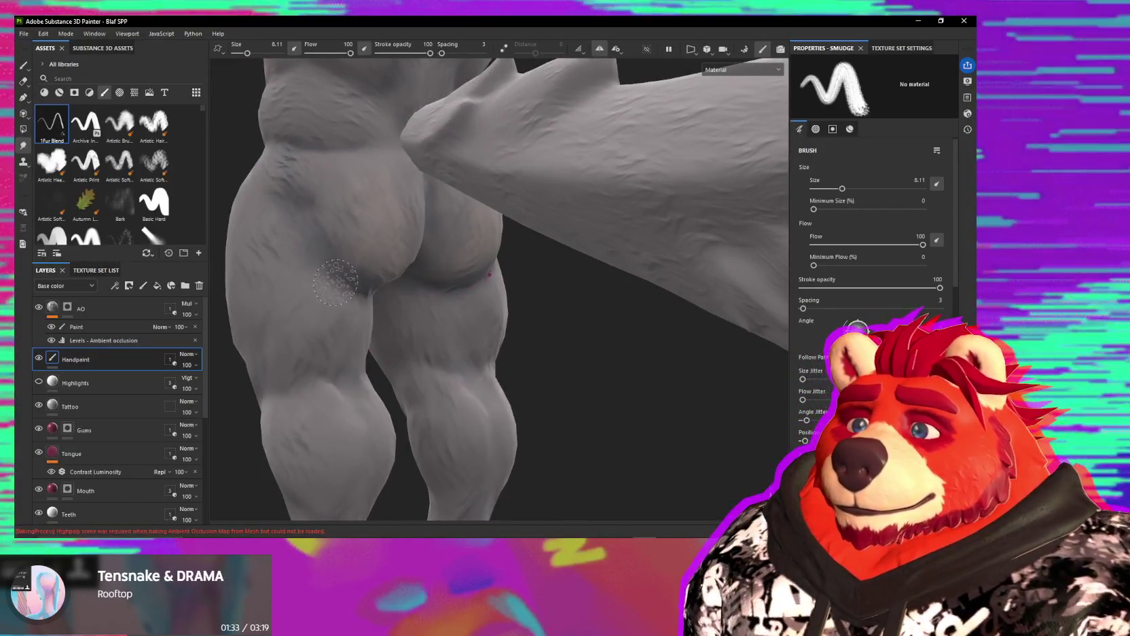
Step: Smudge the fur strokes over the glutes and thigh backs, enlarging the brush from 3.41 to 7.01
mouse_move(335, 295)
left_mouse_down("alt")
mouse_move(315, 258)
mouse_move(368, 285)
mouse_move(363, 324)
left_mouse_up("alt")
mouse_move(363, 324)
right_mouse_down("alt")
mouse_move(381, 293)
mouse_move(402, 397)
right_mouse_up("alt")
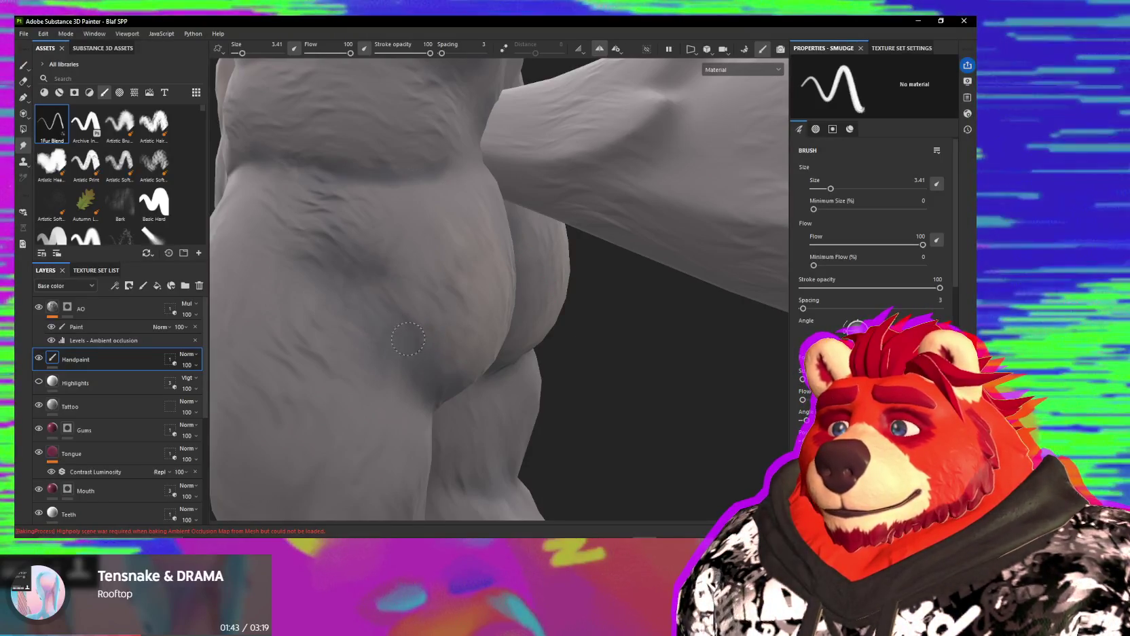
left_click_drag(375, 329, 299, 303, "alt")
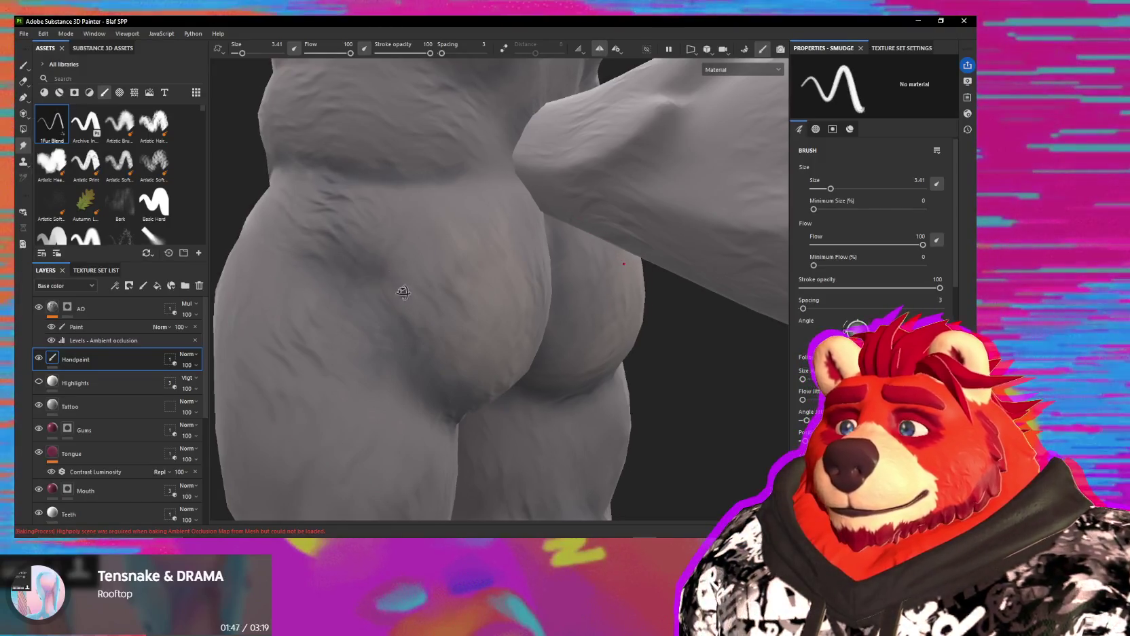
left_click_drag(402, 292, 398, 274, "alt")
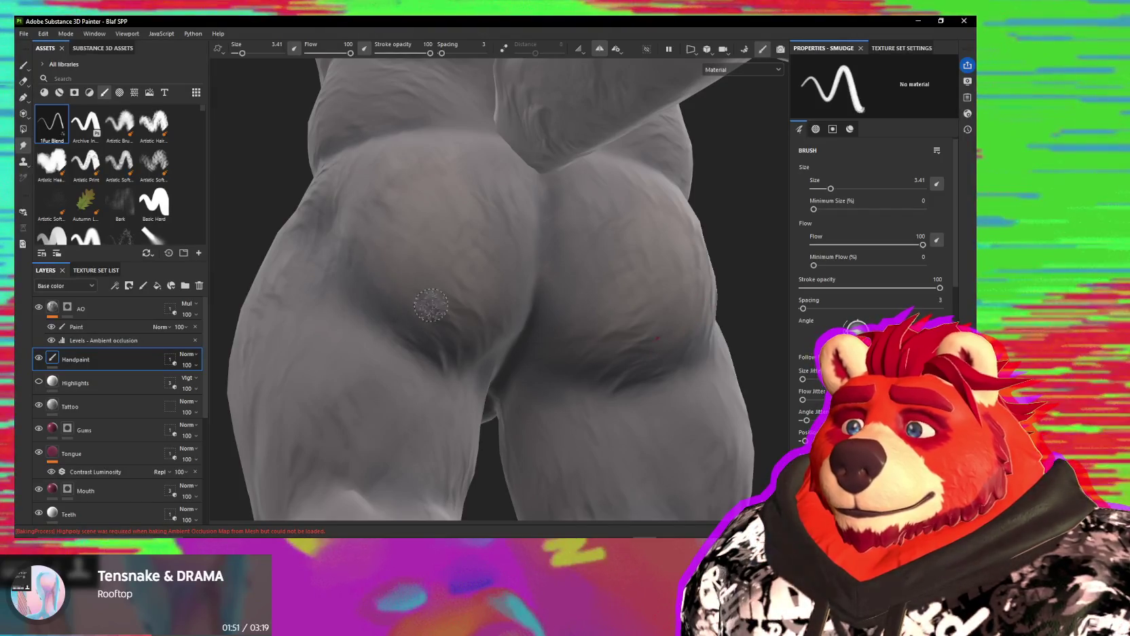
left_click_drag(420, 330, 417, 307, "alt")
mouse_move(455, 254)
left_mouse_down("alt")
mouse_move(537, 252)
mouse_move(651, 214)
mouse_move(512, 240)
mouse_move(393, 371)
mouse_move(400, 182)
mouse_move(303, 147)
mouse_move(282, 218)
mouse_move(524, 259)
mouse_move(403, 247)
mouse_move(496, 235)
left_mouse_up("alt")
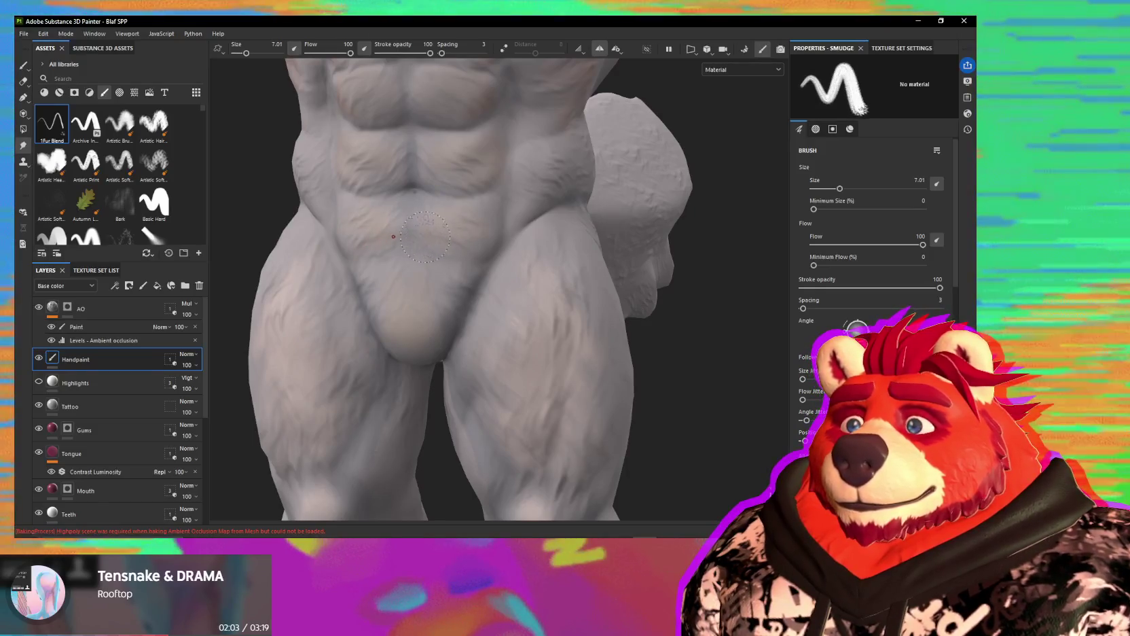
Step: Sample a tan colour, paint the lower abs, hips and groin, then smudge it into the fur
mouse_move(448, 237)
left_mouse_down("alt")
mouse_move(461, 216)
mouse_move(436, 218)
left_mouse_up("alt")
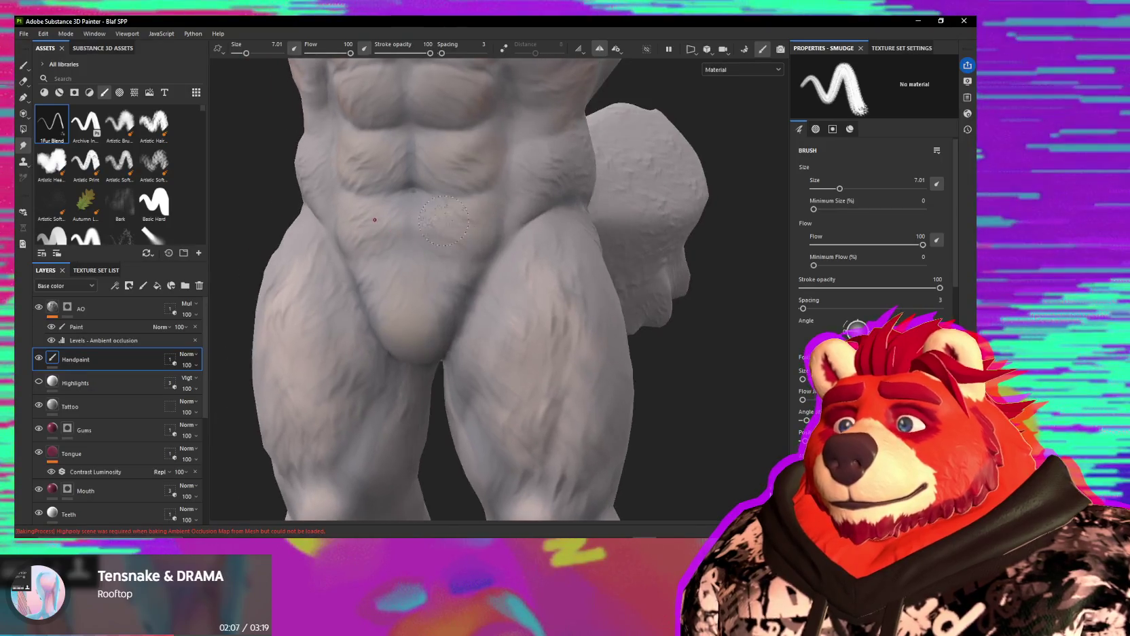
key("1")
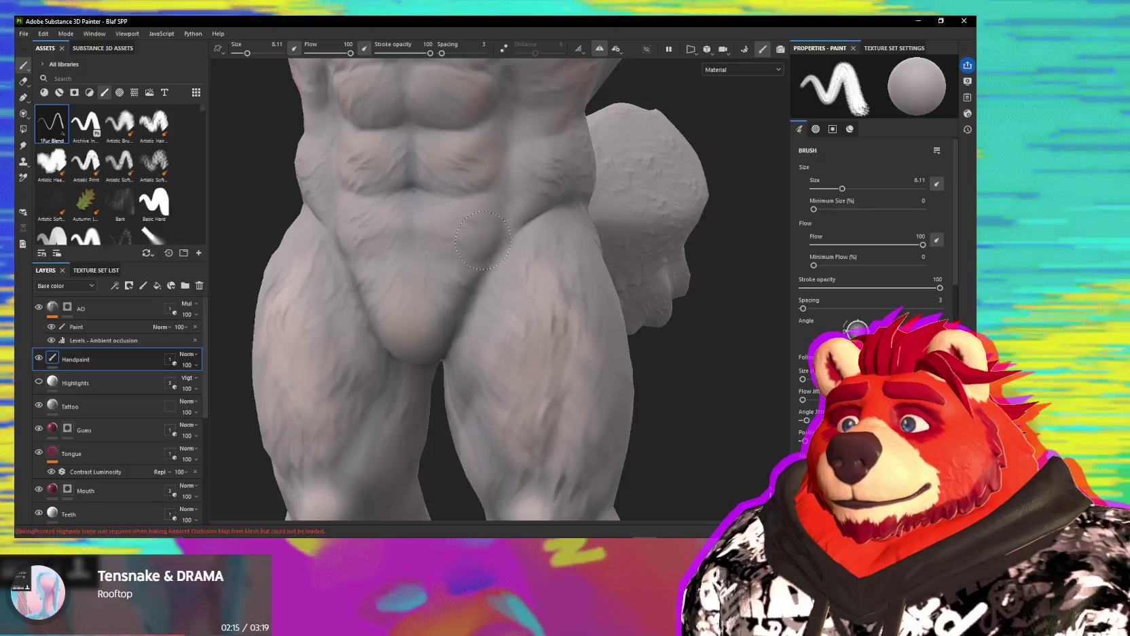
middle_click_drag(480, 241, 453, 275)
key("p")
key("5")
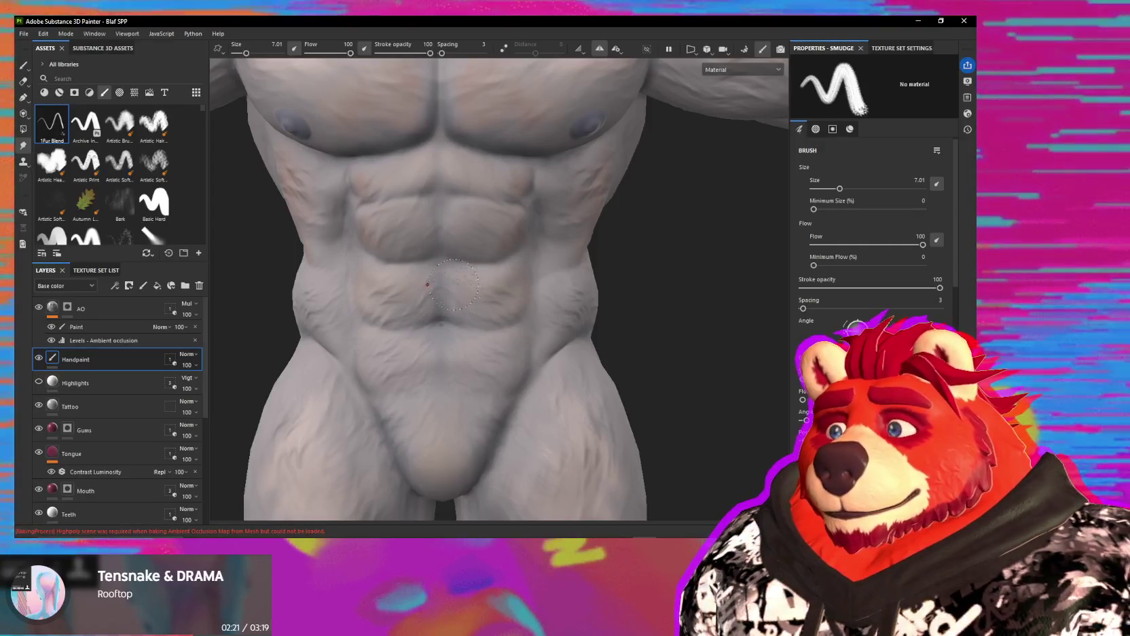
left_click_drag(453, 263, 364, 186, "alt")
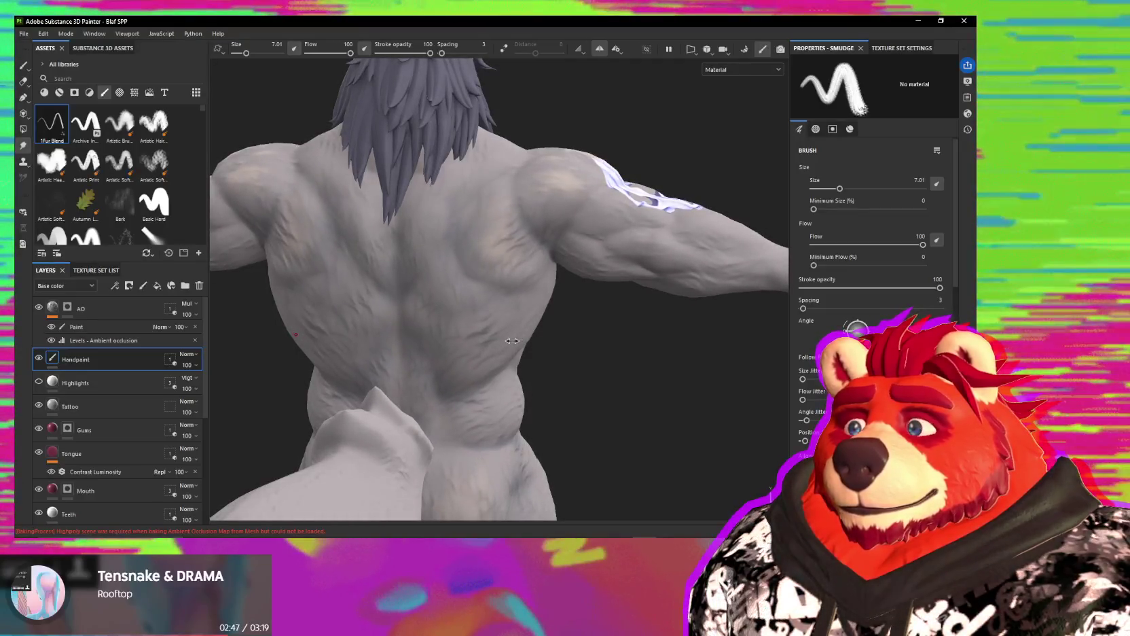
Step: Paint warm tan patches across the back and smudge them over the shoulder blade
left_click_drag(512, 340, 505, 240, "alt")
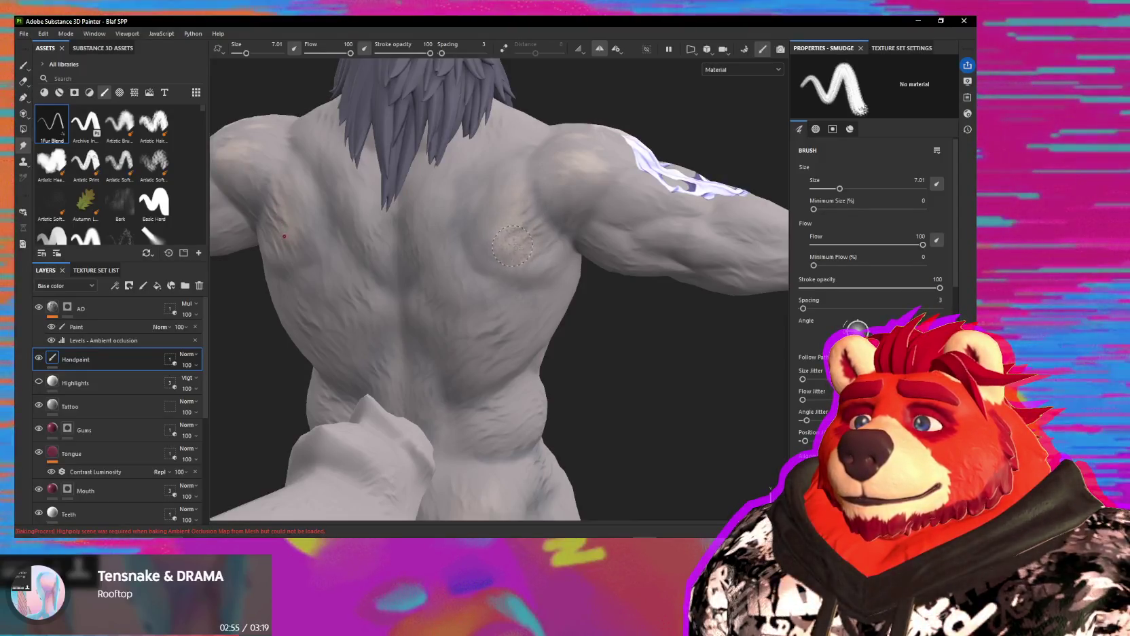
key("1")
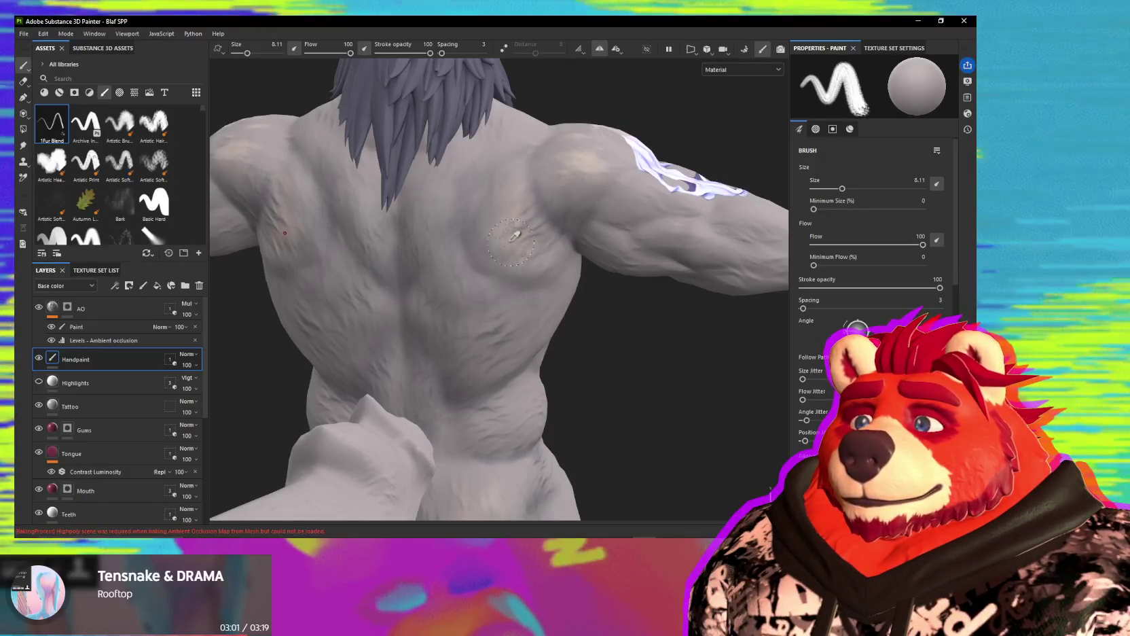
left_click_drag(468, 251, 446, 238, "alt")
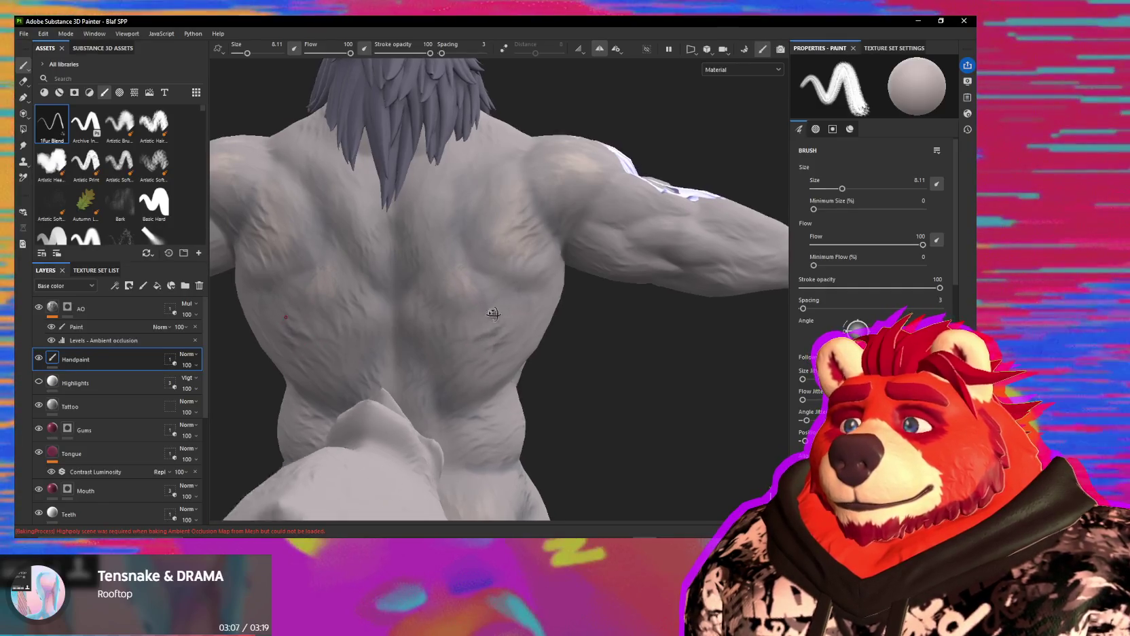
left_click_drag(487, 342, 511, 323, "alt")
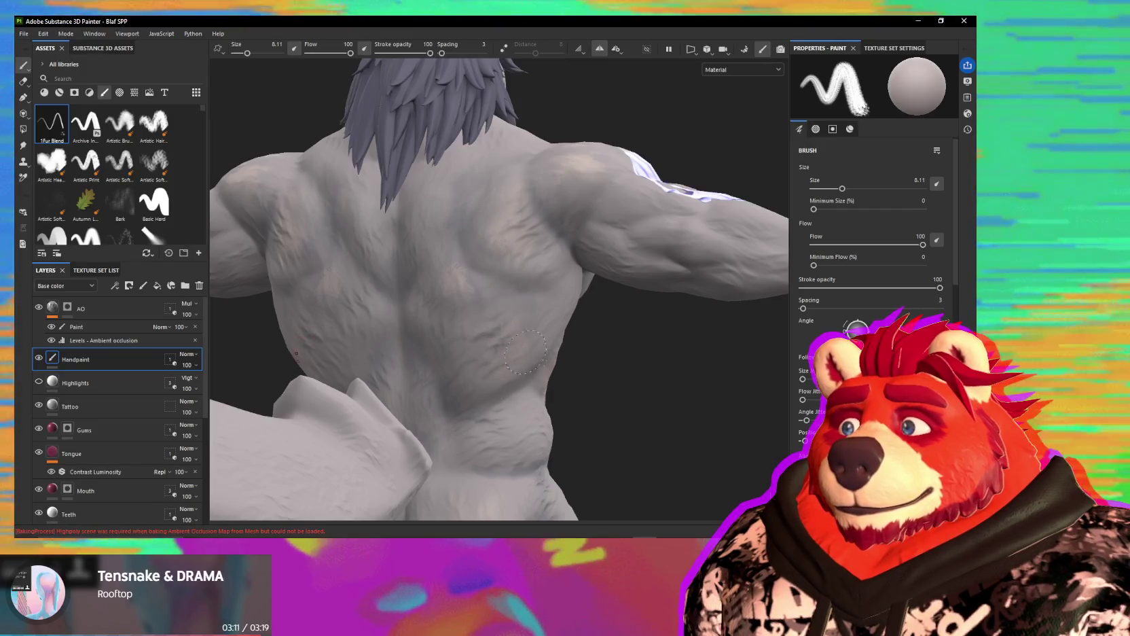
mouse_move(527, 337)
left_mouse_down("alt")
mouse_move(436, 299)
mouse_move(534, 315)
mouse_move(444, 244)
left_mouse_up("alt")
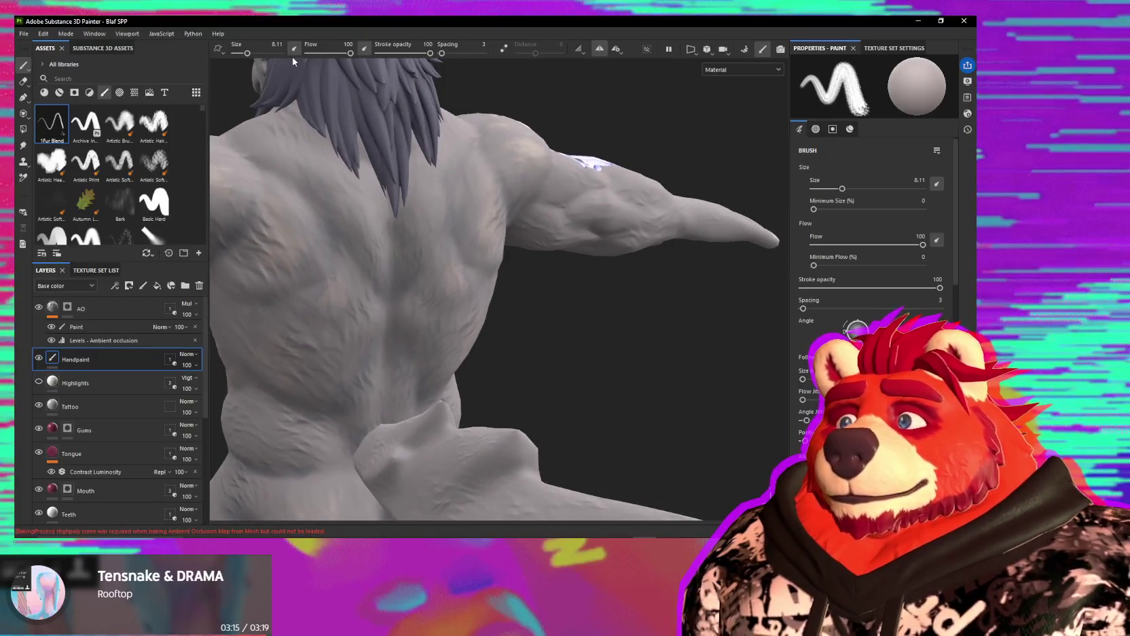
mouse_move(536, 320)
left_mouse_down("alt")
mouse_move(465, 311)
mouse_move(499, 353)
mouse_move(519, 308)
left_mouse_up("alt")
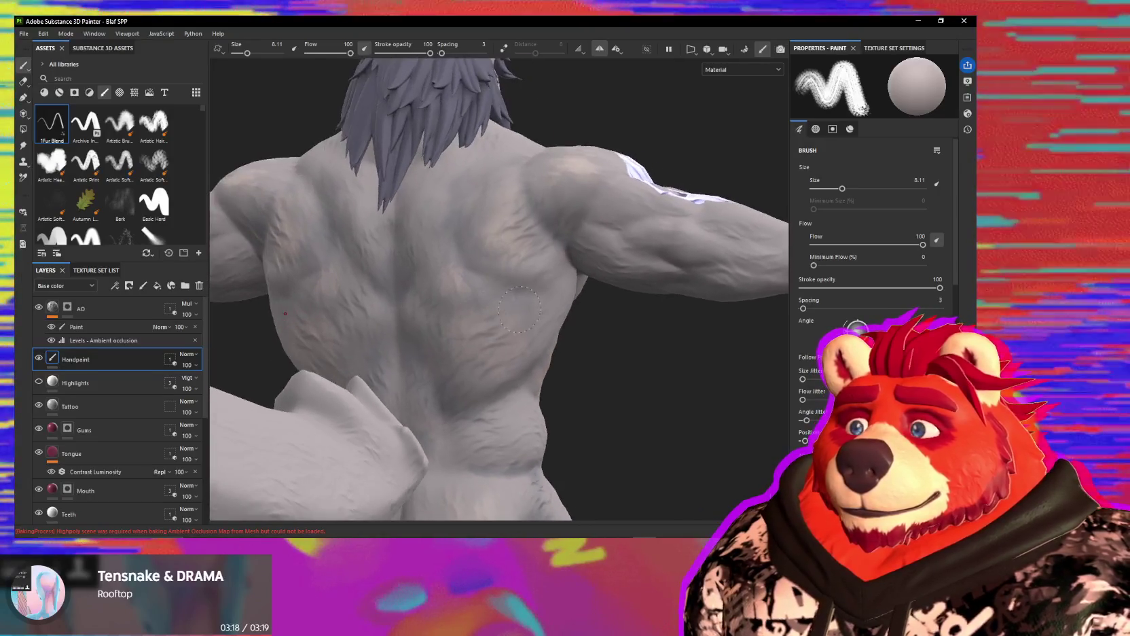
key("5")
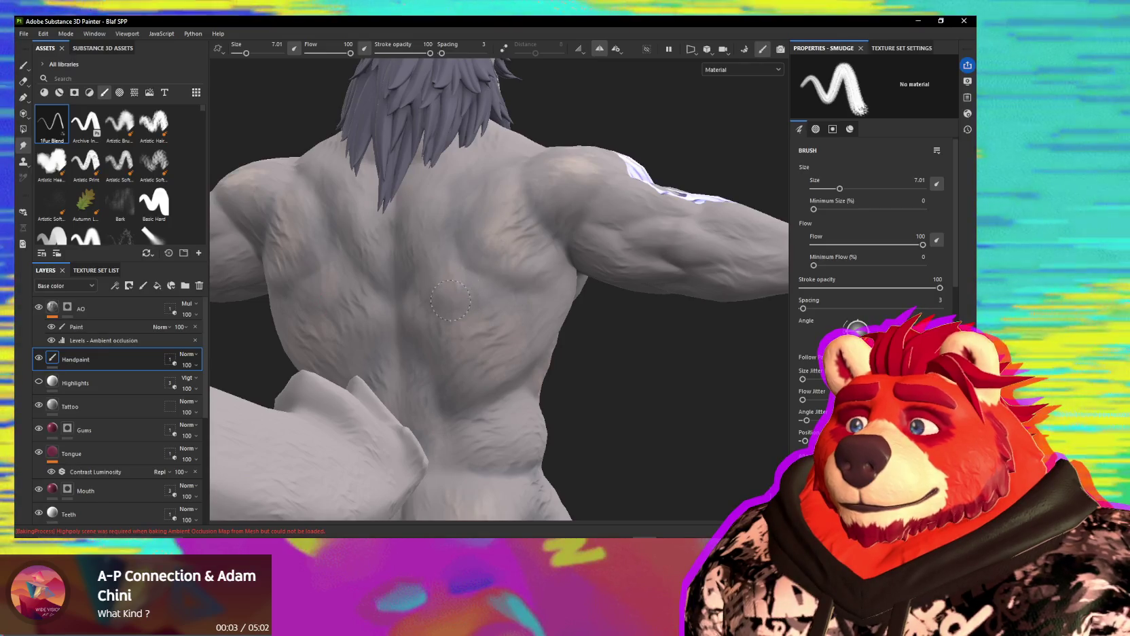
mouse_move(450, 299)
left_mouse_down("alt")
mouse_move(474, 280)
mouse_move(479, 255)
left_mouse_up("alt")
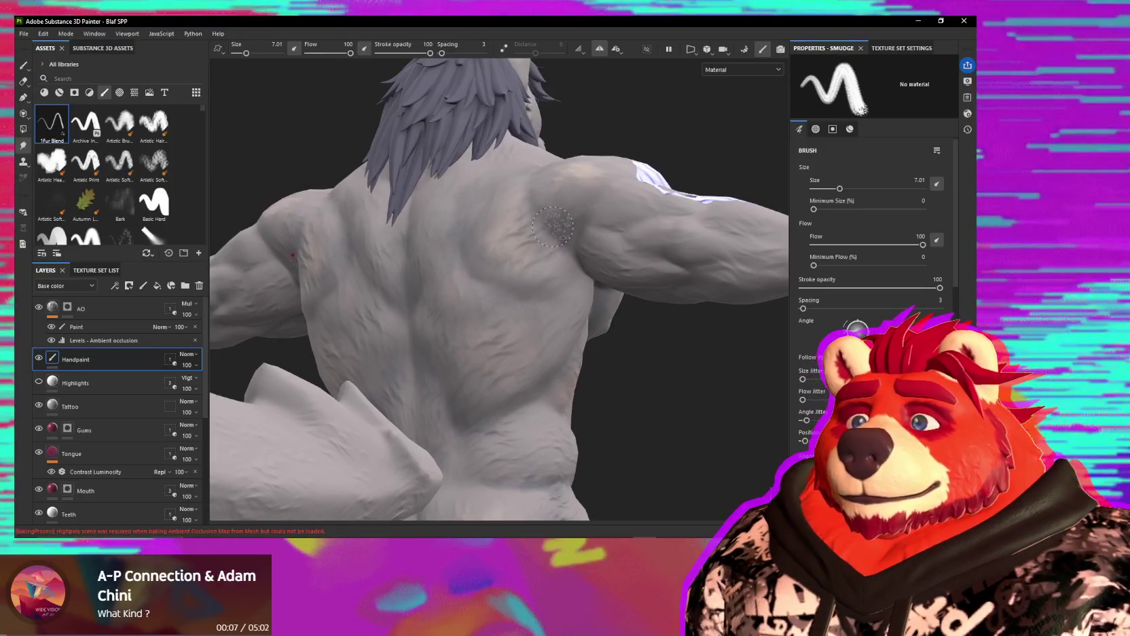
Step: Paint more tan over the upper back, side and hips, then blend it into the fur
key("1")
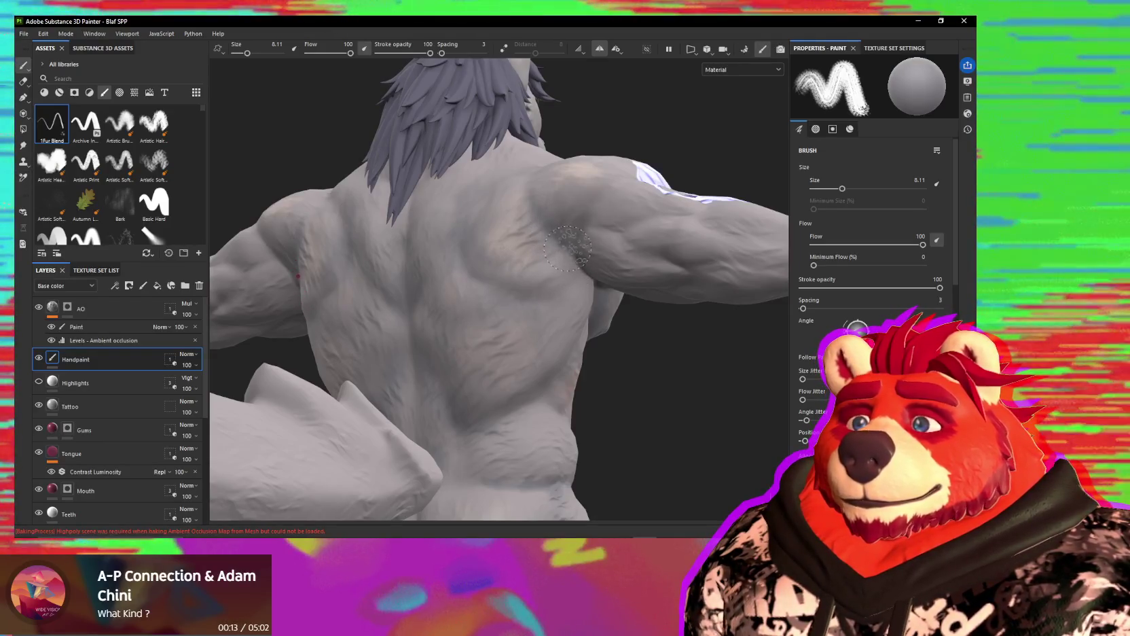
left_click_drag(435, 360, 409, 306, "alt")
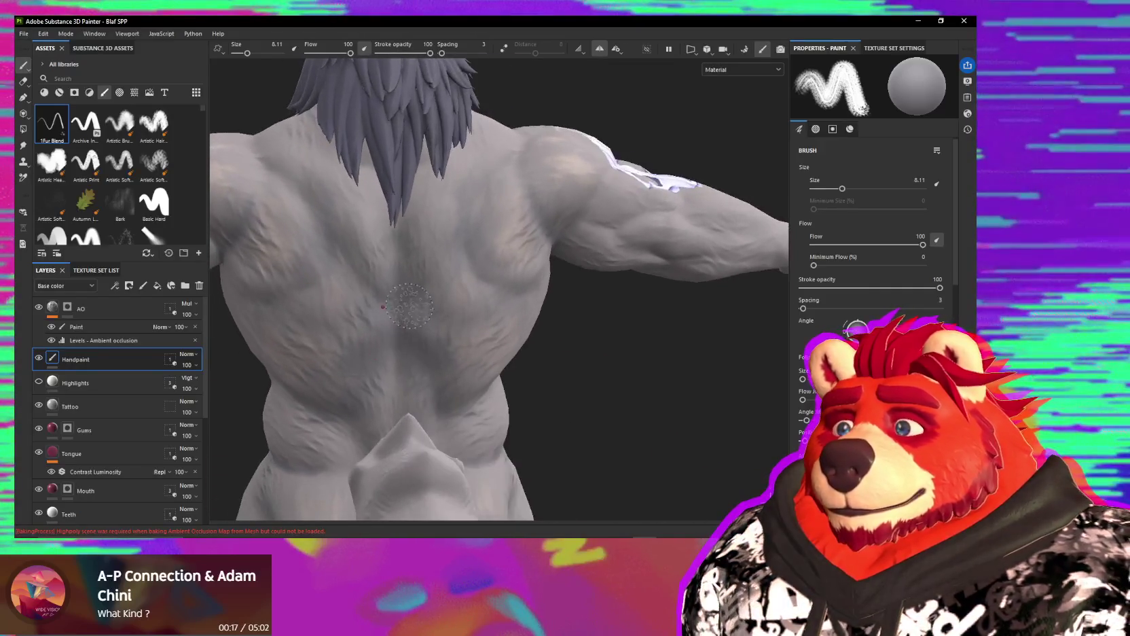
left_click_drag(435, 400, 403, 305, "alt")
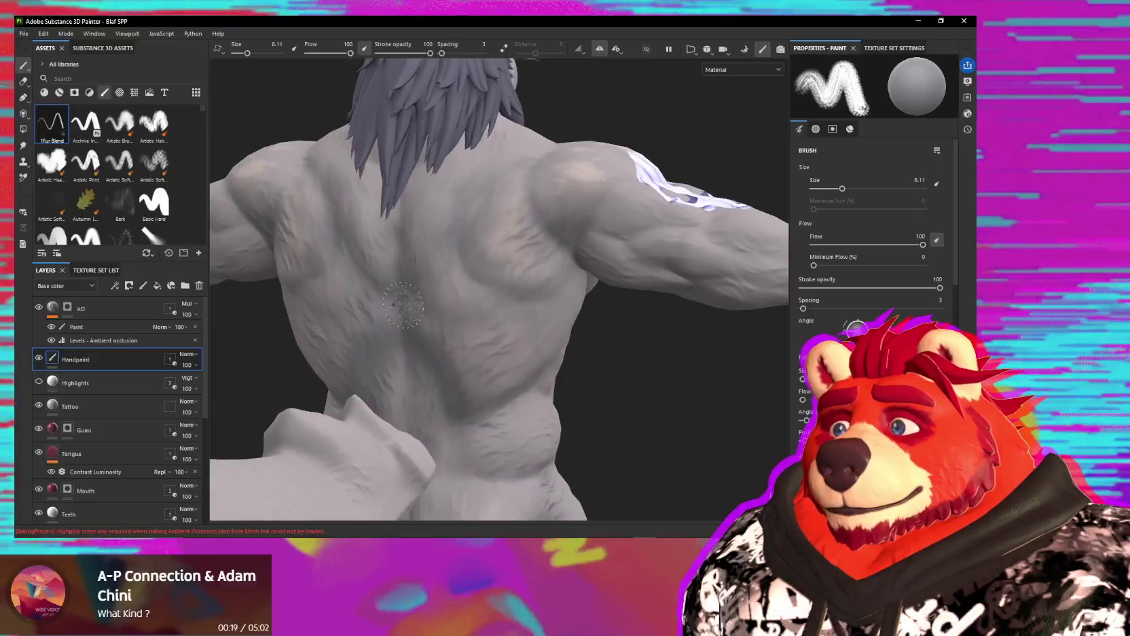
left_click_drag(427, 347, 369, 310, "alt")
mouse_move(434, 333)
left_mouse_down("alt")
mouse_move(398, 224)
mouse_move(422, 210)
left_mouse_up("alt")
left_click_drag(431, 167, 482, 238, "alt")
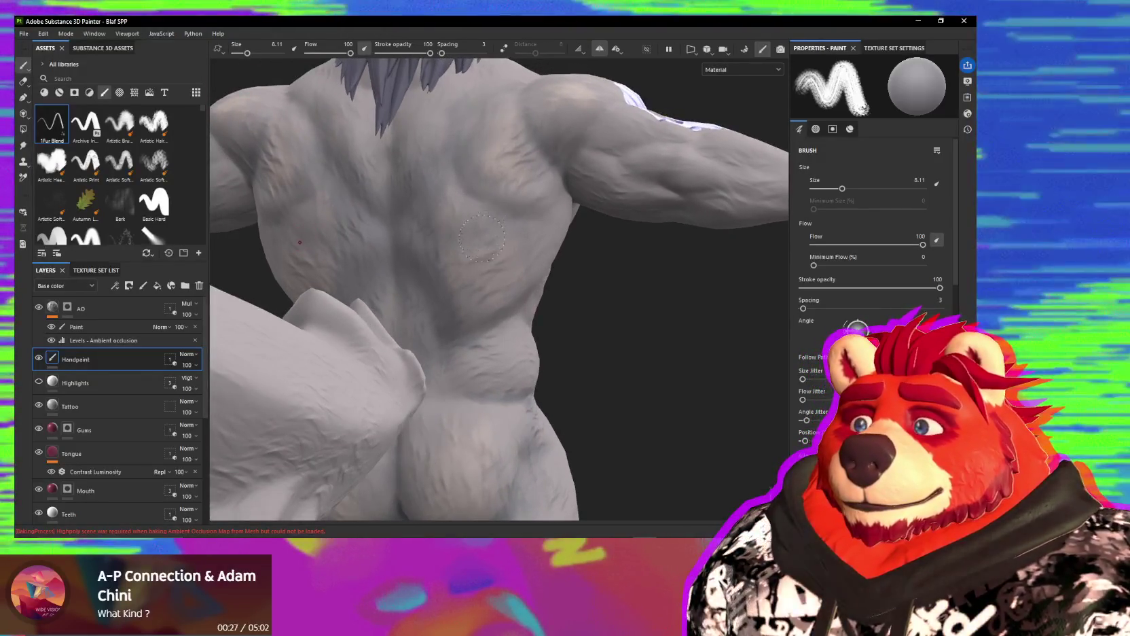
key("5")
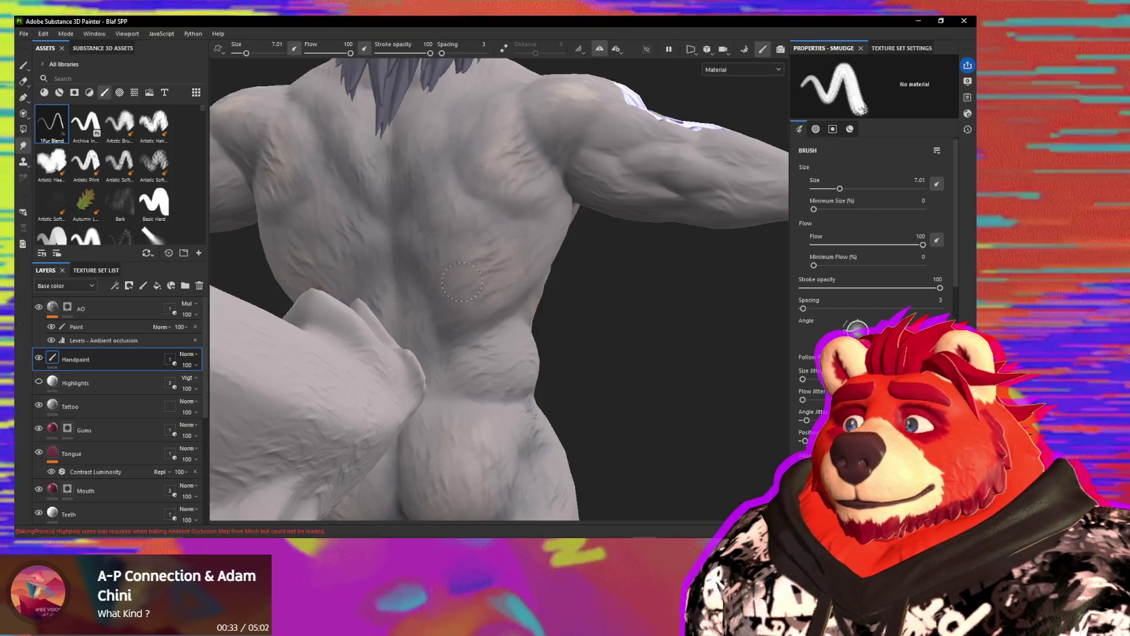
mouse_move(453, 275)
left_mouse_down("alt")
mouse_move(480, 299)
mouse_move(517, 283)
left_mouse_up("alt")
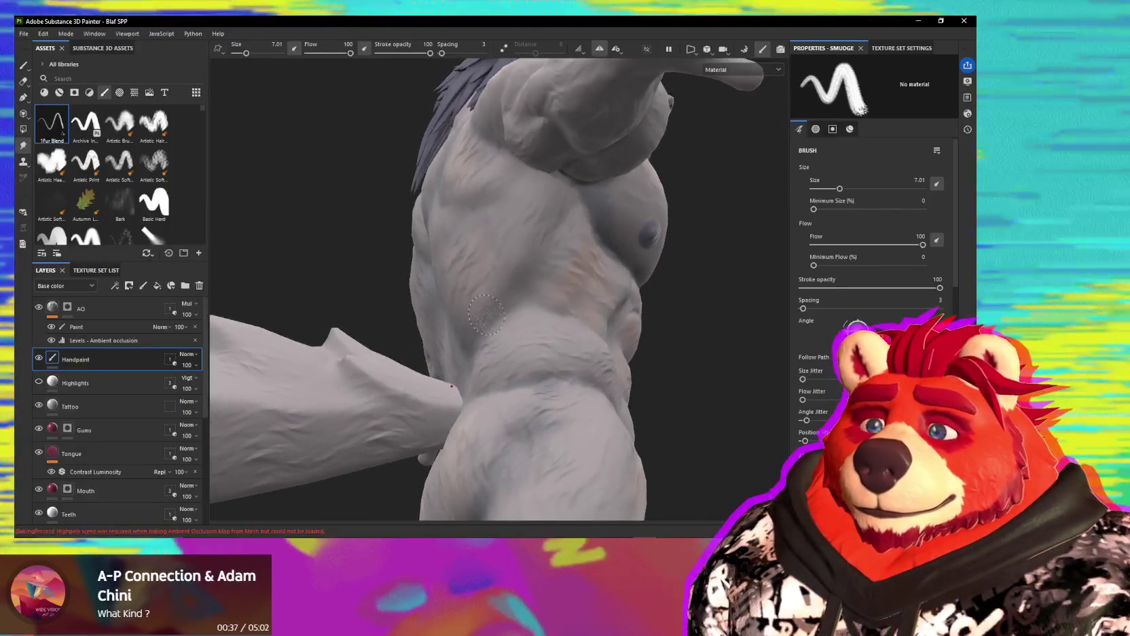
Step: Paint tan patches along the wolf's flank
key("1")
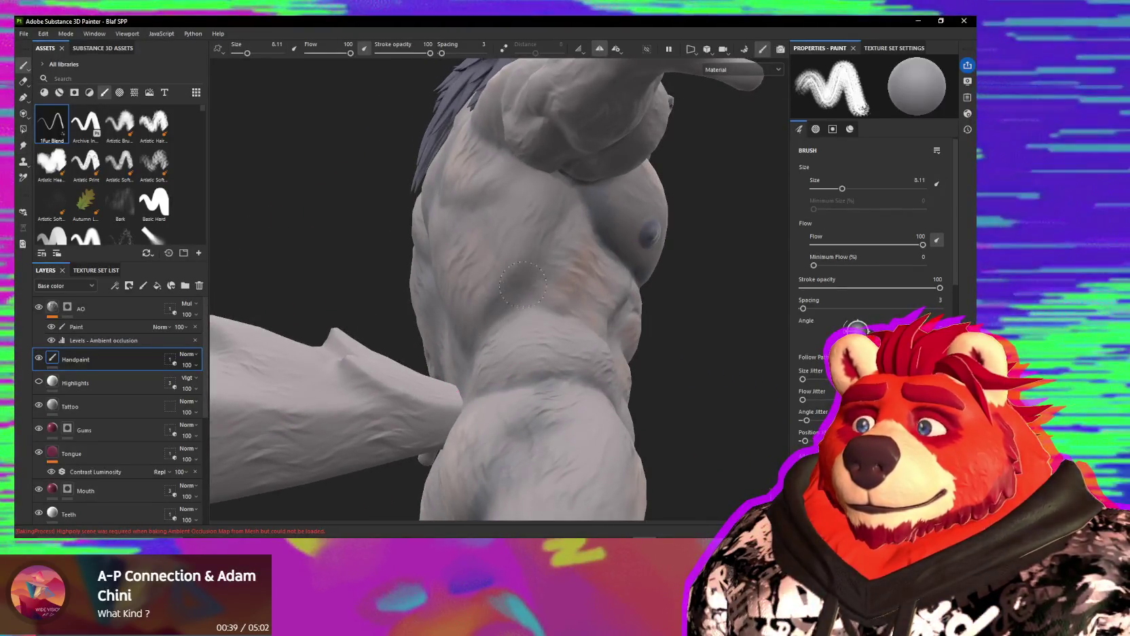
left_click_drag(525, 278, 535, 236, "alt")
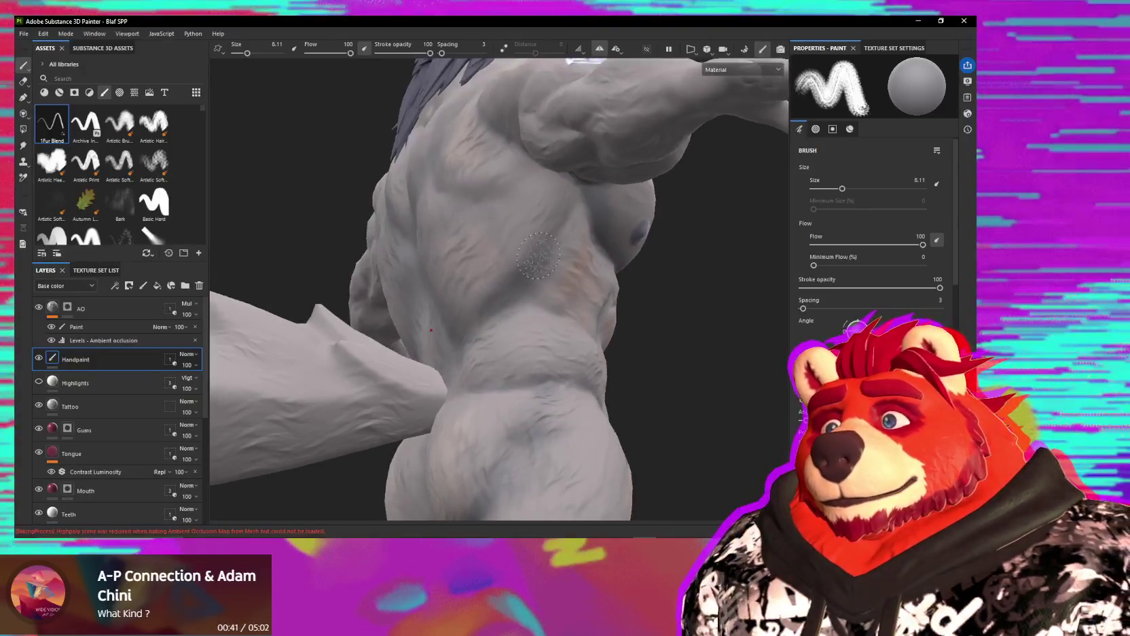
left_click_drag(516, 283, 490, 283, "alt")
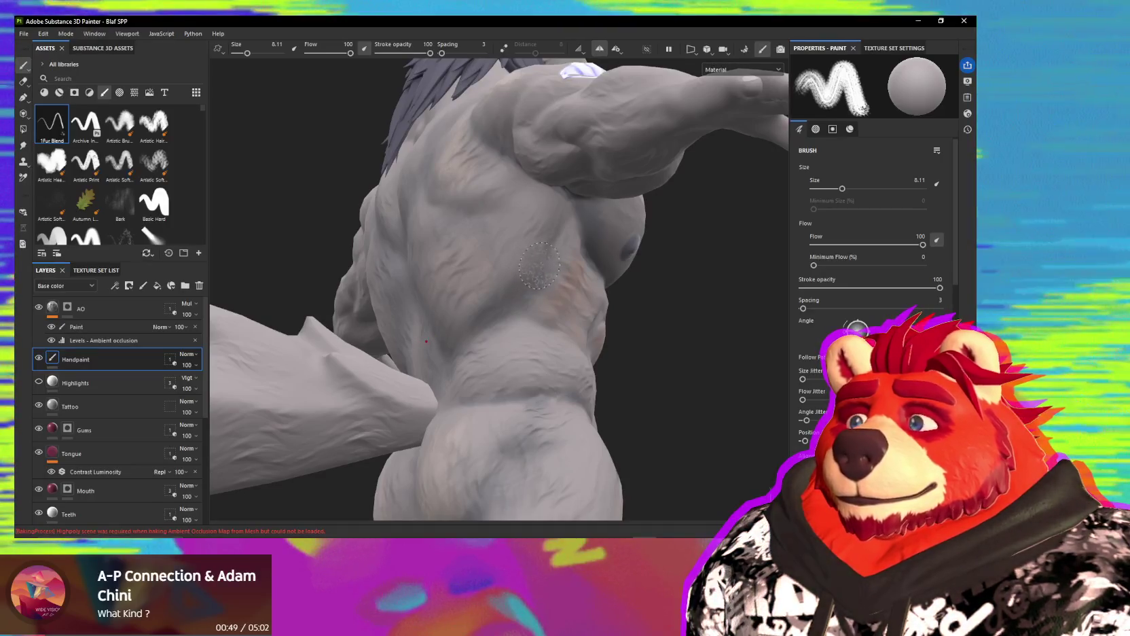
Step: Smudge the fur over the lower back, hips and glutes from several angles
key("5")
left_click_drag(533, 267, 486, 242, "alt")
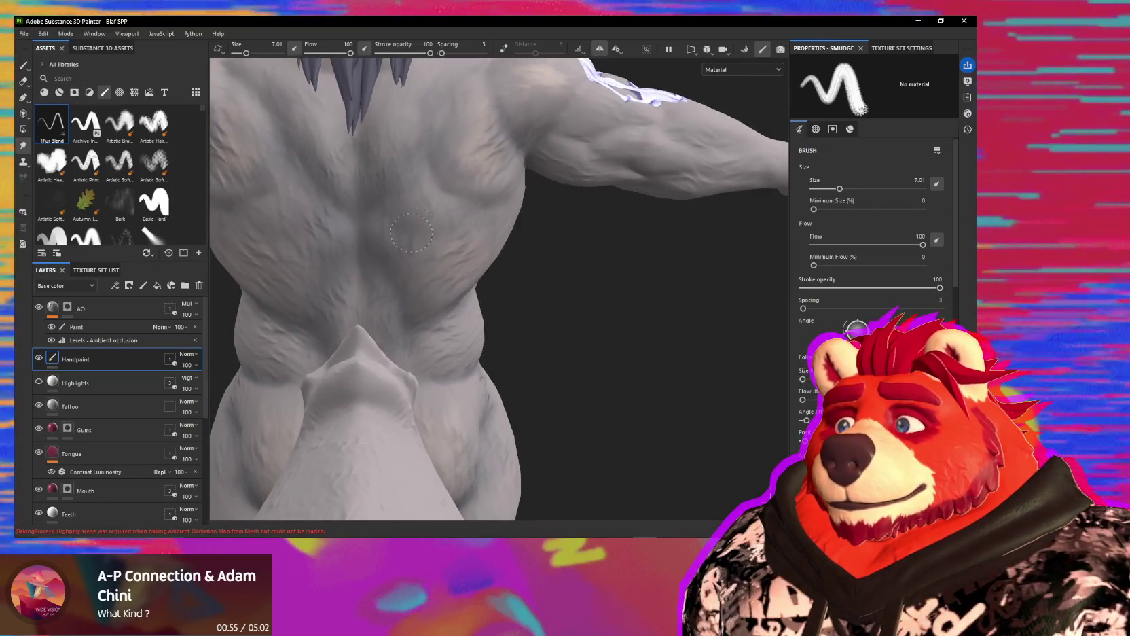
left_click_drag(411, 232, 402, 205, "alt")
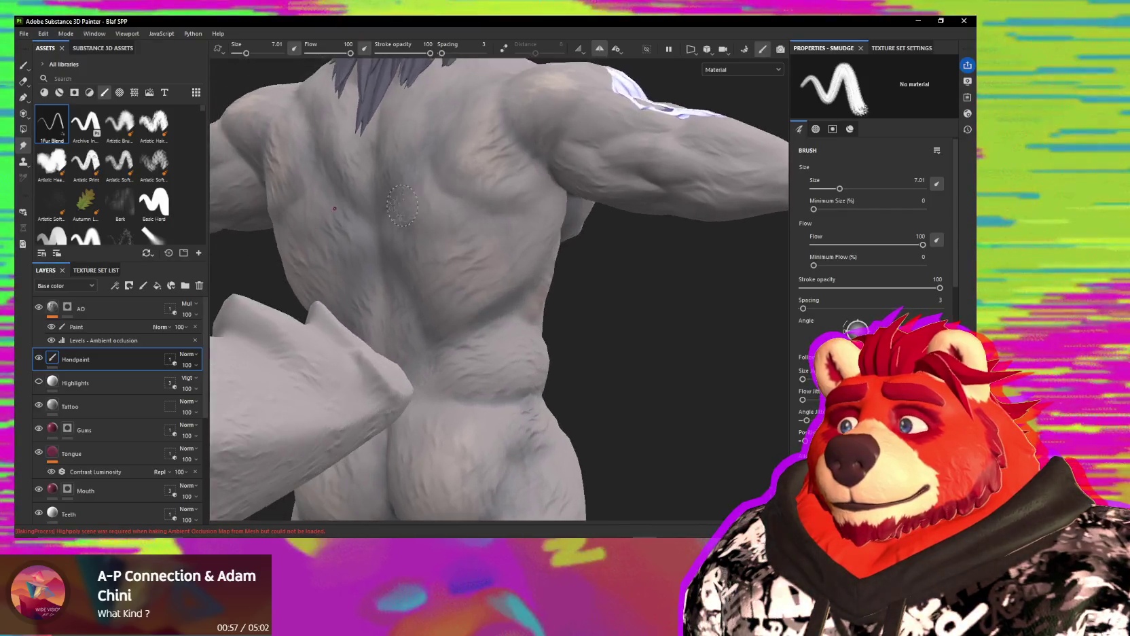
left_click_drag(505, 277, 492, 307, "alt")
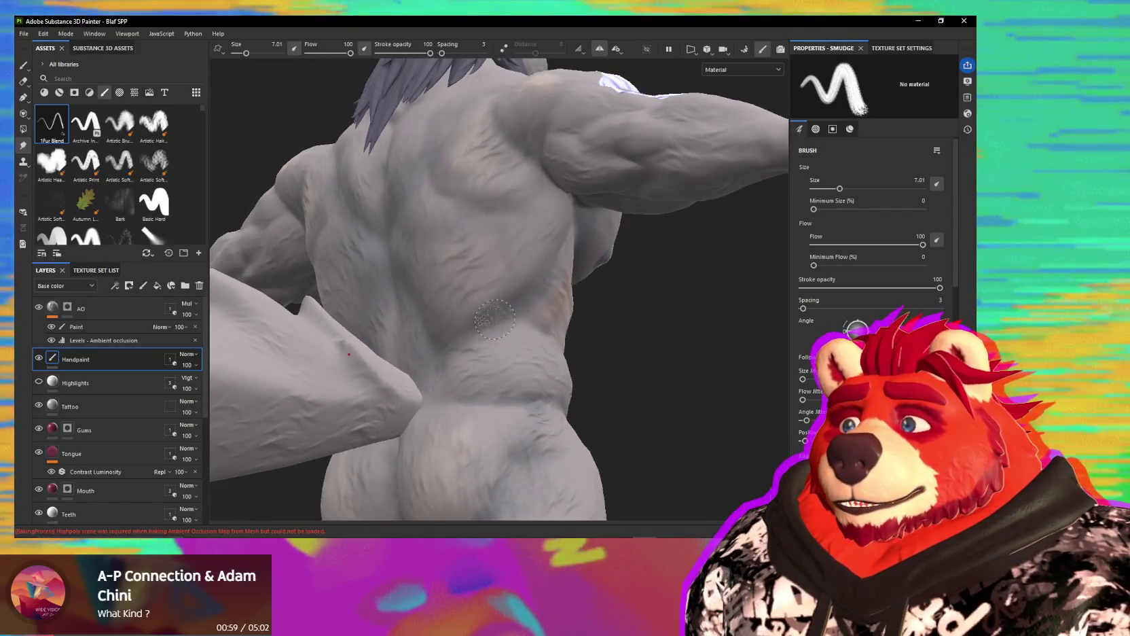
left_click_drag(459, 341, 556, 297, "alt")
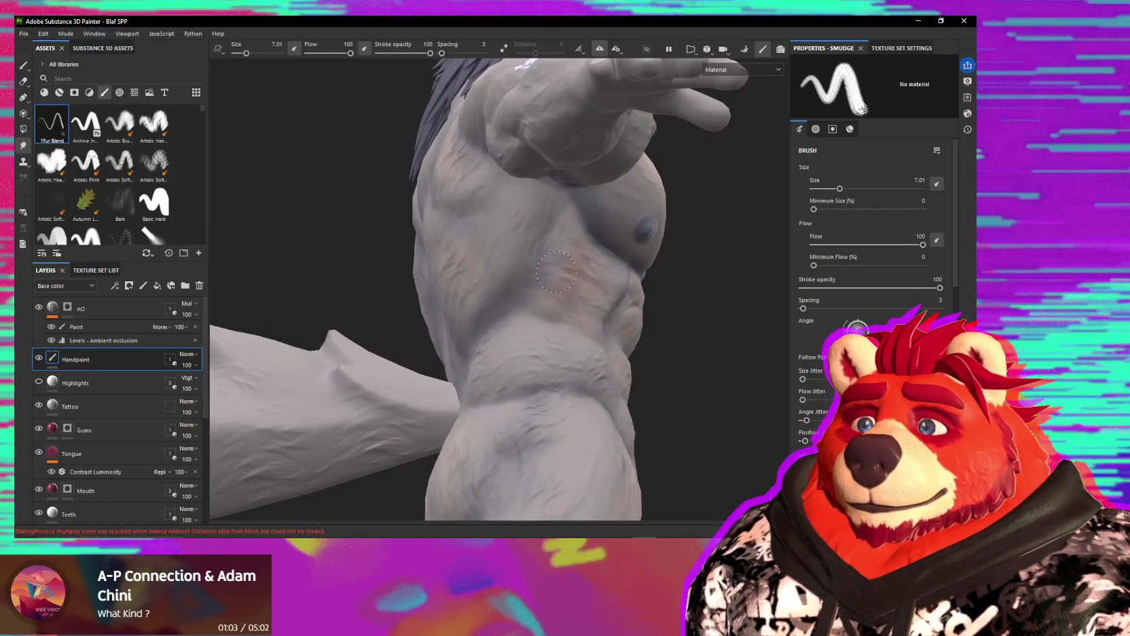
mouse_move(544, 283)
left_mouse_down("alt")
mouse_move(490, 282)
mouse_move(511, 287)
mouse_move(479, 299)
mouse_move(424, 267)
left_mouse_up("alt")
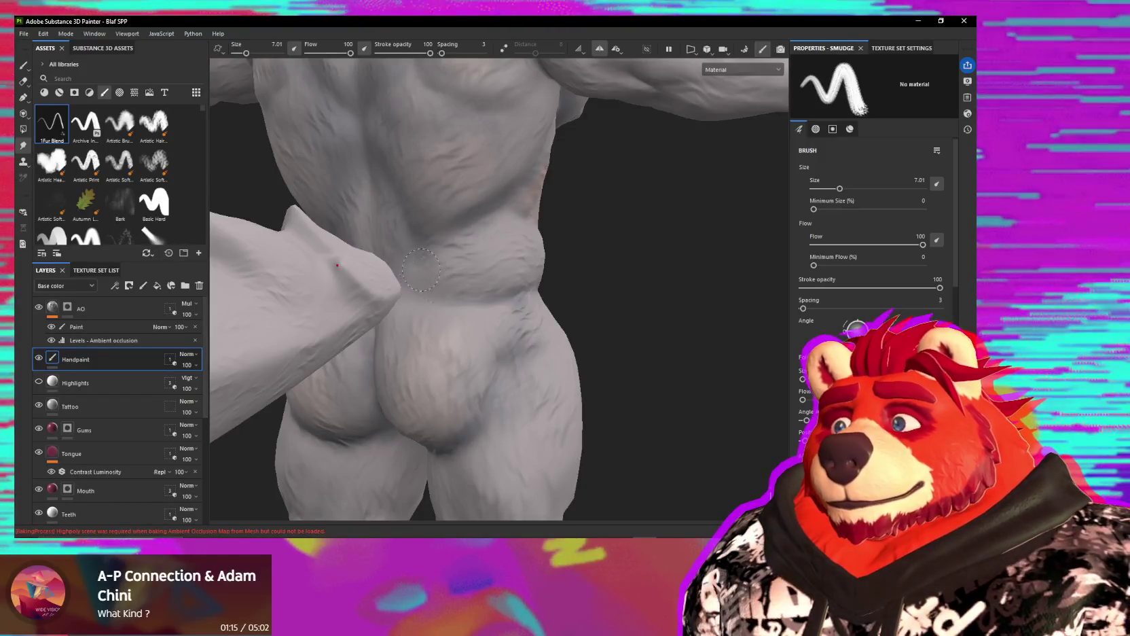
left_click_drag(540, 243, 576, 231, "alt")
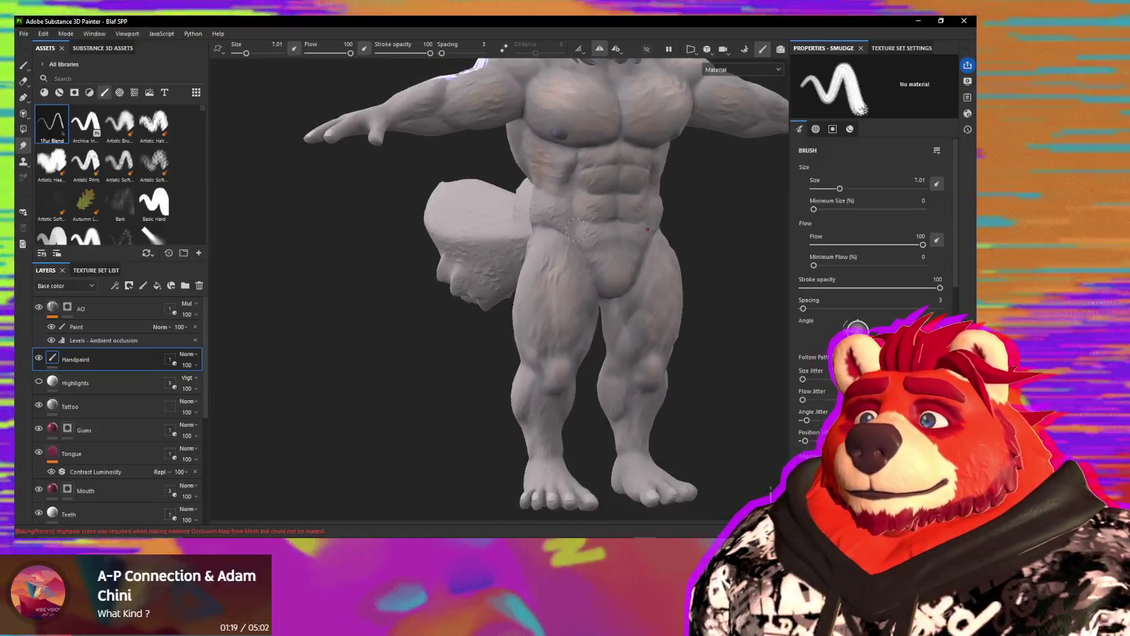
middle_click_drag(575, 230, 522, 344, "alt")
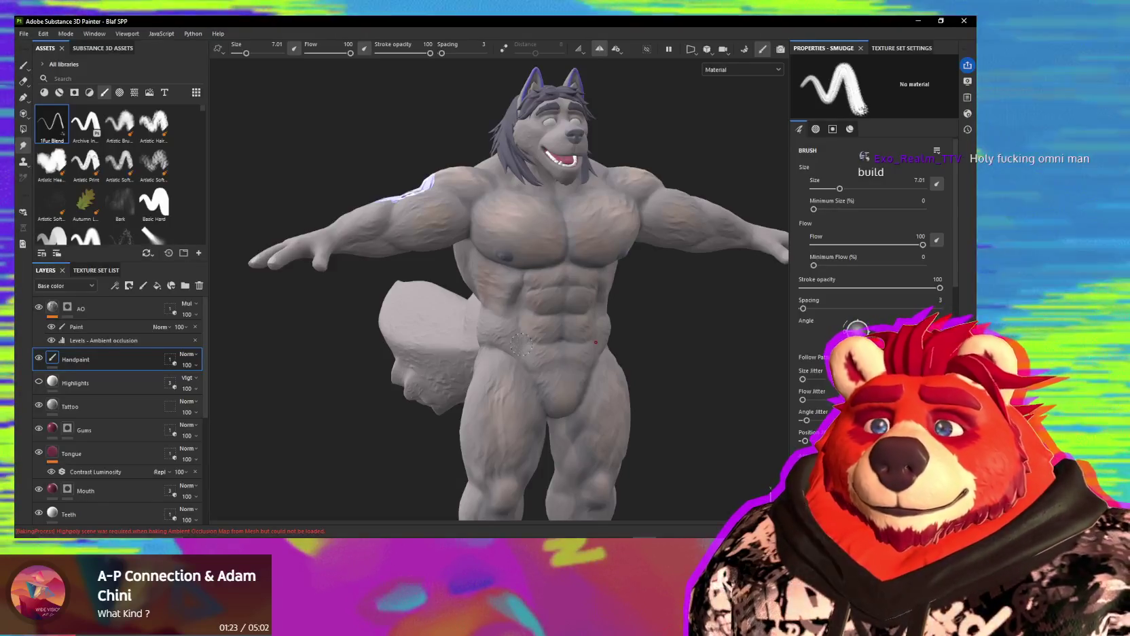
mouse_move(521, 344)
left_mouse_down("alt")
mouse_move(573, 344)
mouse_move(405, 335)
left_mouse_up("alt")
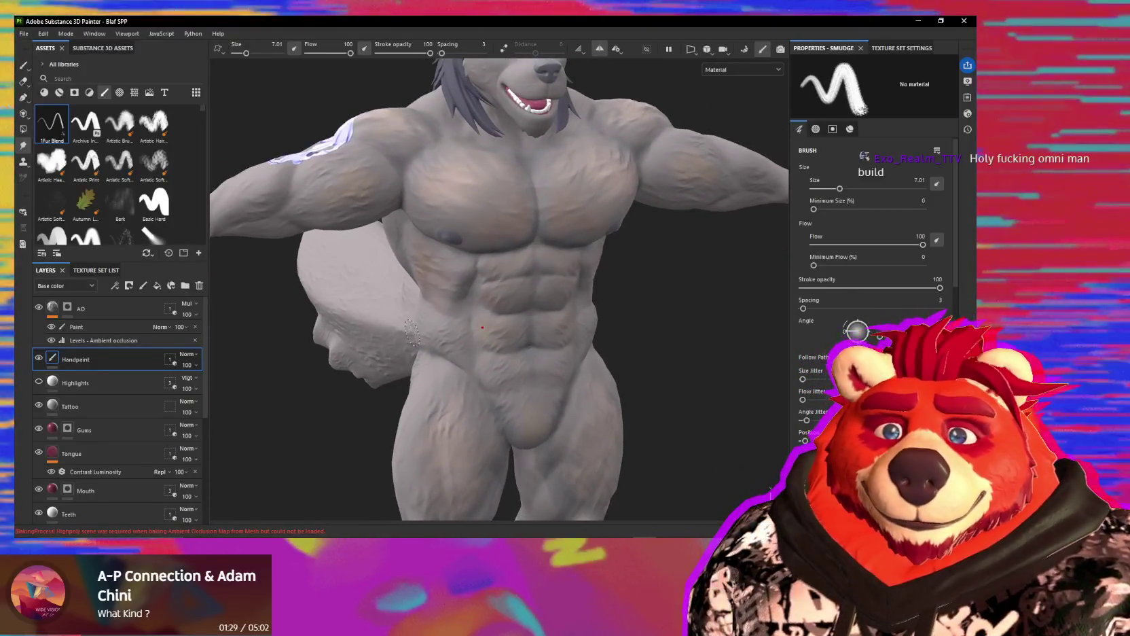
right_click_drag(411, 332, 486, 315, "alt")
mouse_move(486, 314)
middle_mouse_down("alt")
mouse_move(424, 310)
mouse_move(484, 218)
middle_mouse_up("alt")
mouse_move(484, 218)
left_mouse_down("alt")
mouse_move(521, 289)
mouse_move(566, 324)
mouse_move(472, 289)
left_mouse_up("alt")
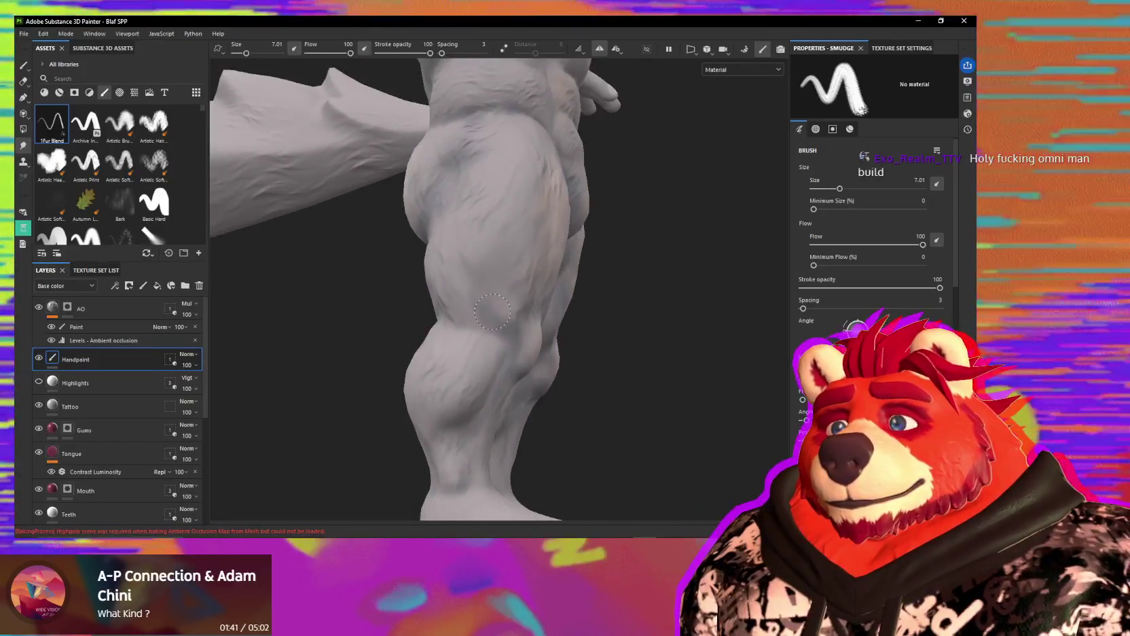
mouse_move(489, 314)
left_mouse_down("alt")
mouse_move(466, 266)
mouse_move(400, 202)
mouse_move(429, 228)
mouse_move(404, 228)
mouse_move(438, 205)
mouse_move(417, 289)
mouse_move(416, 266)
left_mouse_up("alt")
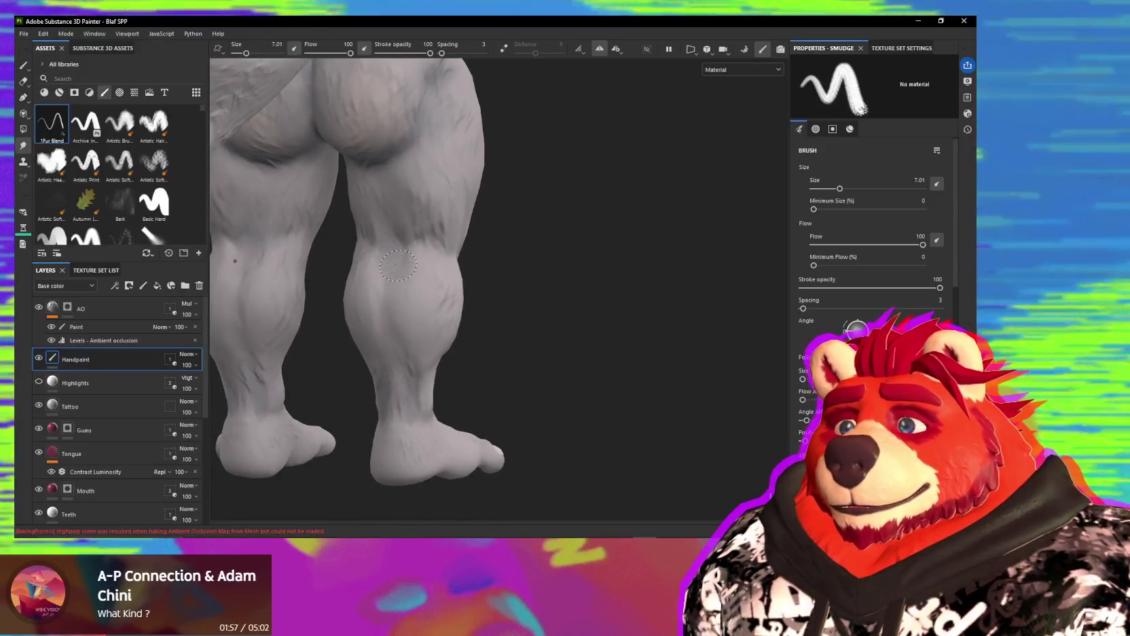
Step: Switch to the Paint tool and save the project with Ctrl+S
key("1")
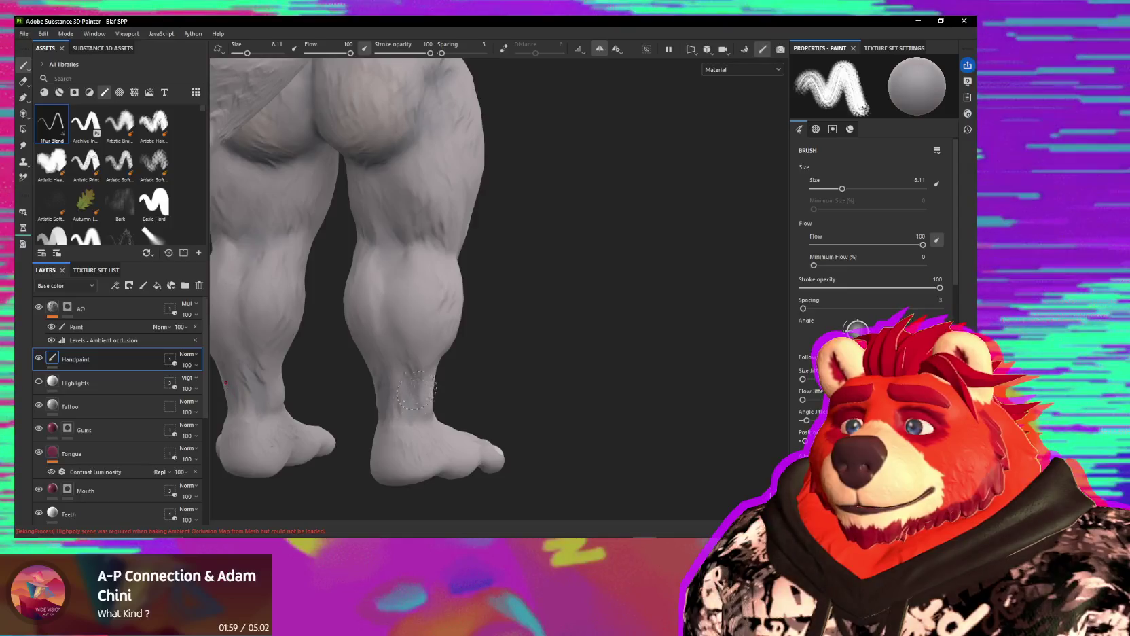
left_click_drag(390, 246, 452, 227, "alt")
key("ctrl+s")
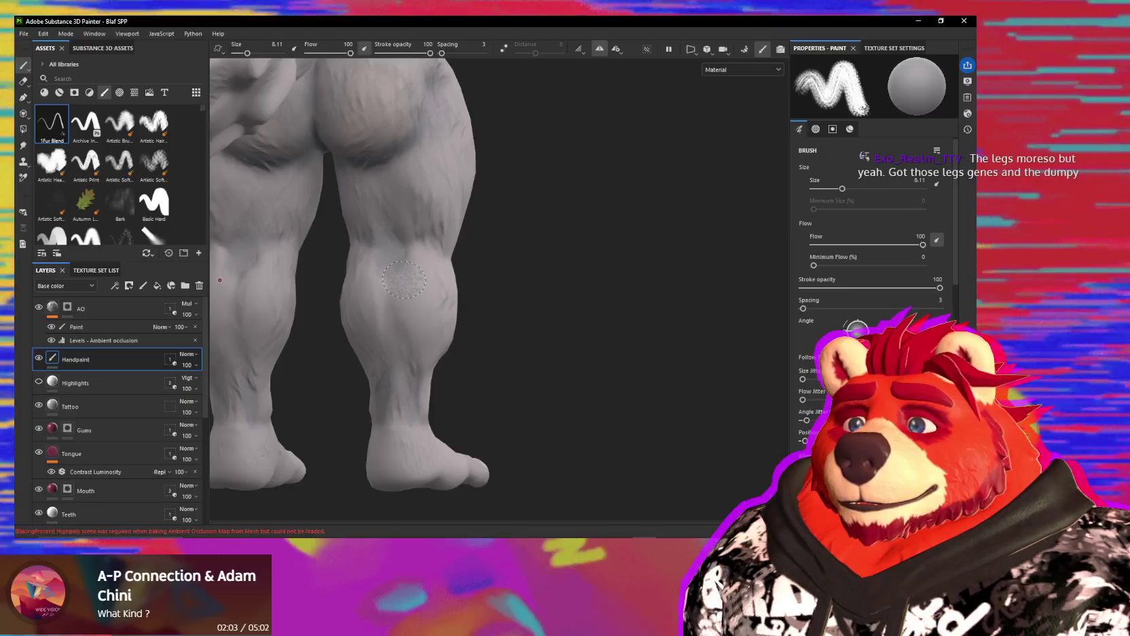
mouse_move(390, 274)
left_mouse_down("alt")
mouse_move(410, 286)
mouse_move(389, 315)
left_mouse_up("alt")
Step: Shrink the brush from 8.11 to 5.05 and dab warm tan patches onto both glutes
right_click_drag(393, 318, 377, 364, "ctrl")
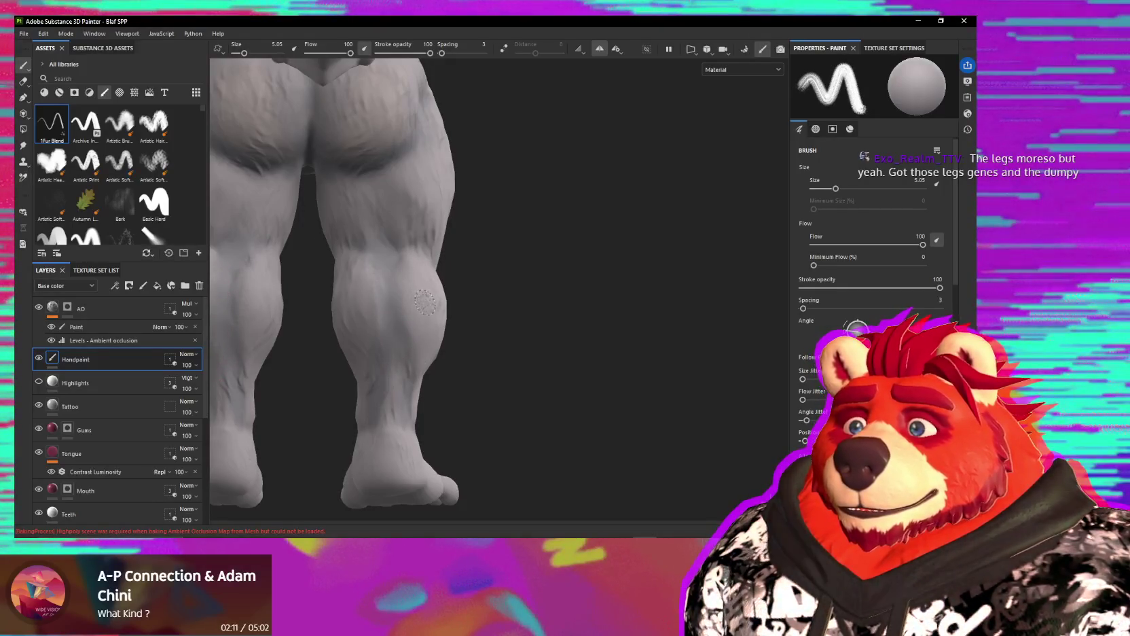
left_click_drag(410, 326, 360, 299, "alt")
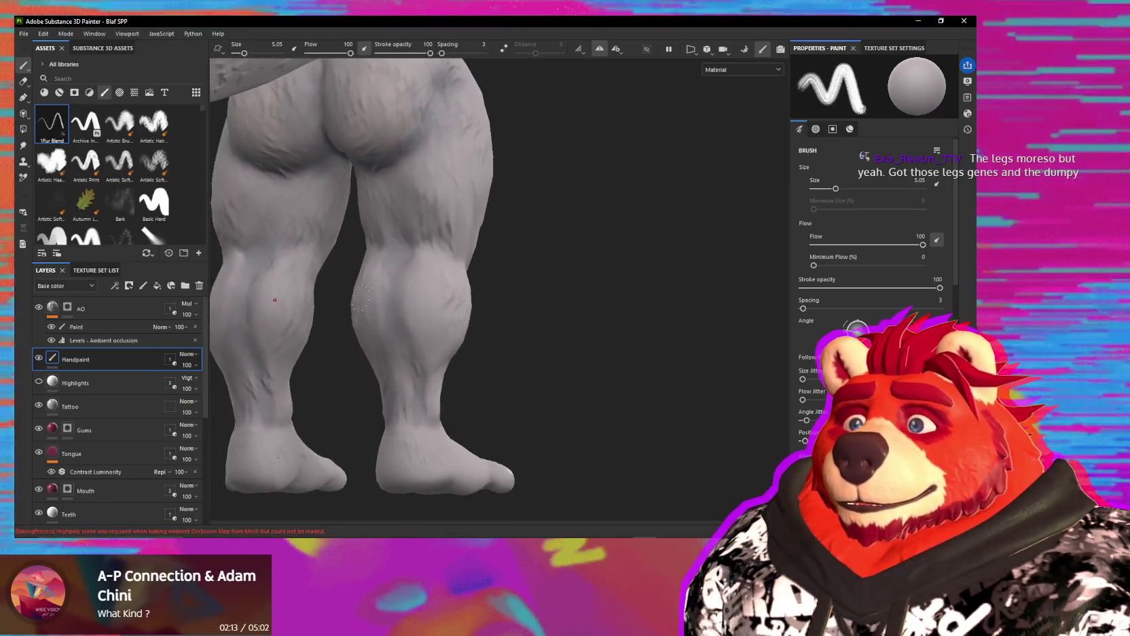
mouse_move(425, 189)
left_mouse_down("alt")
mouse_move(347, 266)
mouse_move(350, 252)
left_mouse_up("alt")
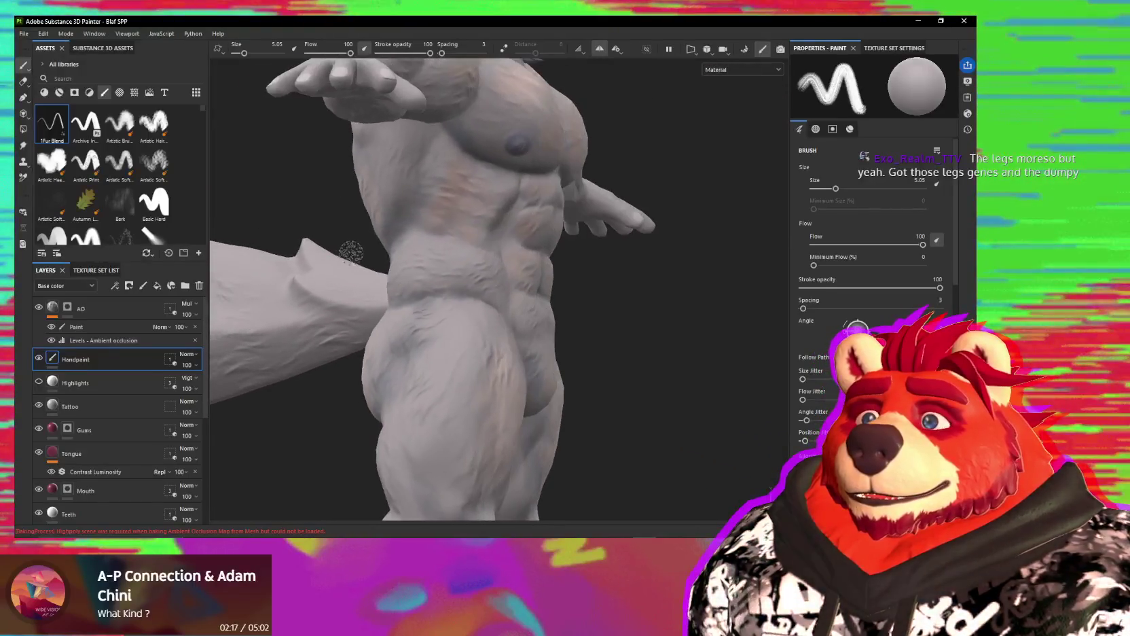
mouse_move(459, 175)
left_mouse_down("alt")
mouse_move(370, 381)
mouse_move(380, 311)
mouse_move(456, 393)
left_mouse_up("alt")
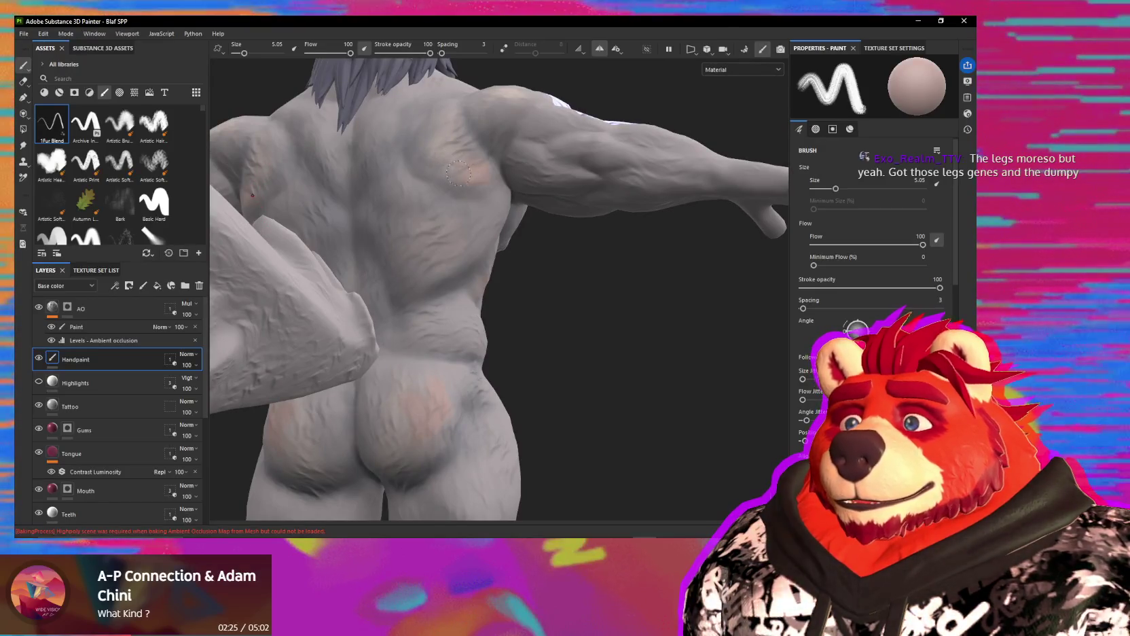
Step: Paint tan patches on the back and shoulders, then smudge those on the upper back
mouse_move(458, 260)
left_mouse_down("alt")
mouse_move(479, 239)
mouse_move(396, 254)
mouse_move(430, 244)
left_mouse_up("alt")
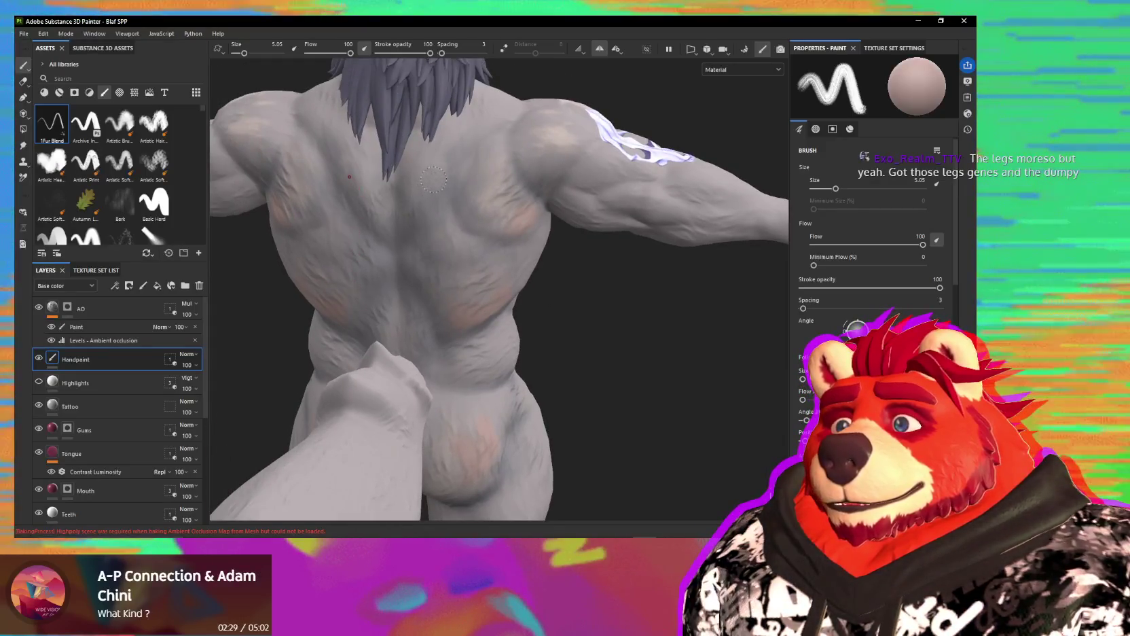
mouse_move(419, 210)
left_mouse_down("alt")
mouse_move(471, 172)
mouse_move(448, 203)
left_mouse_up("alt")
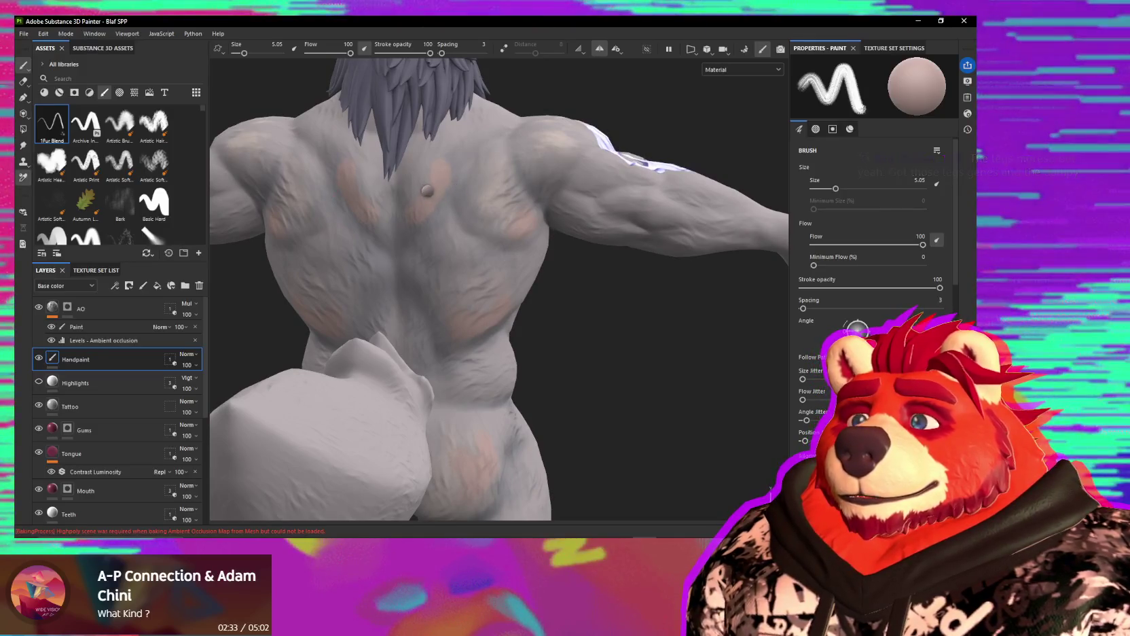
key("5")
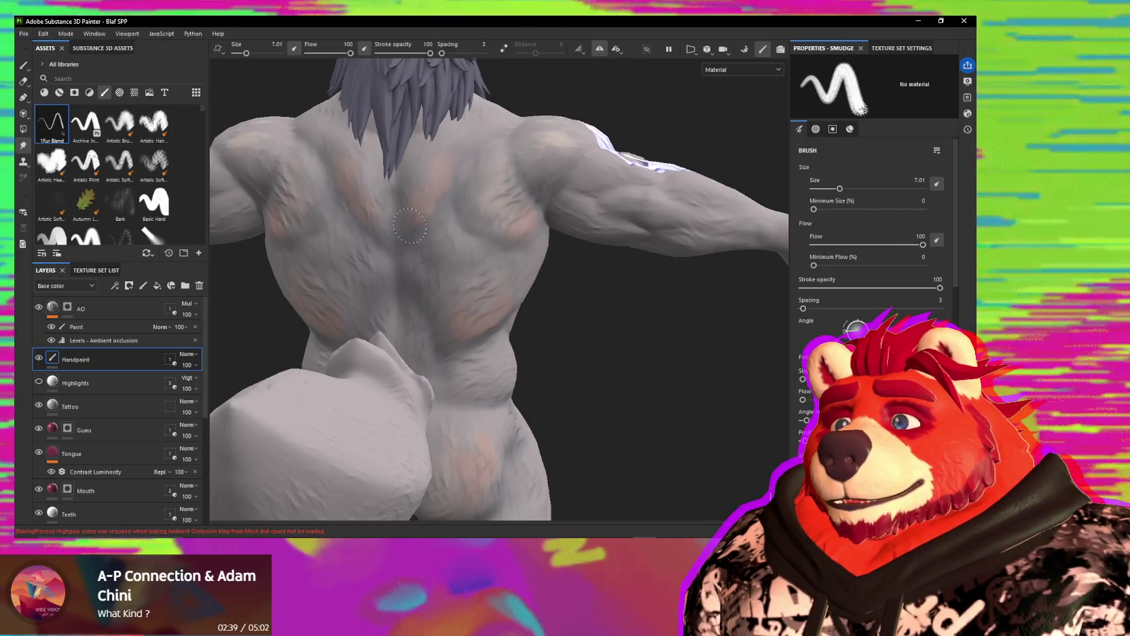
left_click_drag(409, 225, 411, 225)
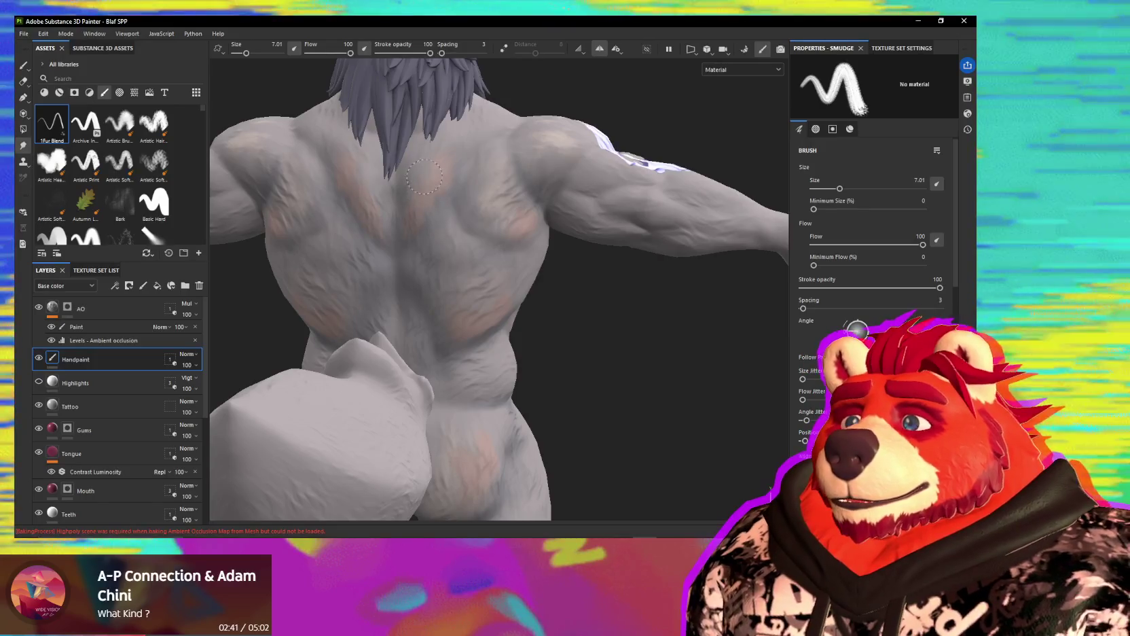
Step: Smudge the tan patches across the back, flank and hips, ending at the rear view
mouse_move(424, 177)
left_mouse_down("alt")
mouse_move(438, 185)
mouse_move(424, 168)
left_mouse_up("alt")
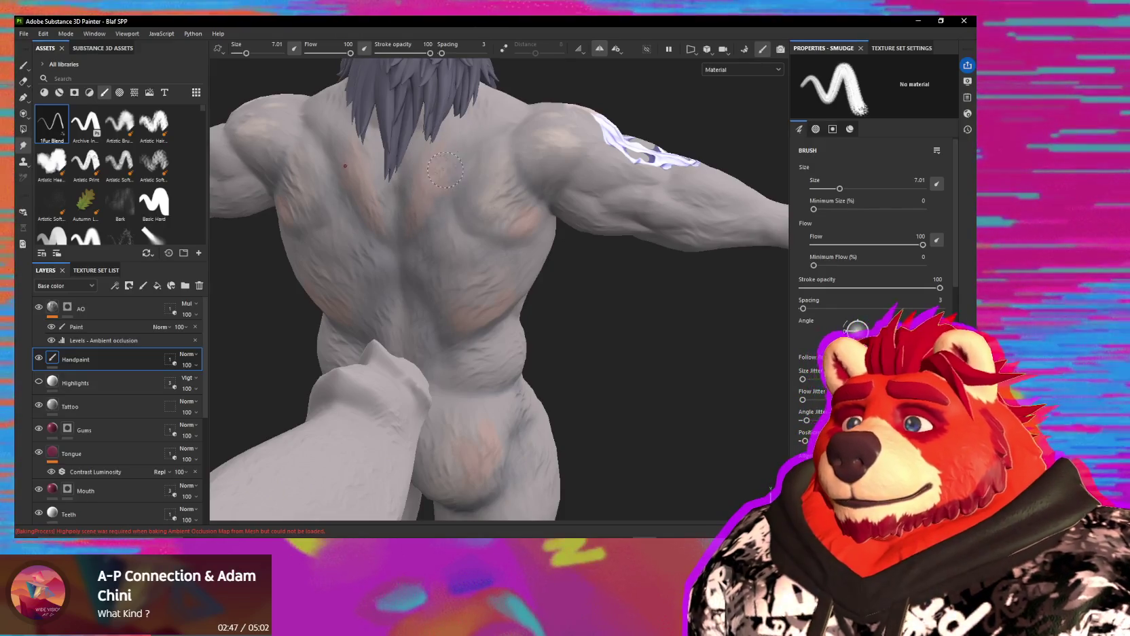
mouse_move(420, 196)
left_mouse_down("alt")
mouse_move(518, 242)
mouse_move(518, 306)
left_mouse_up("alt")
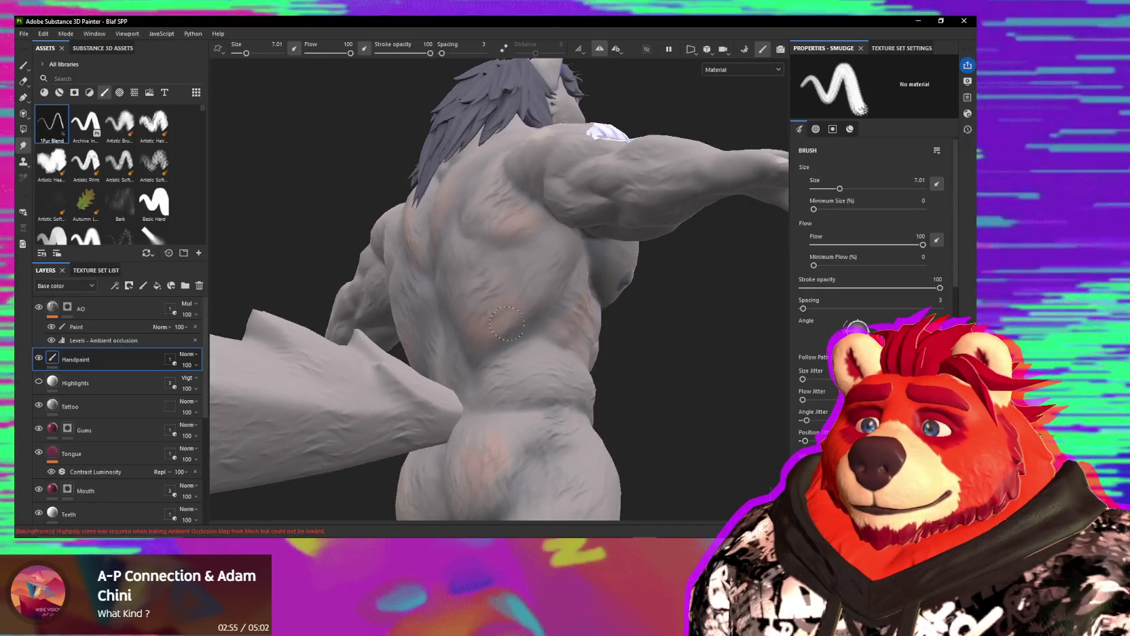
mouse_move(503, 434)
left_mouse_down("alt")
mouse_move(473, 390)
mouse_move(451, 398)
mouse_move(479, 399)
mouse_move(403, 286)
left_mouse_up("alt")
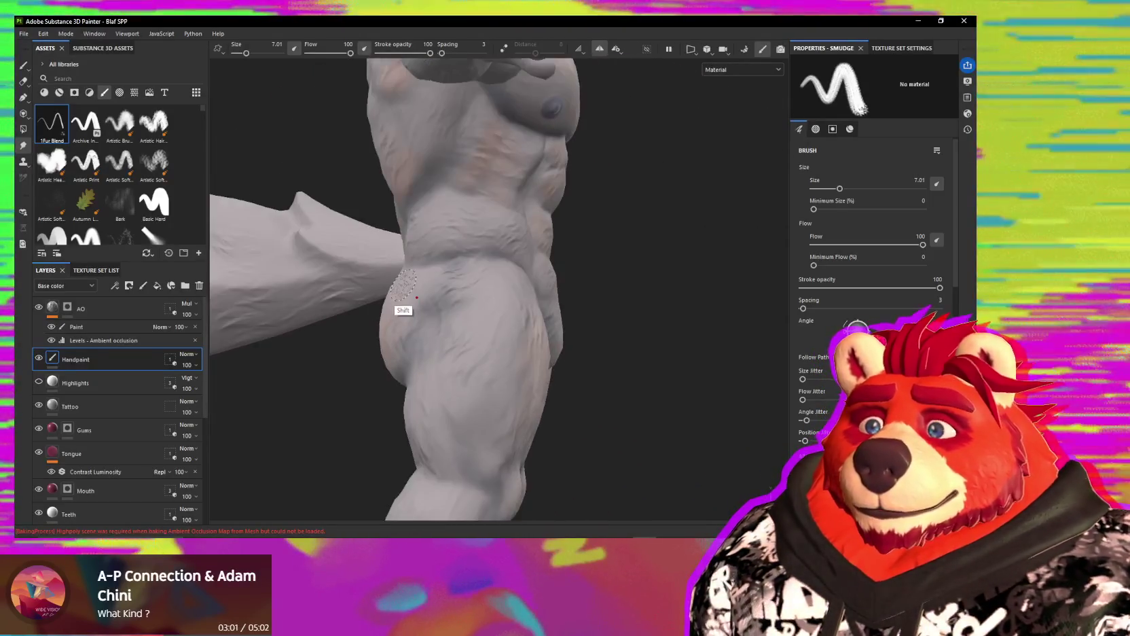
mouse_move(499, 232)
left_mouse_down("alt")
mouse_move(595, 244)
mouse_move(607, 222)
left_mouse_up("alt")
left_click_drag(656, 156, 600, 202, "alt")
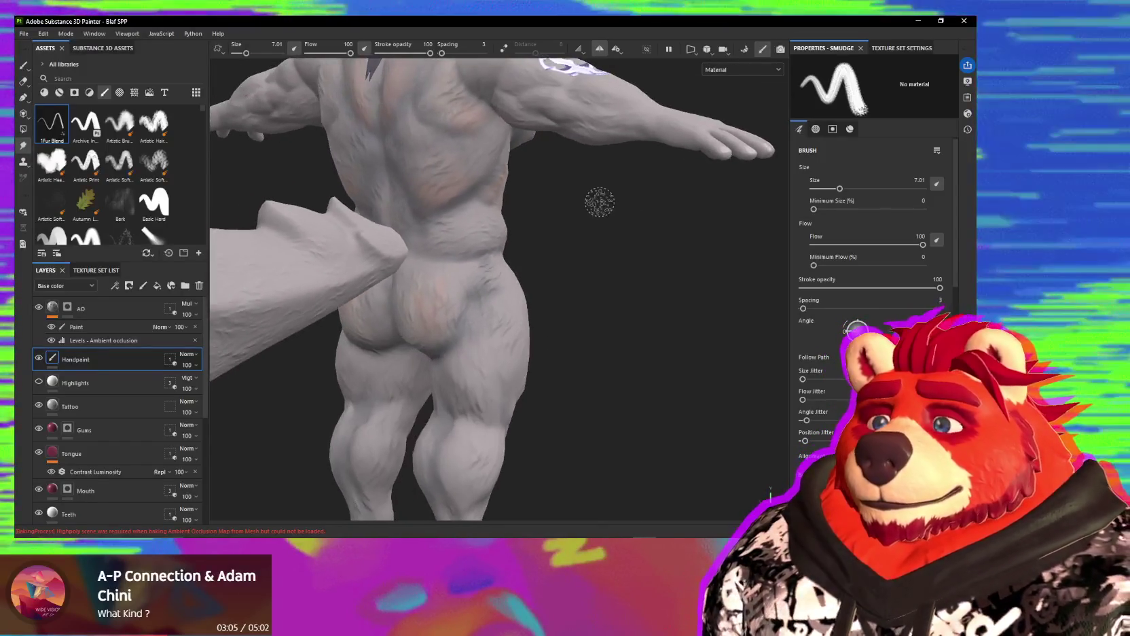
Step: Preview the ambient occlusion and curvature bakes, then show the Base color channel
key("alt+b")
key("b")
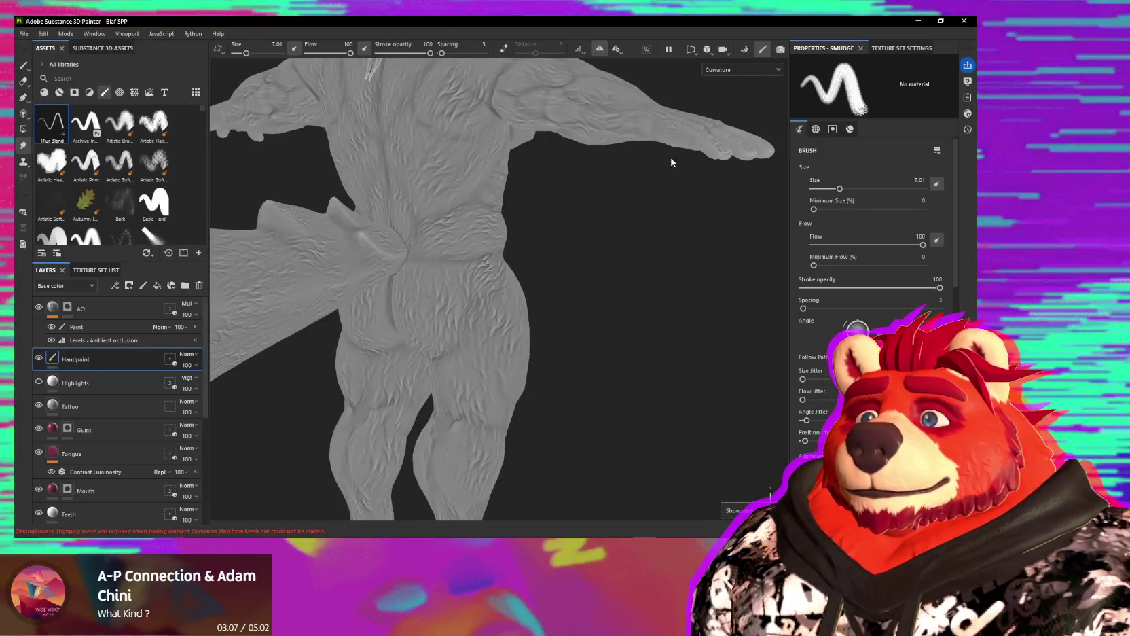
key("m")
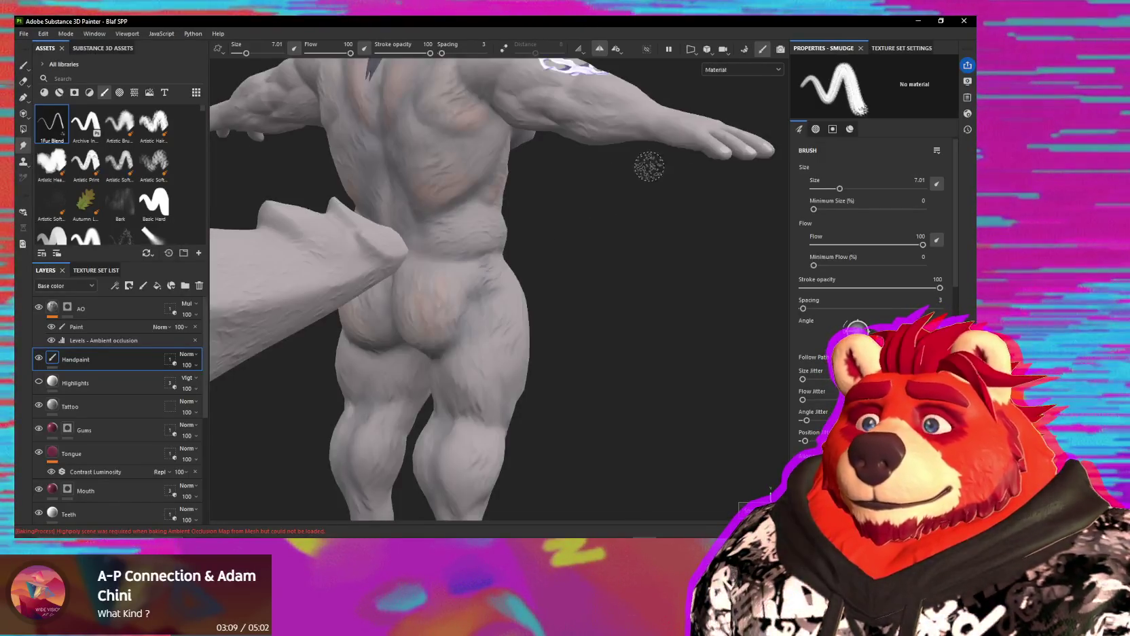
left_click(742, 69)
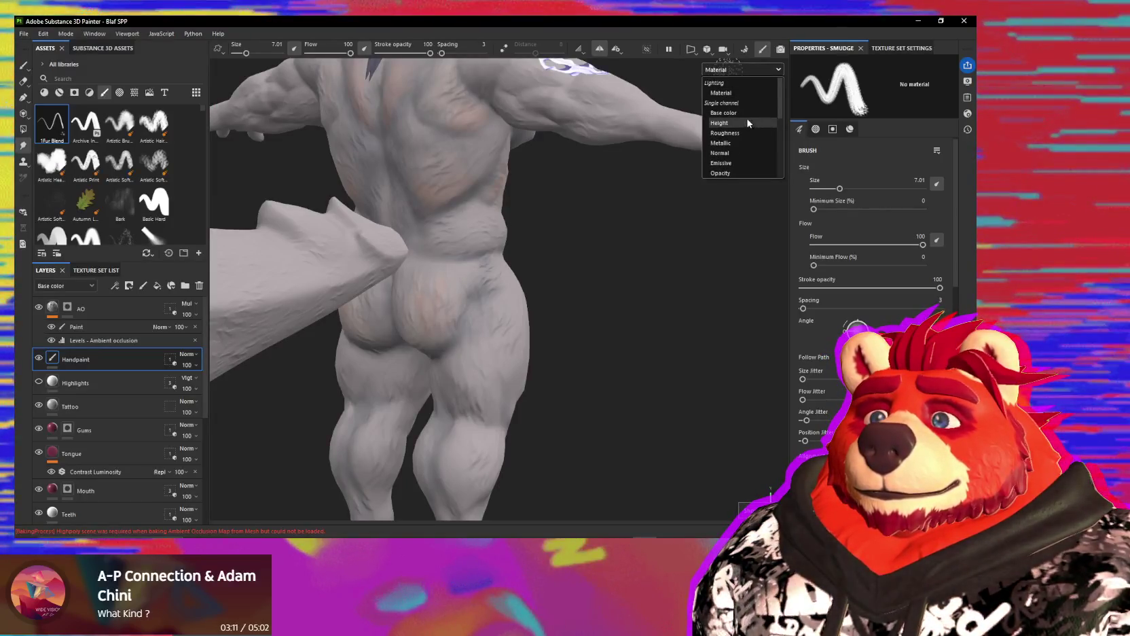
left_click(721, 113)
Step: Cycle through the Position and other mesh-map views, then return to Base color only
key("b")
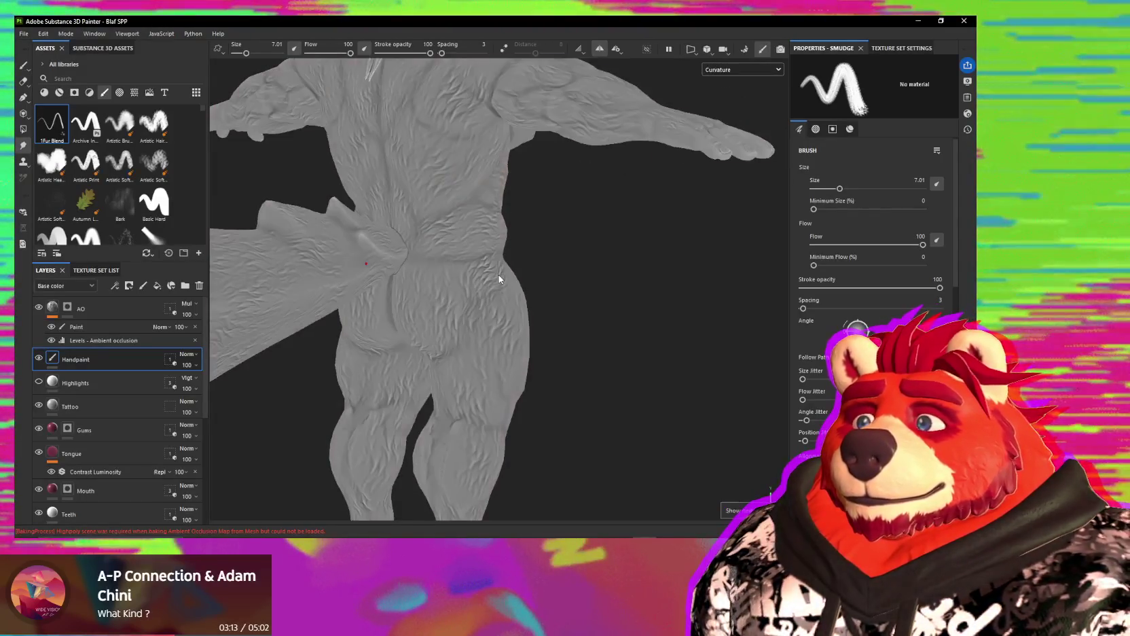
key("b")
key("m")
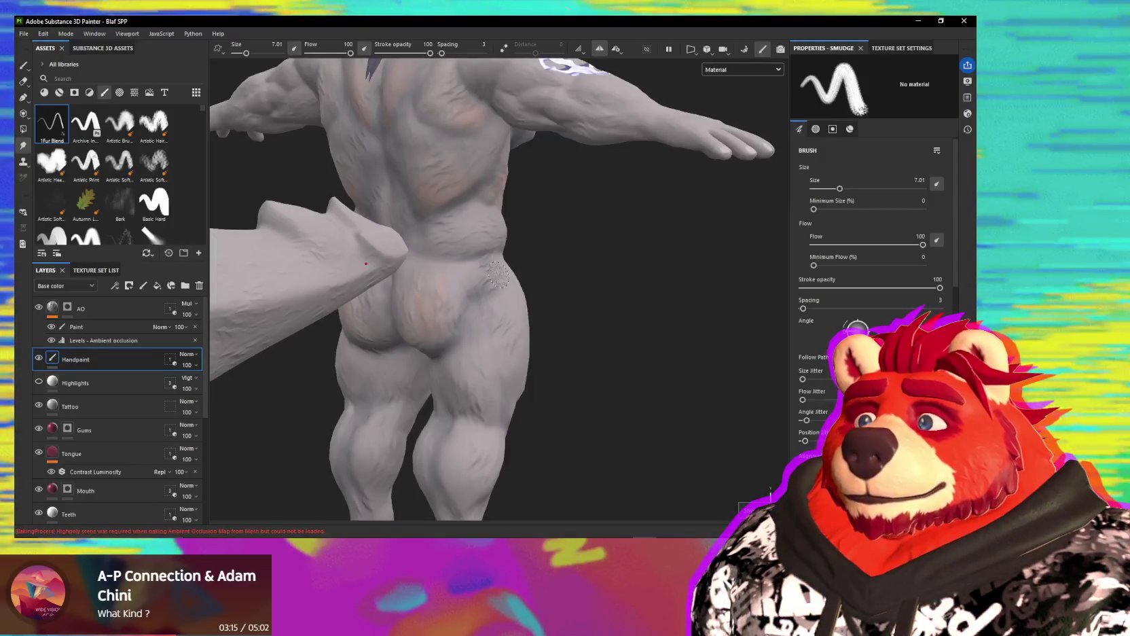
key("b")
key("b")
key("b")
key("b")
key("b")
key("b")
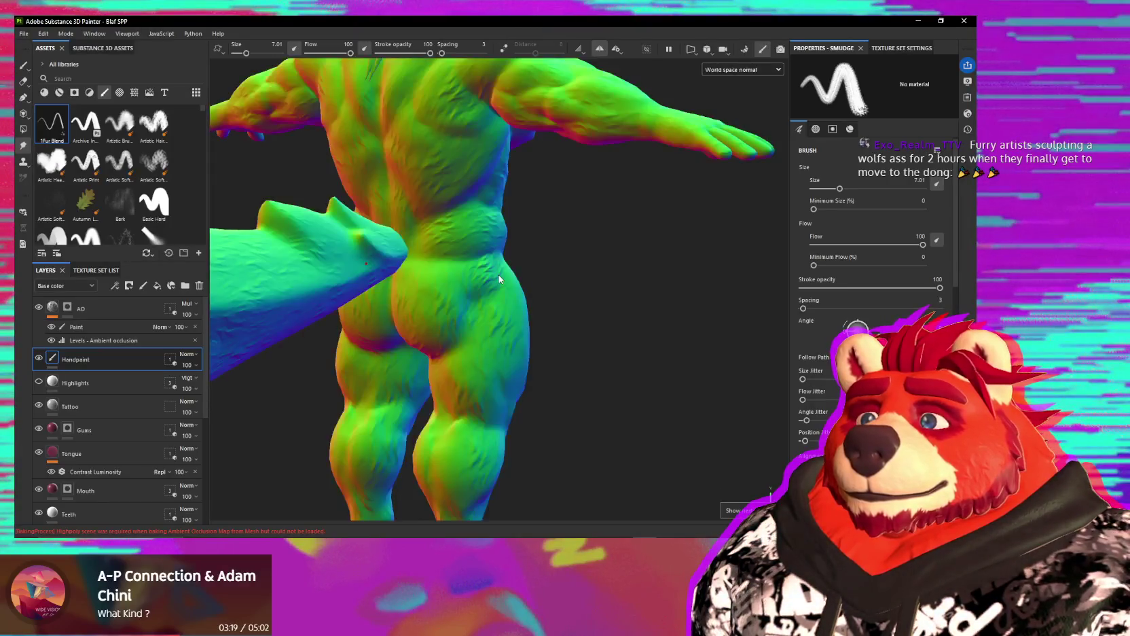
left_click(715, 70)
scroll(730, 98, "up", 2)
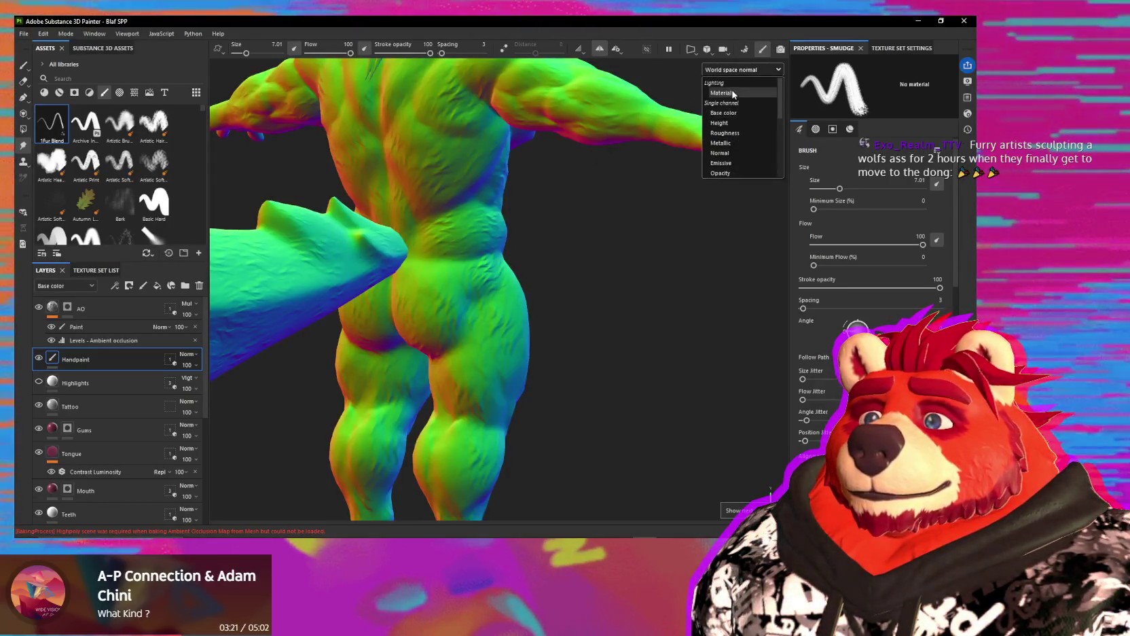
left_click(734, 115)
scroll(507, 240, "down", 3)
Step: Smudge the upper-back tan patches into streaky fur strokes, growing the brush from 3.41 to 5.05
mouse_move(544, 246)
left_mouse_down("alt")
mouse_move(451, 254)
mouse_move(489, 263)
left_mouse_up("alt")
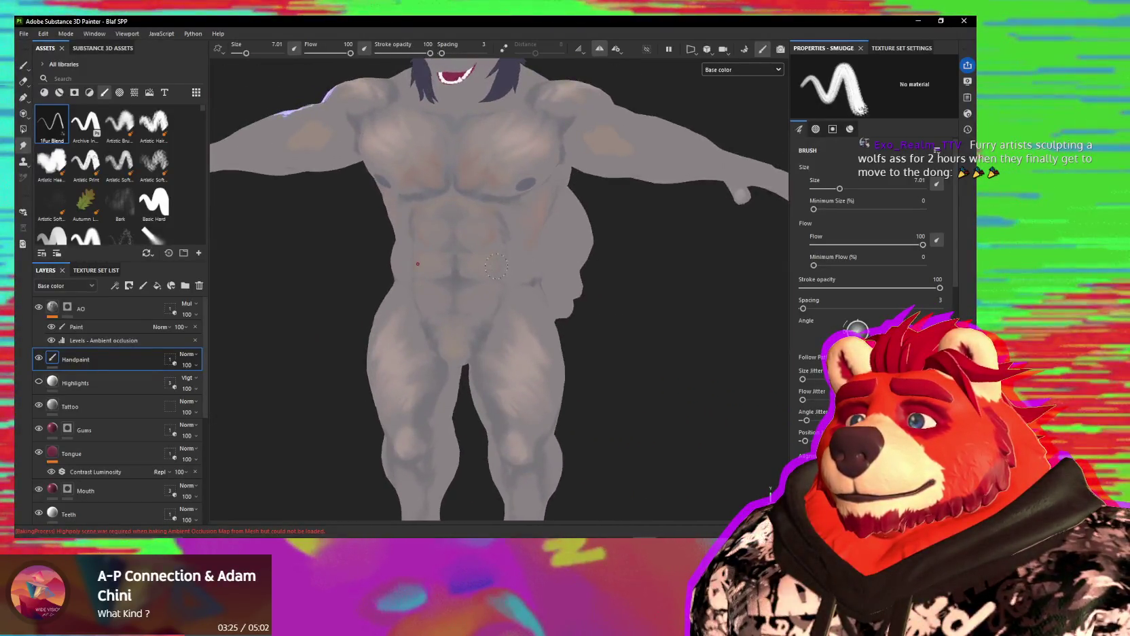
right_click_drag(489, 263, 469, 253, "alt")
mouse_move(494, 245)
left_mouse_down("alt")
mouse_move(581, 227)
mouse_move(424, 268)
mouse_move(512, 293)
mouse_move(502, 370)
mouse_move(569, 363)
left_mouse_up("alt")
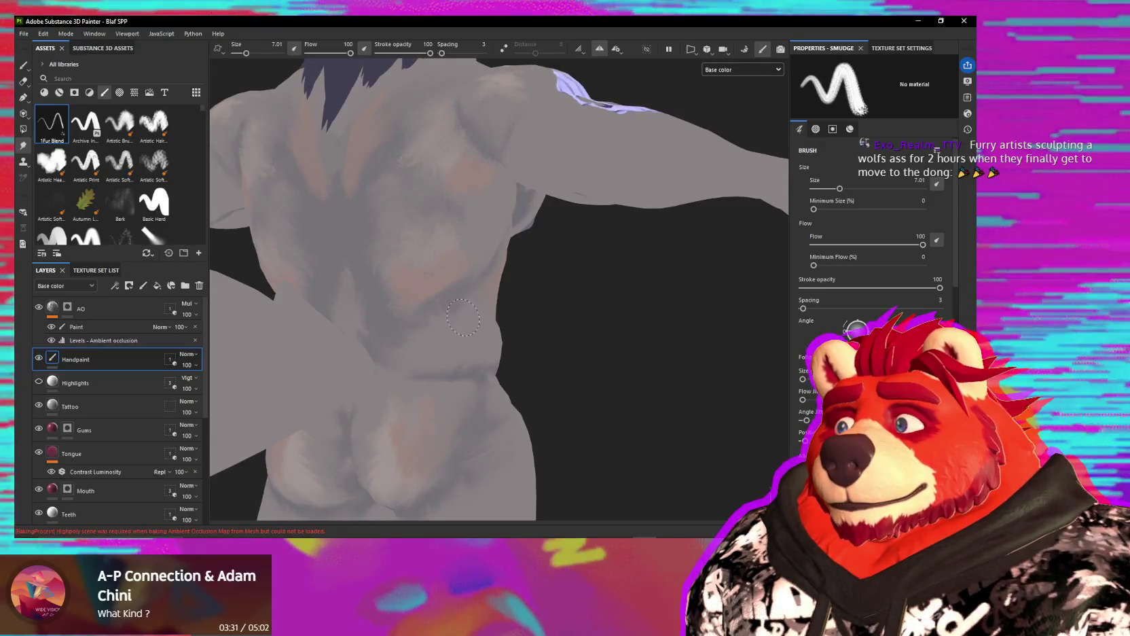
mouse_move(464, 319)
left_mouse_down("alt")
mouse_move(534, 323)
mouse_move(542, 304)
mouse_move(485, 332)
left_mouse_up("alt")
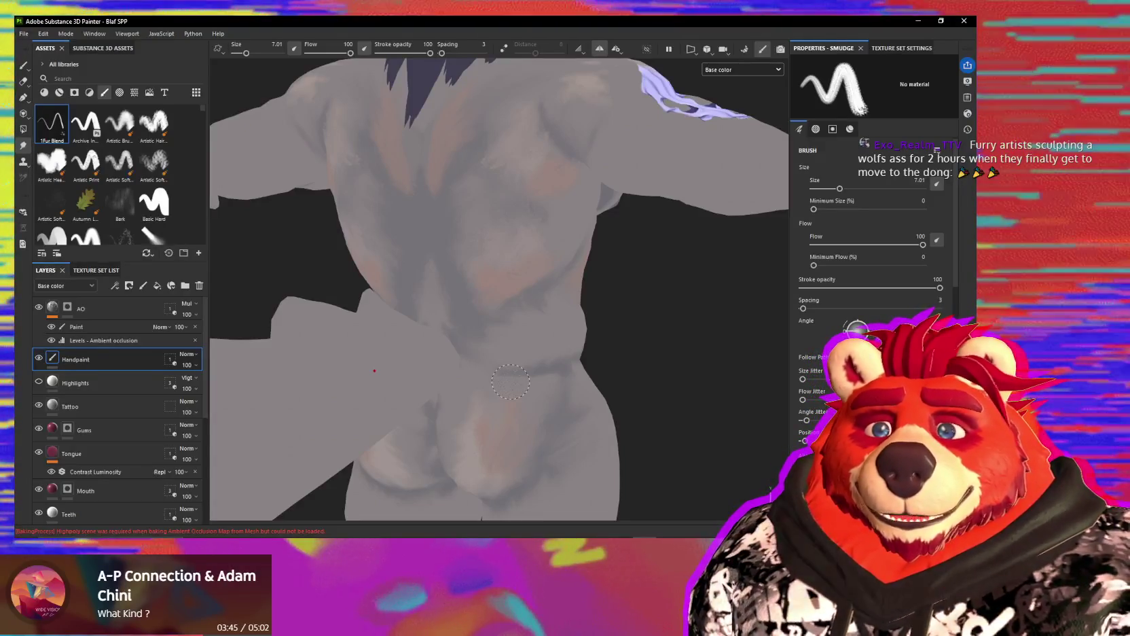
mouse_move(510, 381)
left_mouse_down("alt")
mouse_move(521, 328)
mouse_move(485, 237)
left_mouse_up("alt")
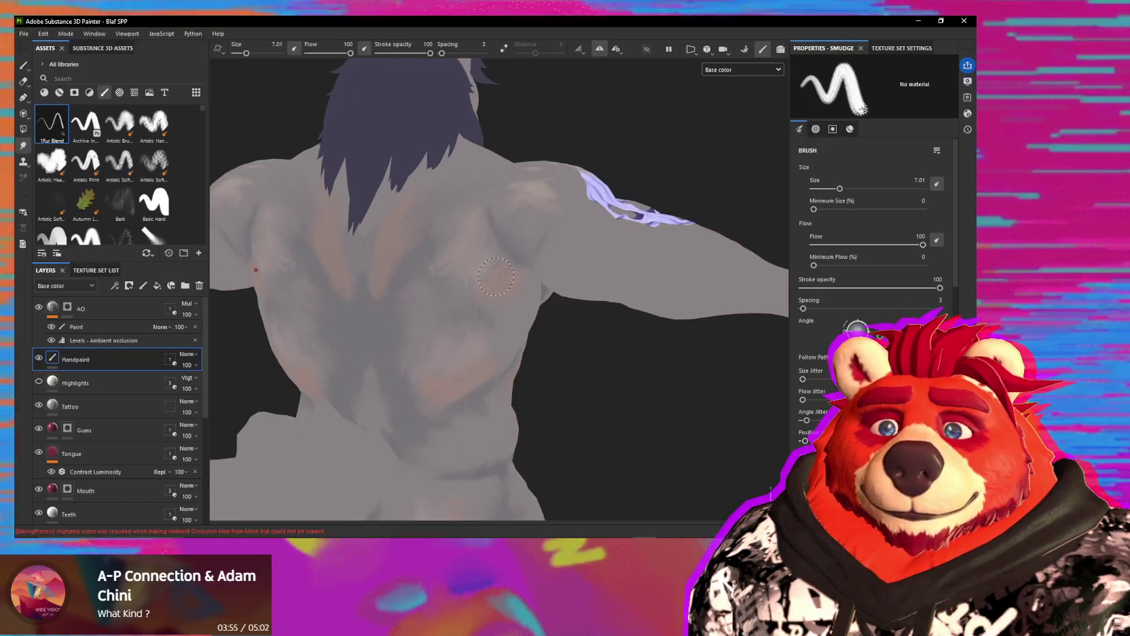
mouse_move(494, 277)
left_mouse_down("alt")
mouse_move(464, 266)
mouse_move(444, 296)
left_mouse_up("alt")
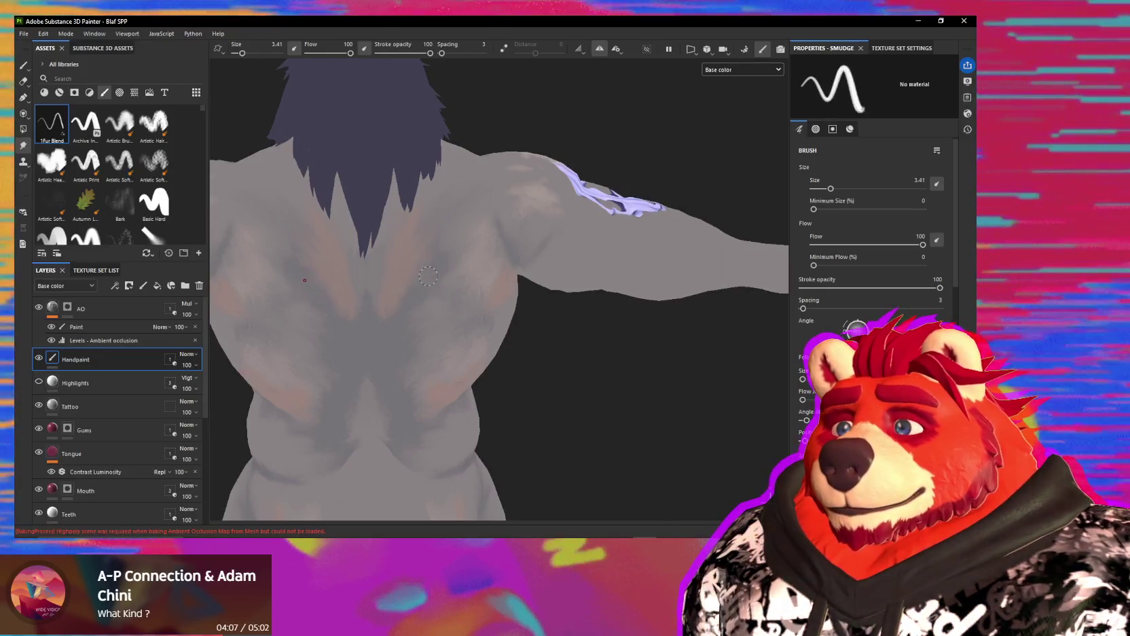
key("bracketright")
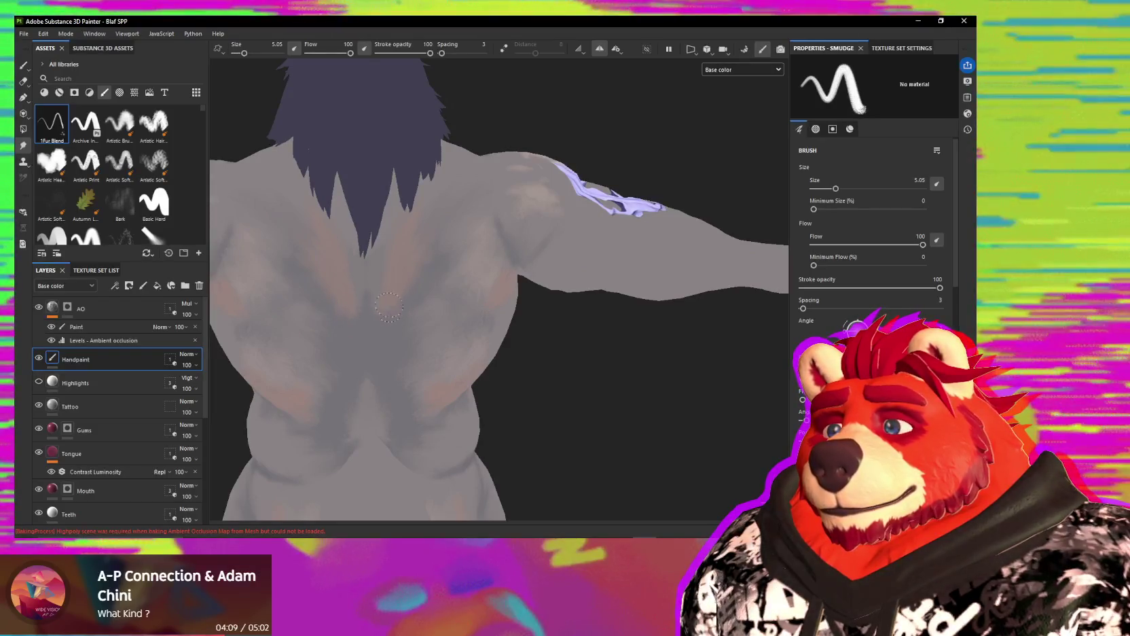
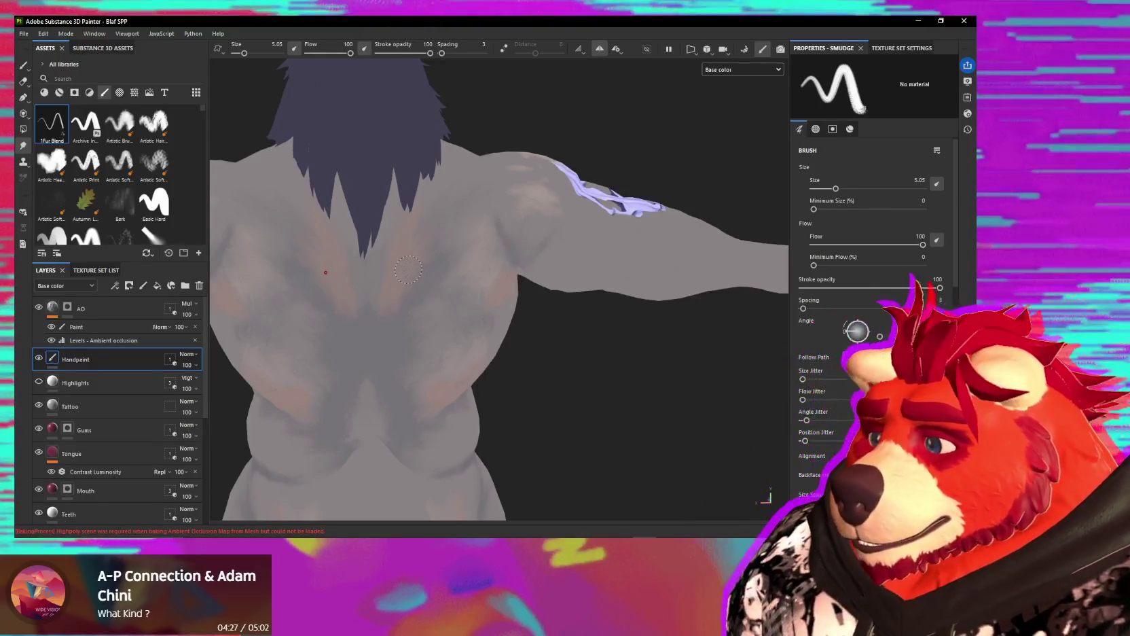
Step: Orbit and zoom around the wolf to inspect its back, shoulder and front
left_click_drag(460, 295, 372, 313, "alt")
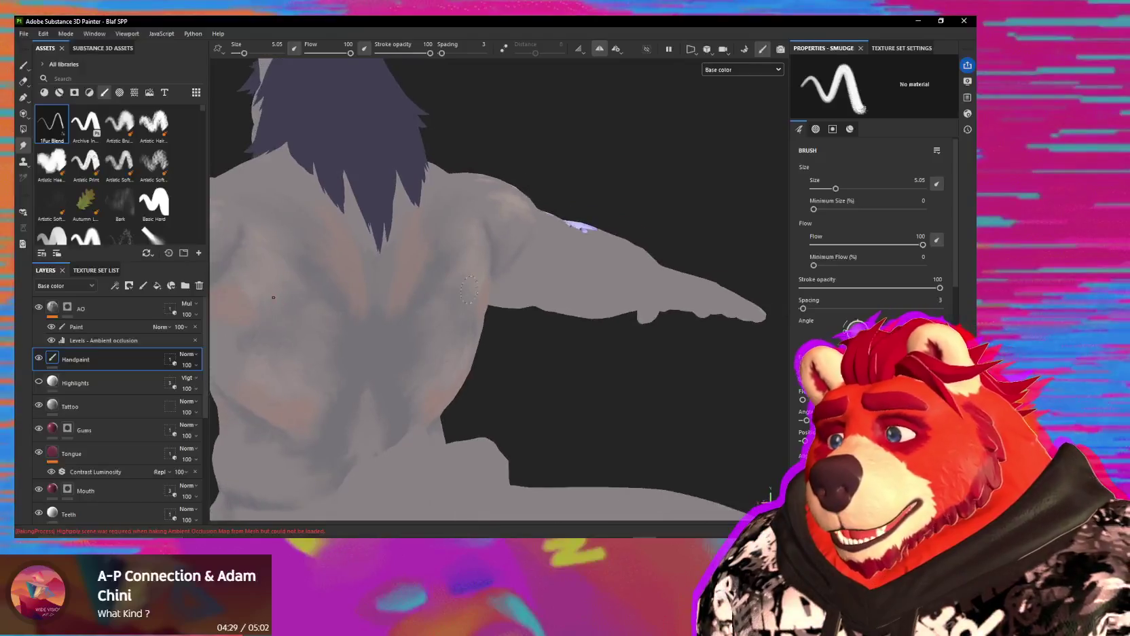
left_click_drag(351, 246, 524, 281, "alt")
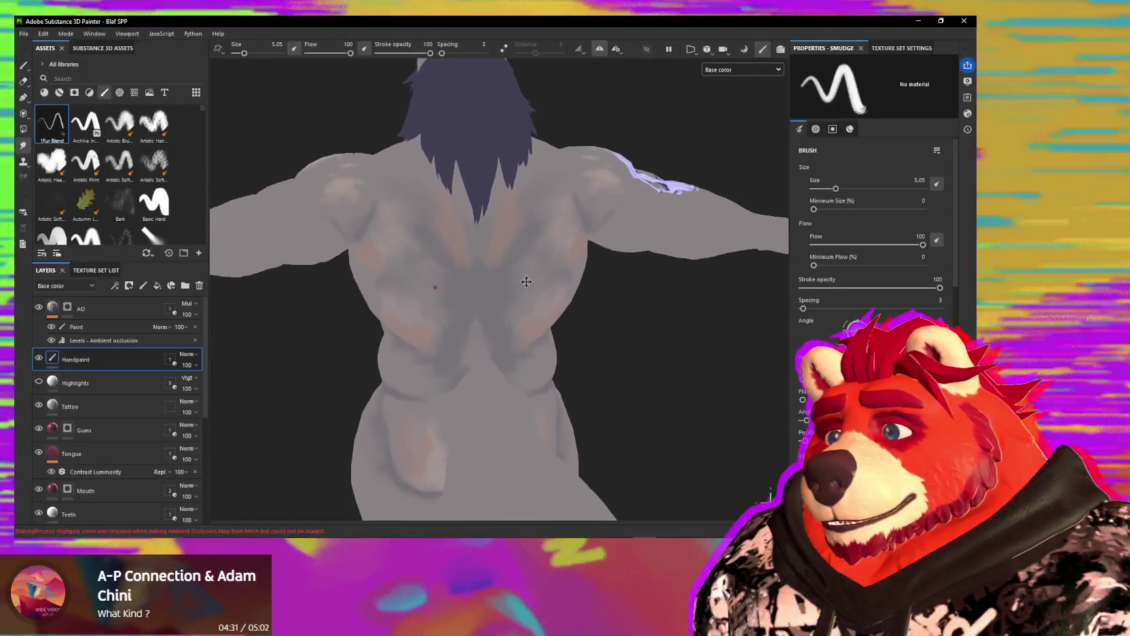
mouse_move(394, 284)
left_mouse_down("alt")
mouse_move(549, 297)
mouse_move(465, 249)
left_mouse_up("alt")
scroll(530, 285, "up", 2)
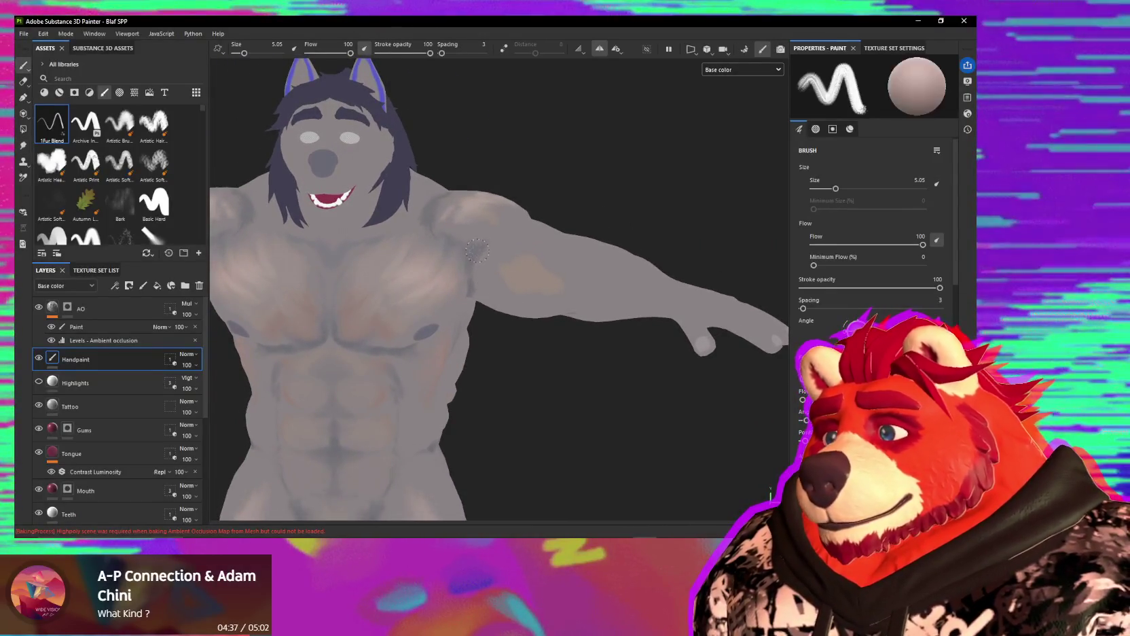
left_click_drag(469, 261, 495, 282, "alt")
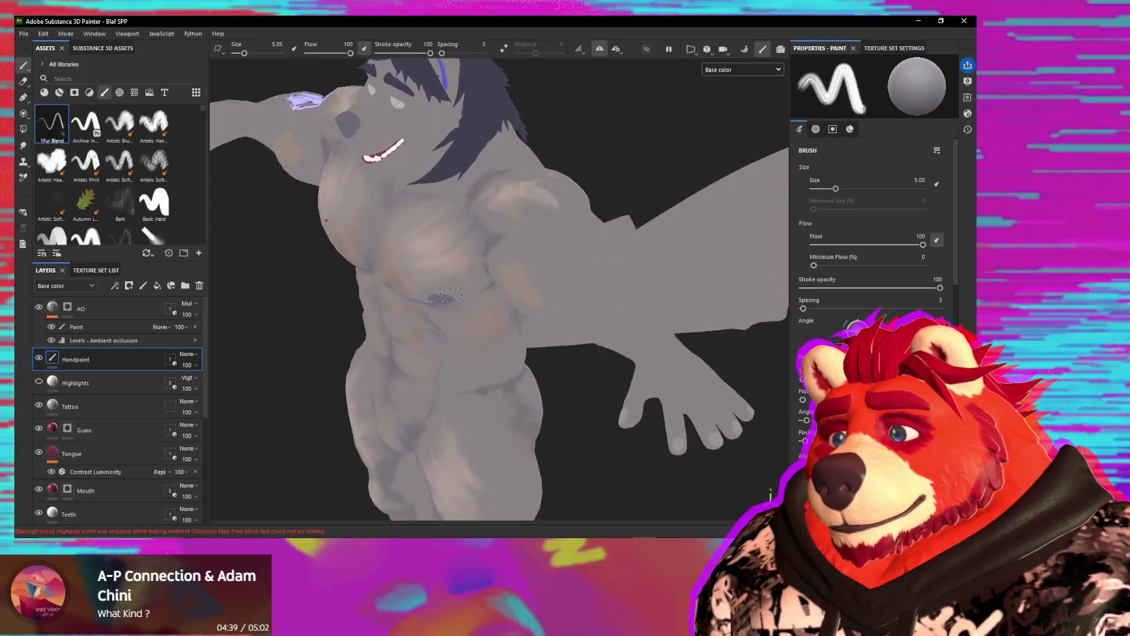
Step: Switch the viewport to full Material shading and orbit to view the arm's skull tattoo
key("m")
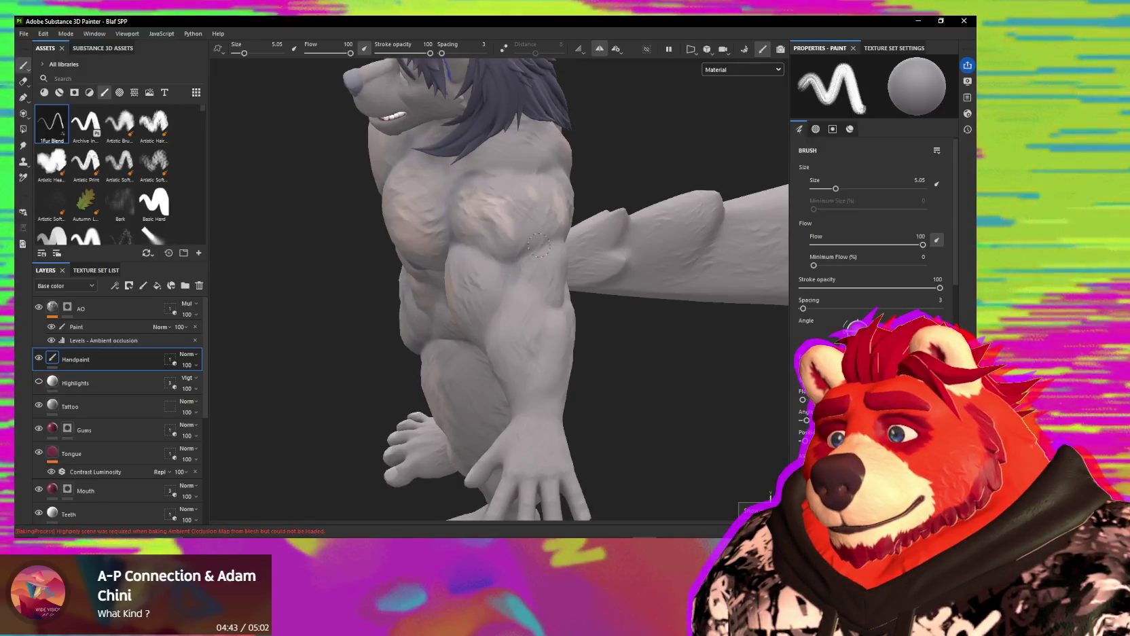
mouse_move(498, 258)
left_mouse_down("alt")
mouse_move(464, 260)
mouse_move(517, 306)
mouse_move(514, 296)
mouse_move(544, 288)
left_mouse_up("alt")
left_click_drag(599, 312, 625, 269, "alt")
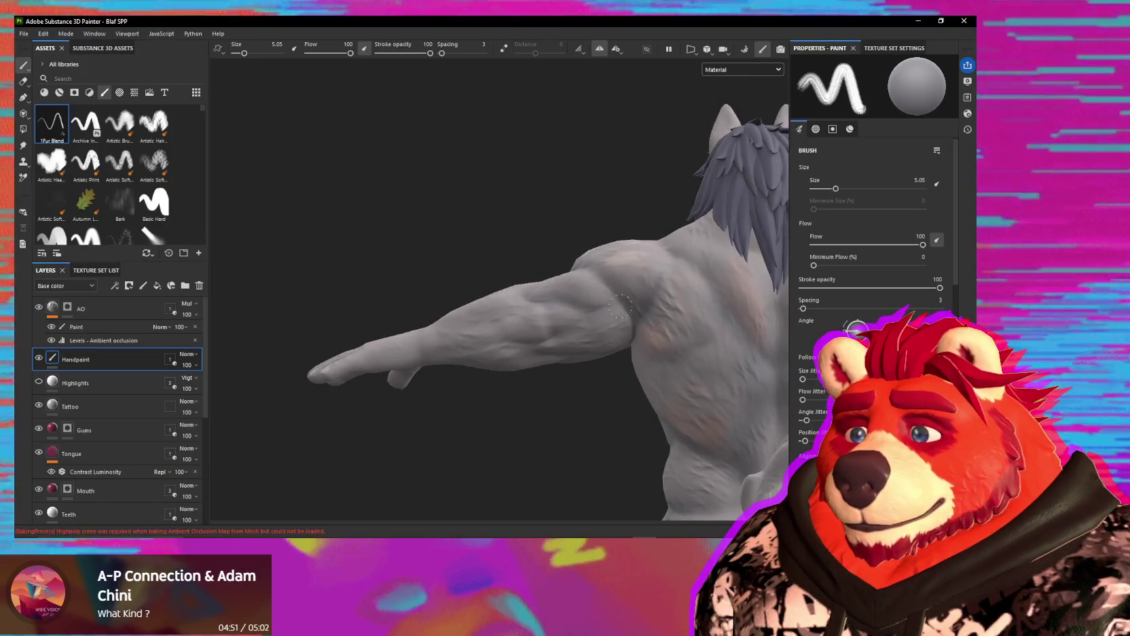
left_click_drag(630, 313, 607, 303, "alt")
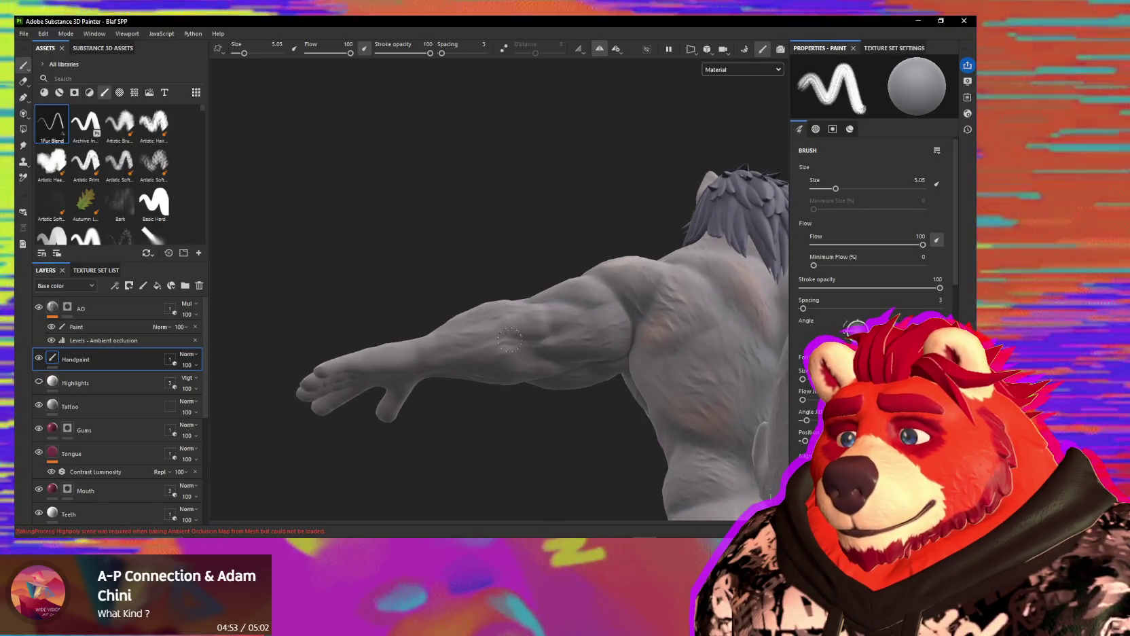
mouse_move(552, 334)
left_mouse_down("alt")
mouse_move(473, 425)
mouse_move(702, 439)
mouse_move(625, 292)
mouse_move(659, 381)
mouse_move(490, 351)
mouse_move(513, 333)
mouse_move(529, 348)
mouse_move(381, 344)
left_mouse_up("alt")
scroll(529, 347, "up", 2)
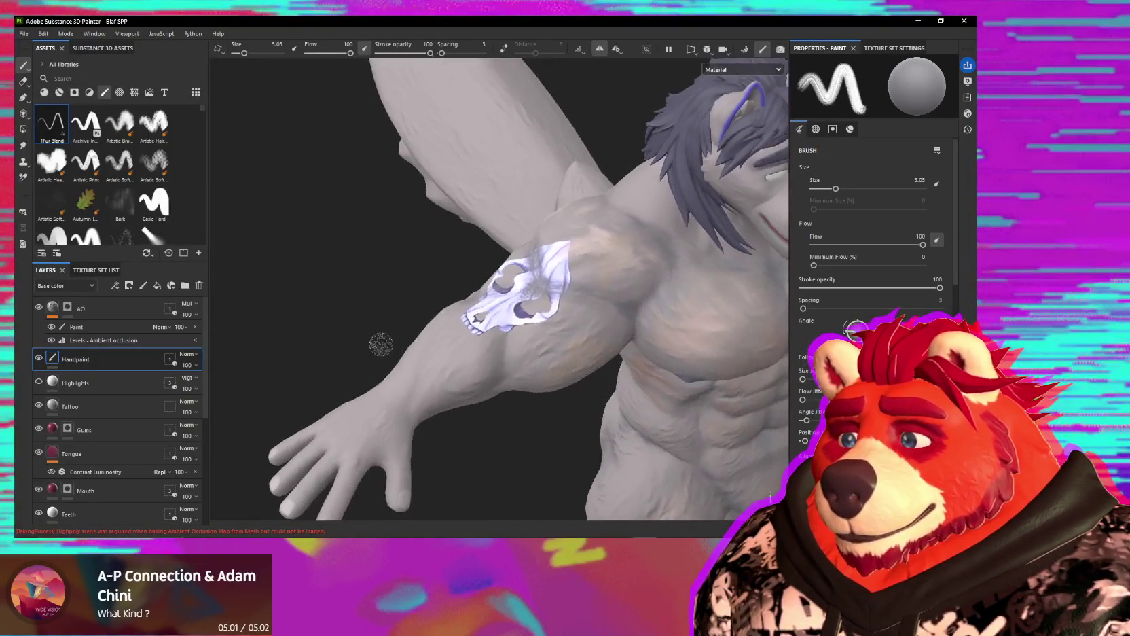
mouse_move(542, 369)
left_mouse_down("alt")
mouse_move(577, 346)
mouse_move(430, 321)
left_mouse_up("alt")
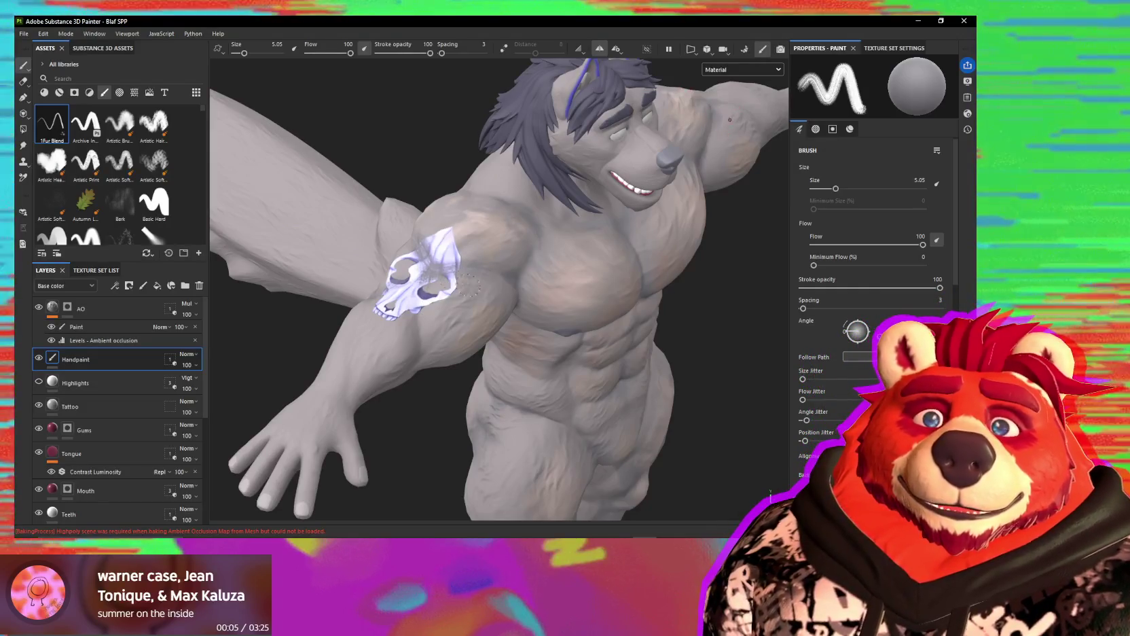
left_click(188, 354)
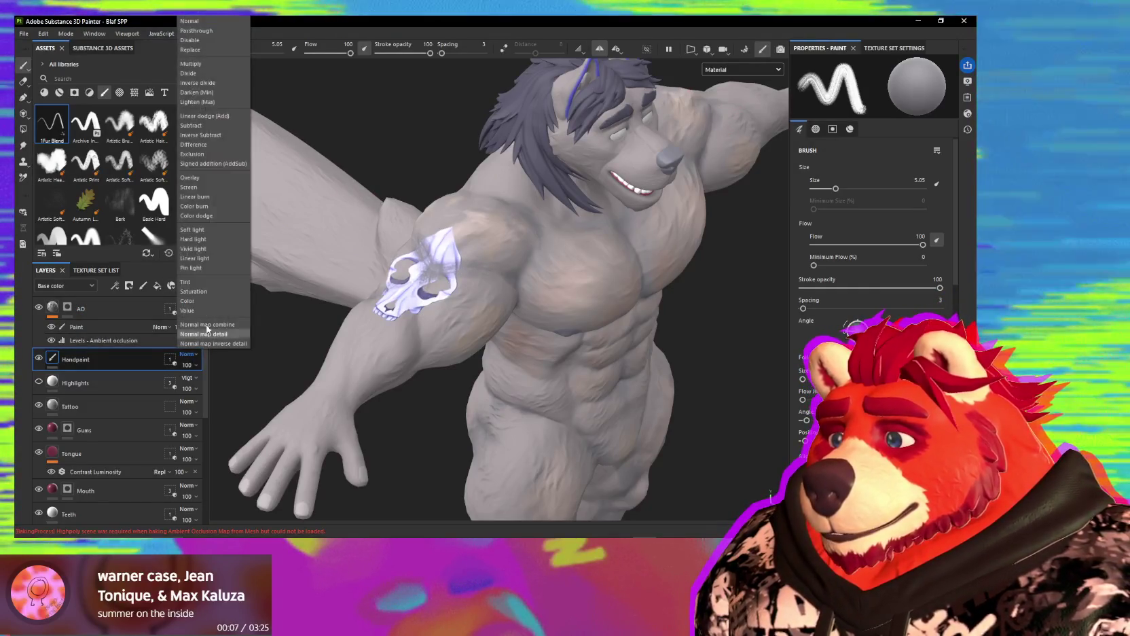
left_click(211, 234)
left_click_drag(514, 328, 464, 305, "alt")
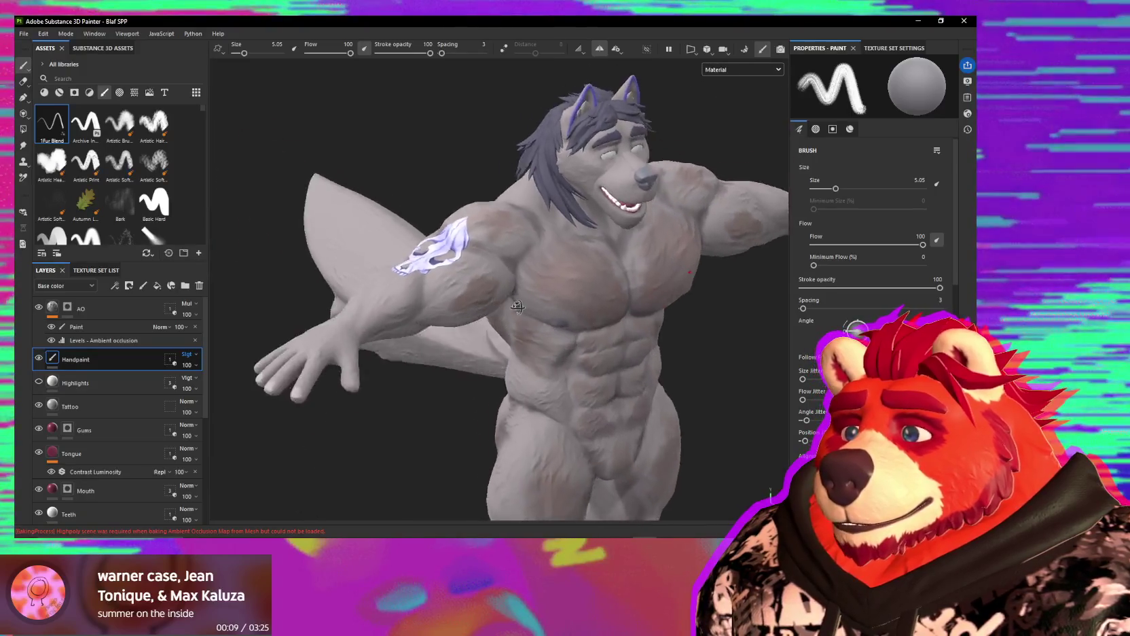
left_click(197, 354)
left_click(205, 241)
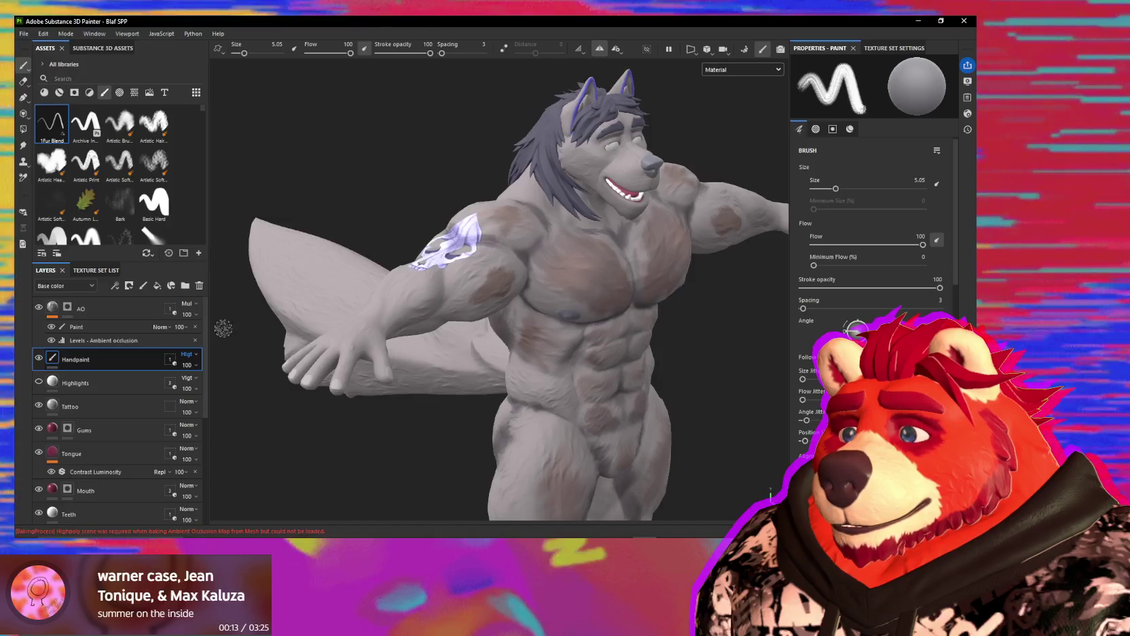
left_click(187, 354)
left_click(208, 252)
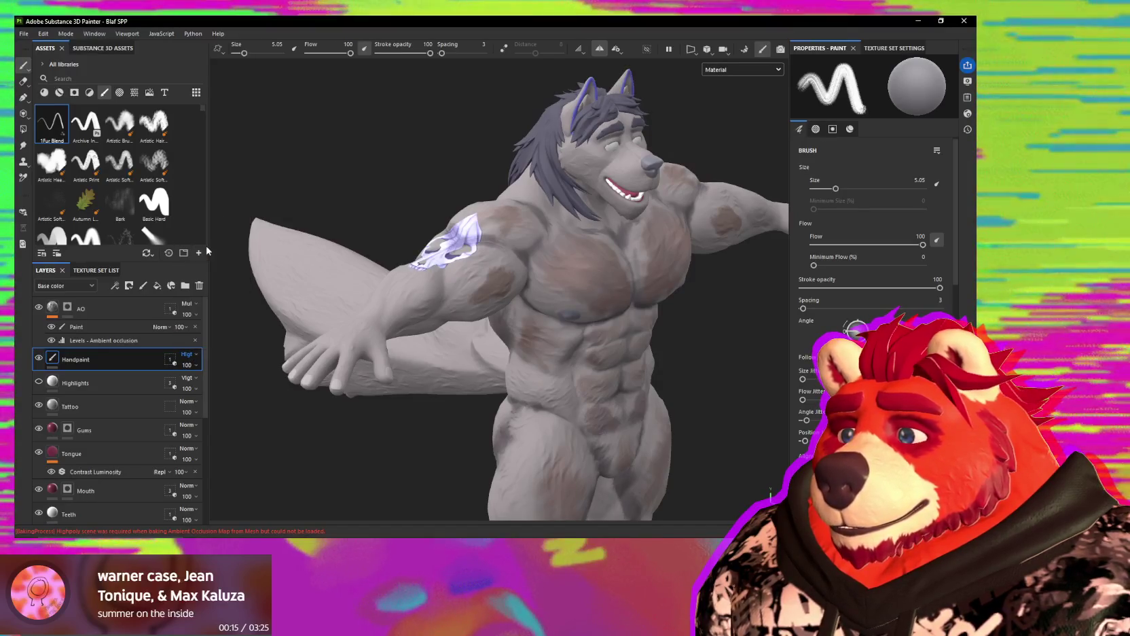
key("Down")
left_click_drag(516, 367, 663, 367, "alt")
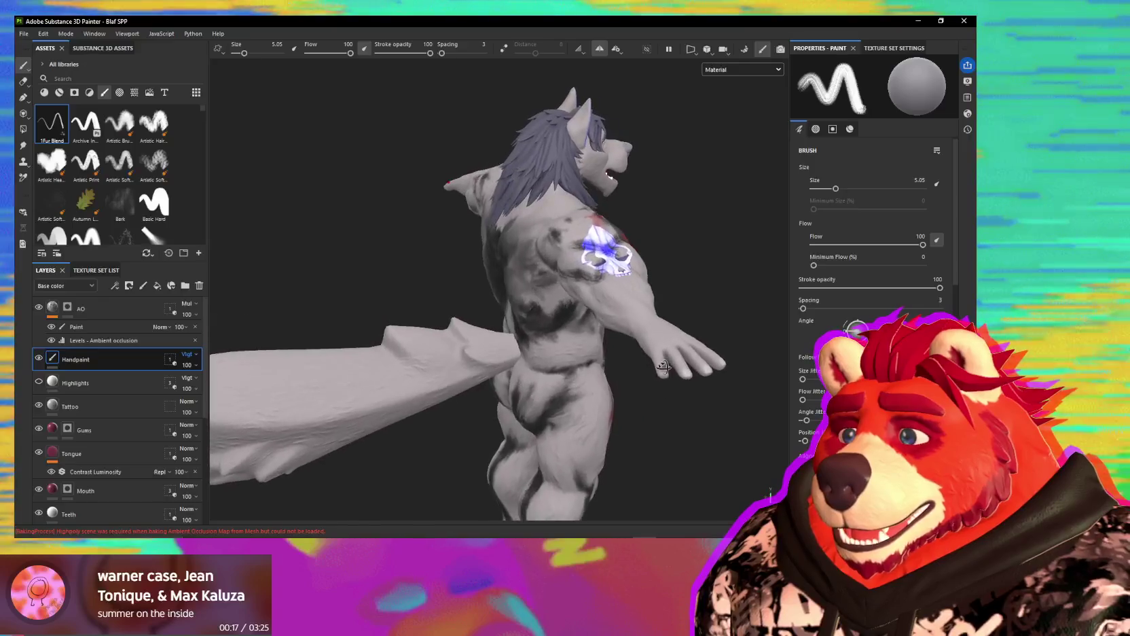
left_click(188, 354)
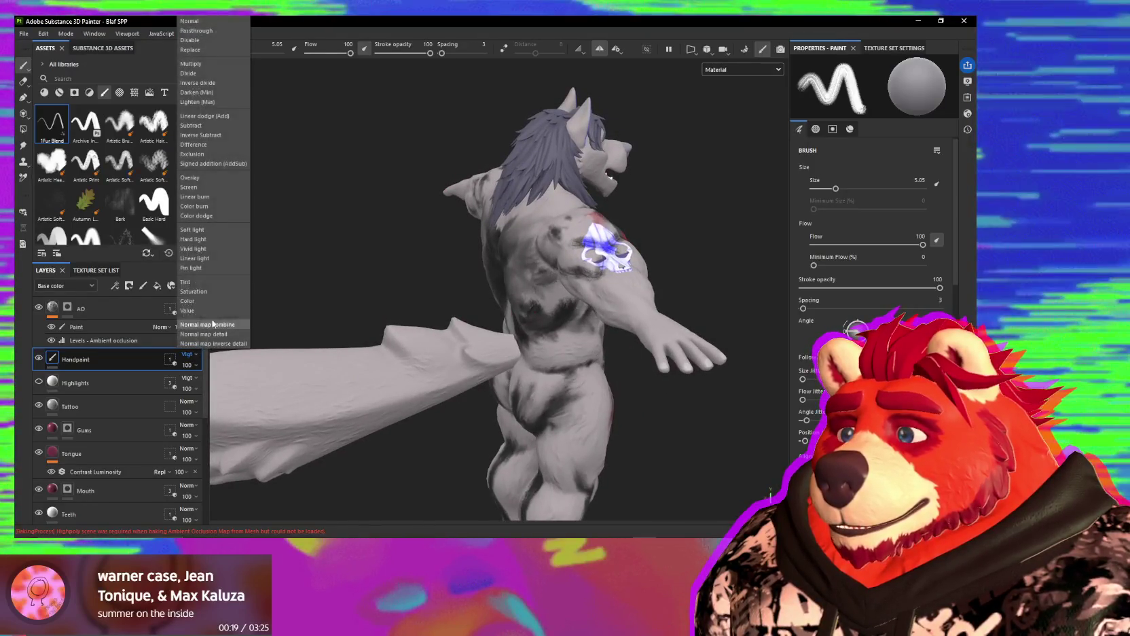
left_click(205, 176)
mouse_move(559, 302)
left_mouse_down("alt")
mouse_move(413, 337)
mouse_move(456, 307)
left_mouse_up("alt")
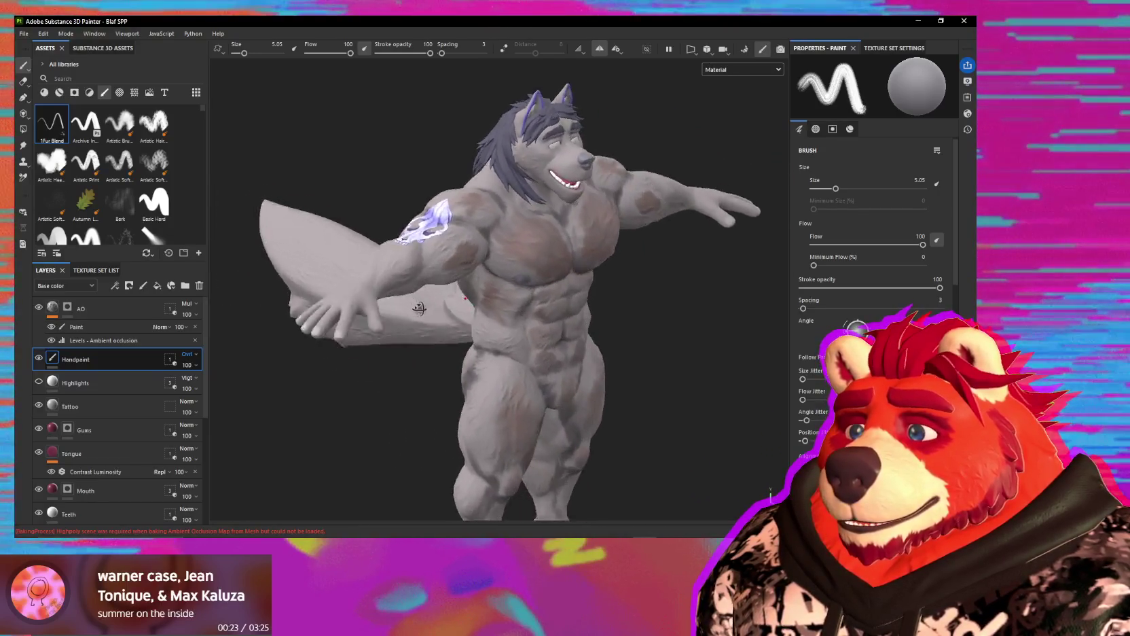
left_click(198, 354)
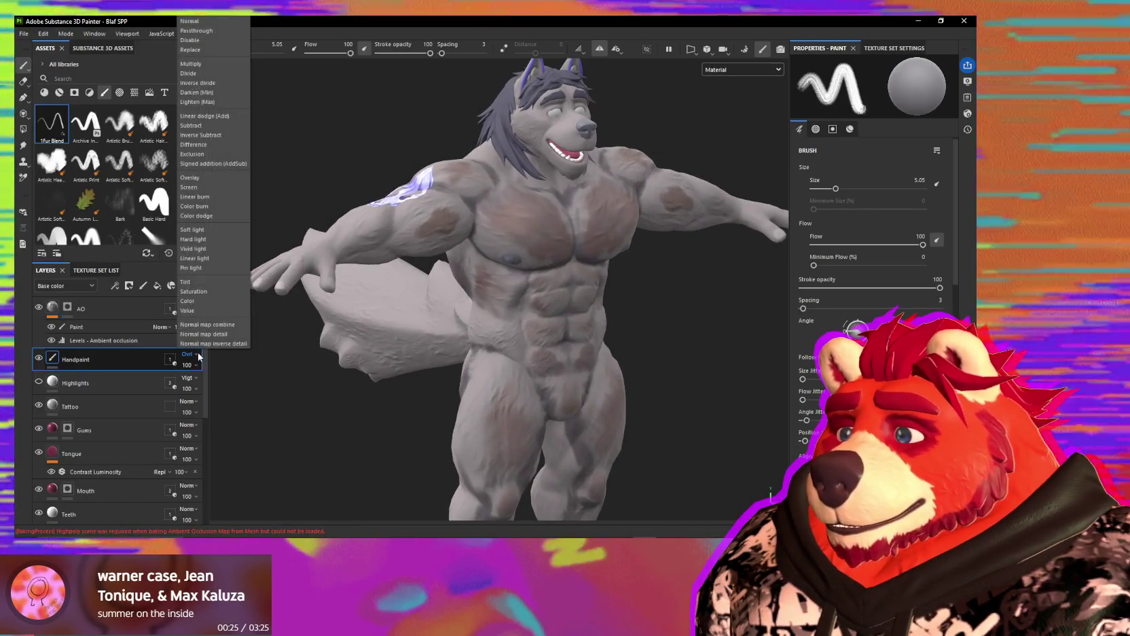
left_click(209, 187)
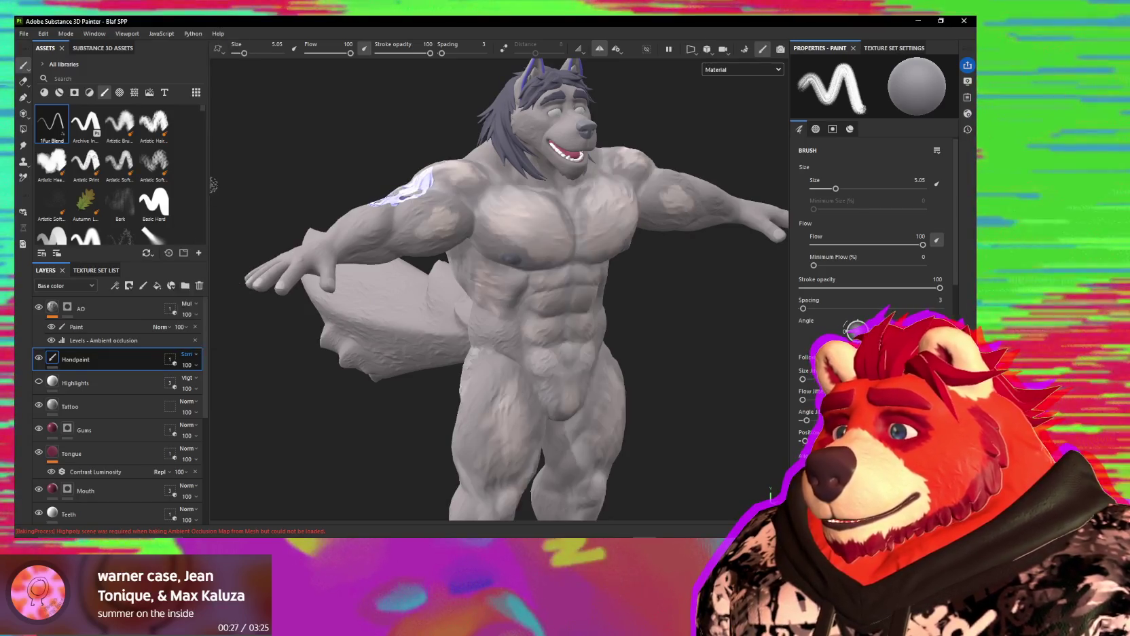
left_click_drag(242, 262, 443, 325, "alt")
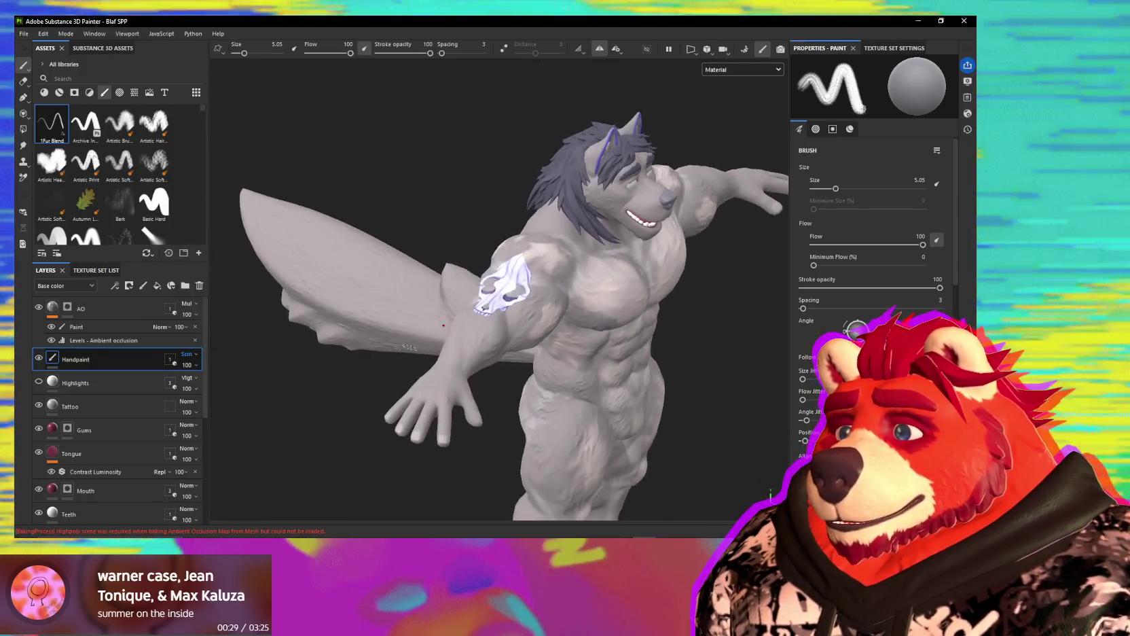
left_click(198, 353)
left_click(203, 27)
mouse_move(421, 272)
left_mouse_down("alt")
mouse_move(494, 271)
mouse_move(469, 329)
left_mouse_up("alt")
scroll(475, 305, "up", 5)
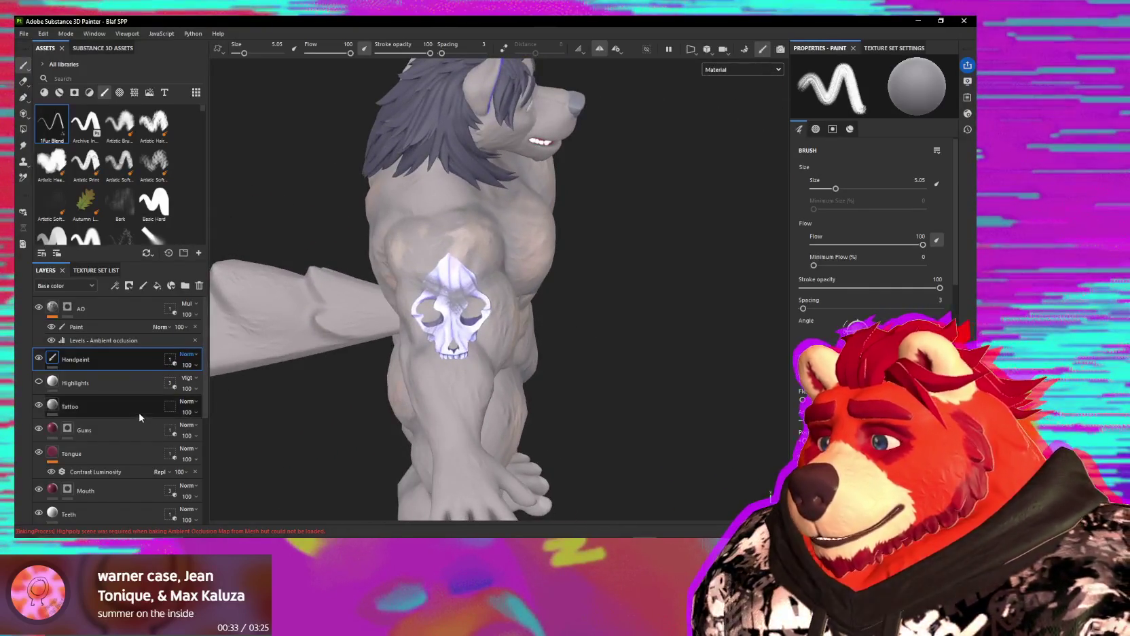
Step: Move the Tattoo layer above Handpaint, reselect Handpaint, and inspect the shoulder tattoo
left_click_drag(134, 412, 134, 367)
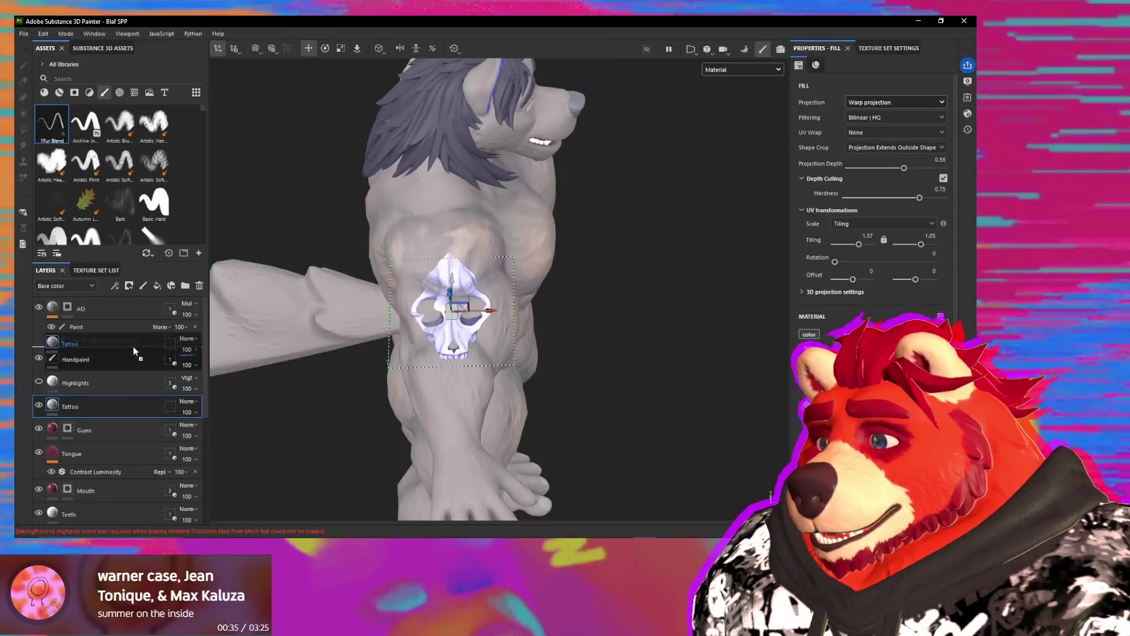
mouse_move(331, 376)
left_mouse_down("alt")
mouse_move(585, 366)
mouse_move(318, 327)
mouse_move(517, 355)
left_mouse_up("alt")
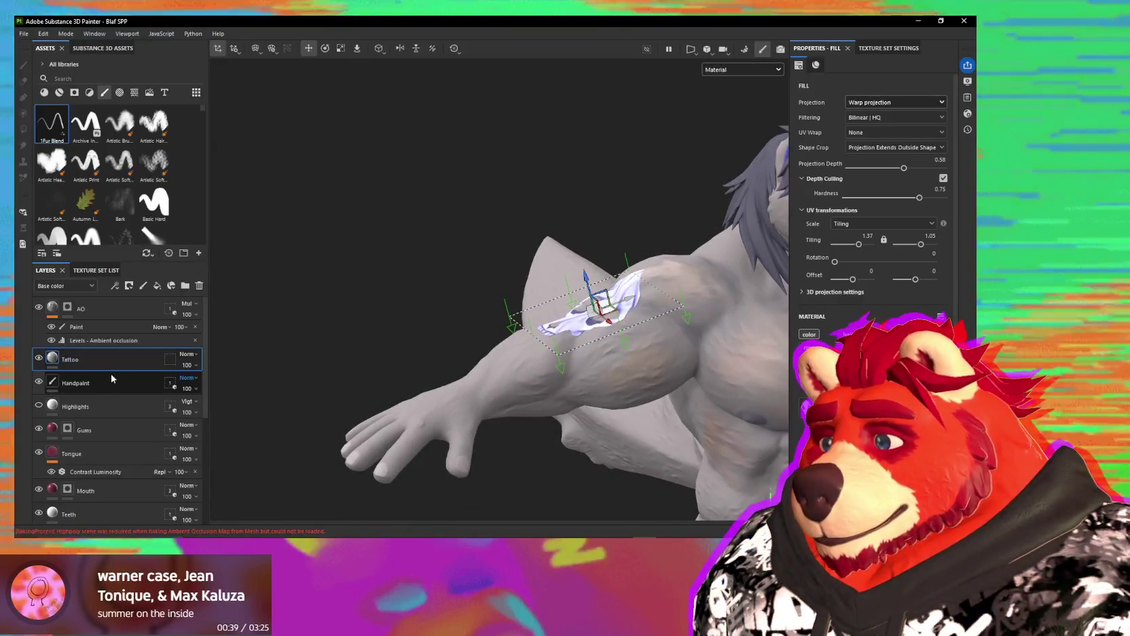
left_click(112, 379)
left_click_drag(209, 384, 580, 314, "alt")
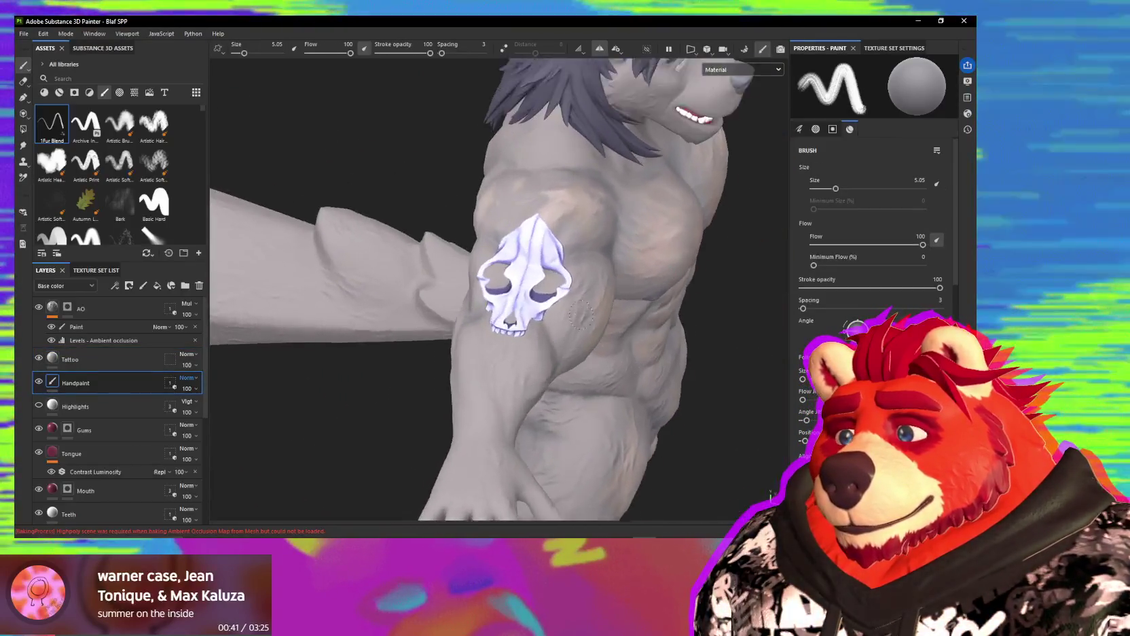
scroll(581, 314, "up", 2)
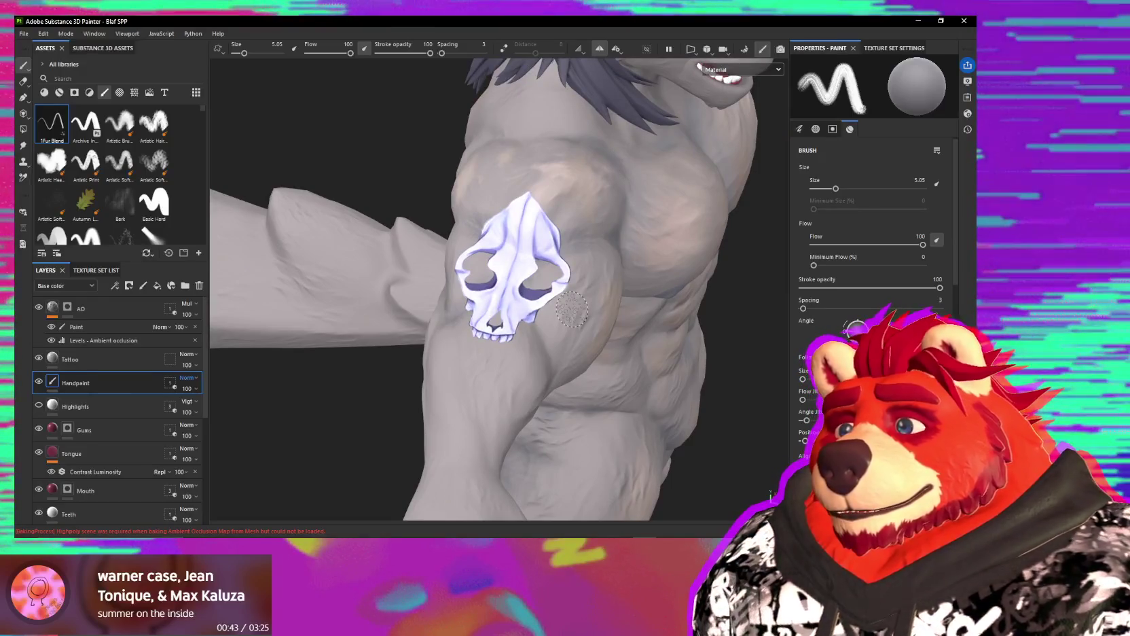
scroll(572, 309, "down", 2)
mouse_move(572, 309)
left_mouse_down("alt")
mouse_move(390, 294)
mouse_move(255, 311)
mouse_move(539, 320)
mouse_move(526, 320)
mouse_move(566, 394)
mouse_move(577, 311)
left_mouse_up("alt")
mouse_move(535, 356)
left_mouse_down("alt")
mouse_move(516, 362)
mouse_move(479, 340)
mouse_move(627, 298)
mouse_move(586, 291)
mouse_move(701, 261)
mouse_move(612, 244)
mouse_move(605, 340)
mouse_move(477, 331)
mouse_move(552, 360)
mouse_move(534, 373)
mouse_move(521, 428)
mouse_move(494, 421)
mouse_move(446, 320)
left_mouse_up("alt")
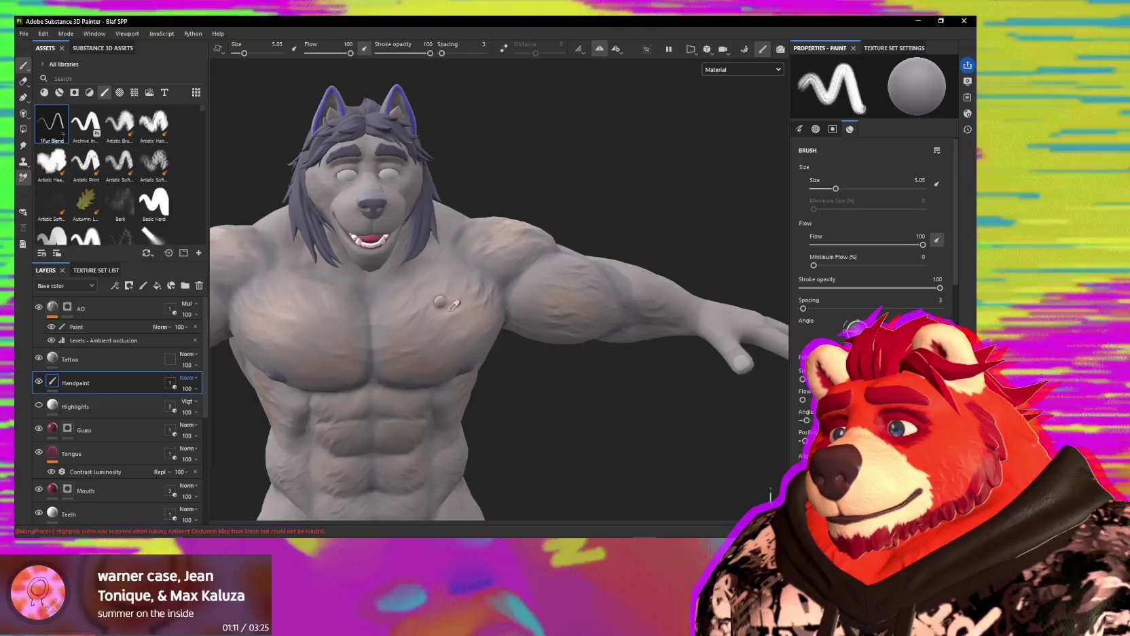
mouse_move(456, 309)
left_mouse_down("alt")
mouse_move(497, 360)
mouse_move(493, 334)
left_mouse_up("alt")
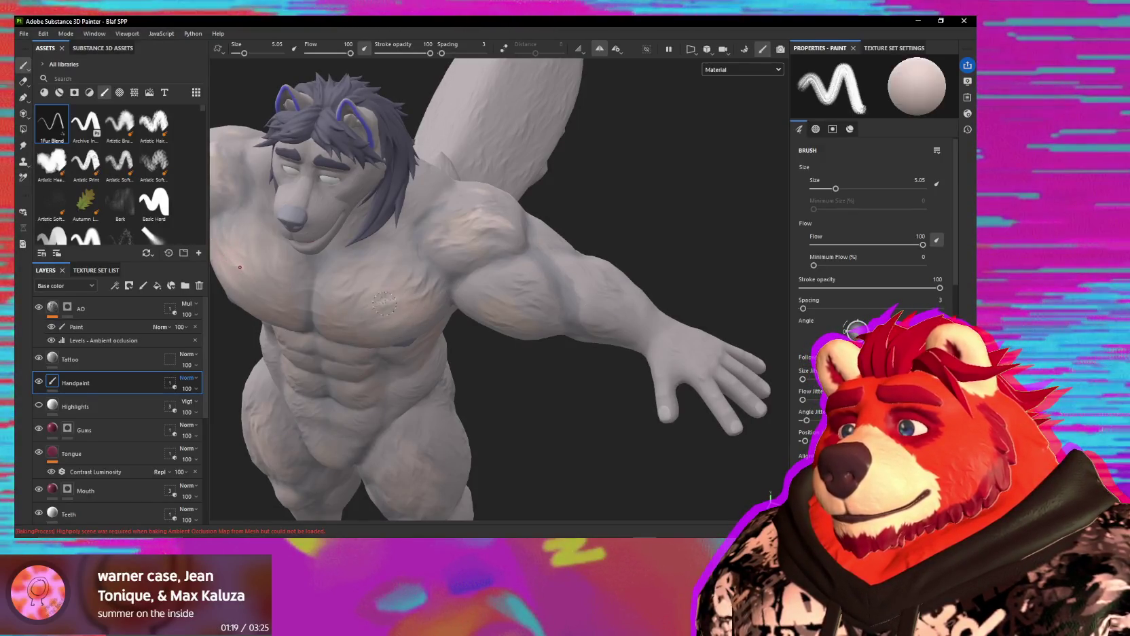
mouse_move(611, 286)
left_mouse_down("alt")
mouse_move(550, 323)
mouse_move(470, 256)
left_mouse_up("alt")
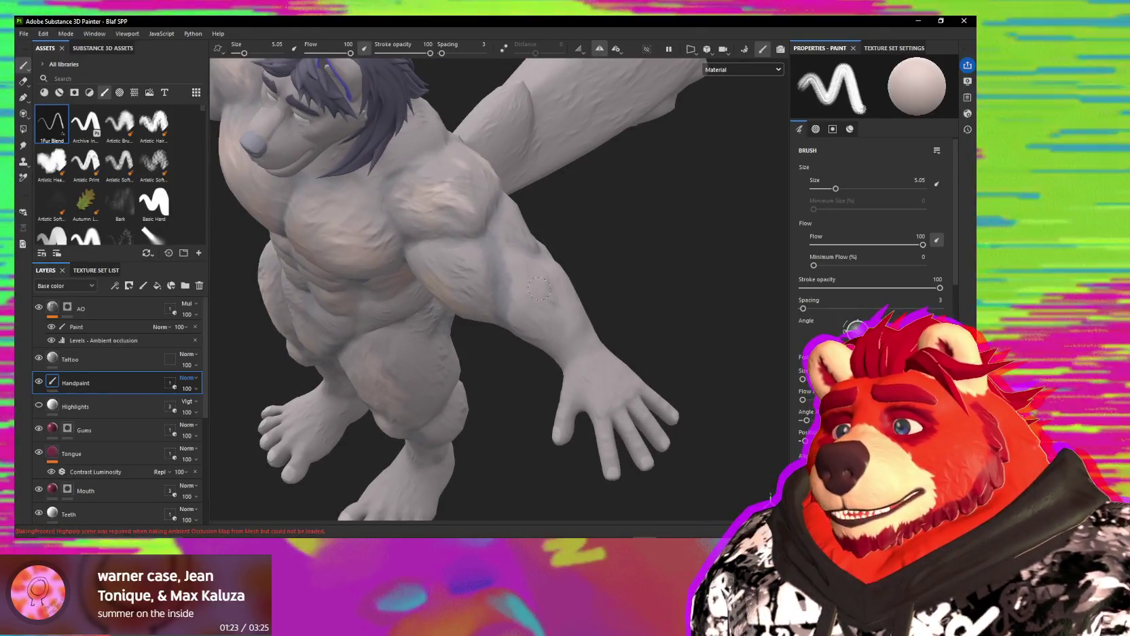
left_click_drag(538, 288, 524, 311, "alt")
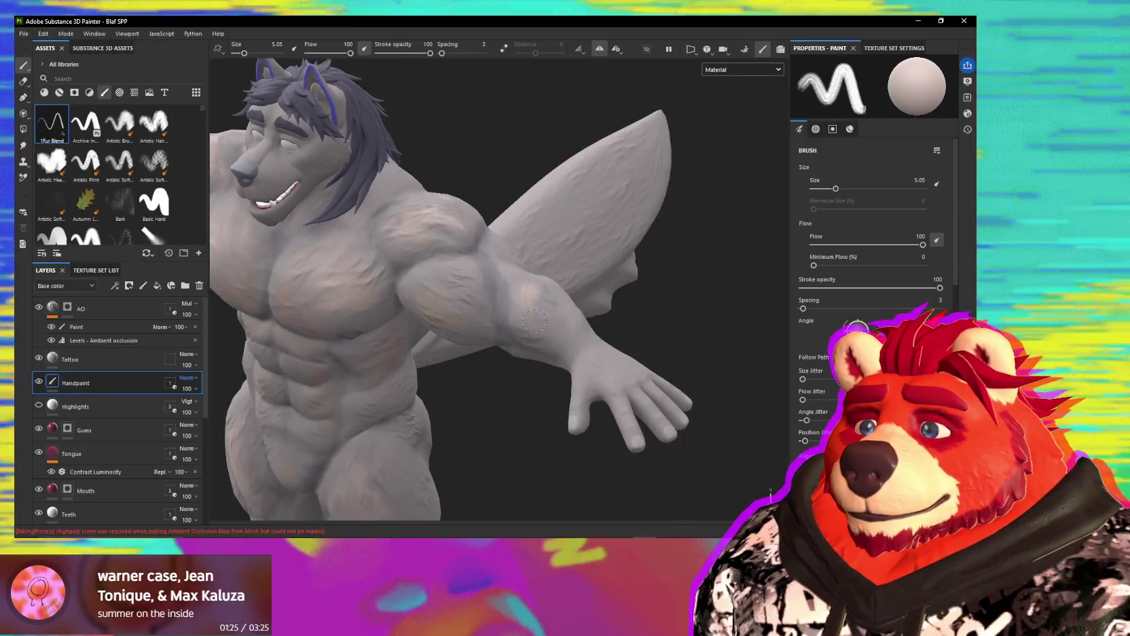
left_click_drag(534, 305, 590, 273, "alt")
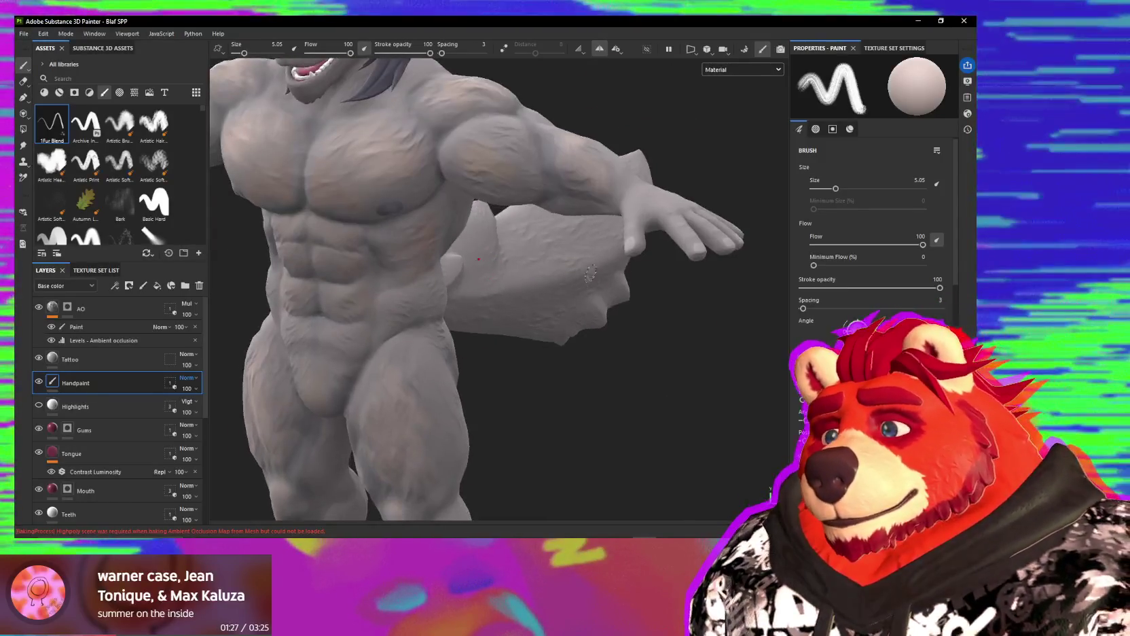
mouse_move(596, 206)
left_mouse_down("alt")
mouse_move(568, 308)
mouse_move(466, 214)
left_mouse_up("alt")
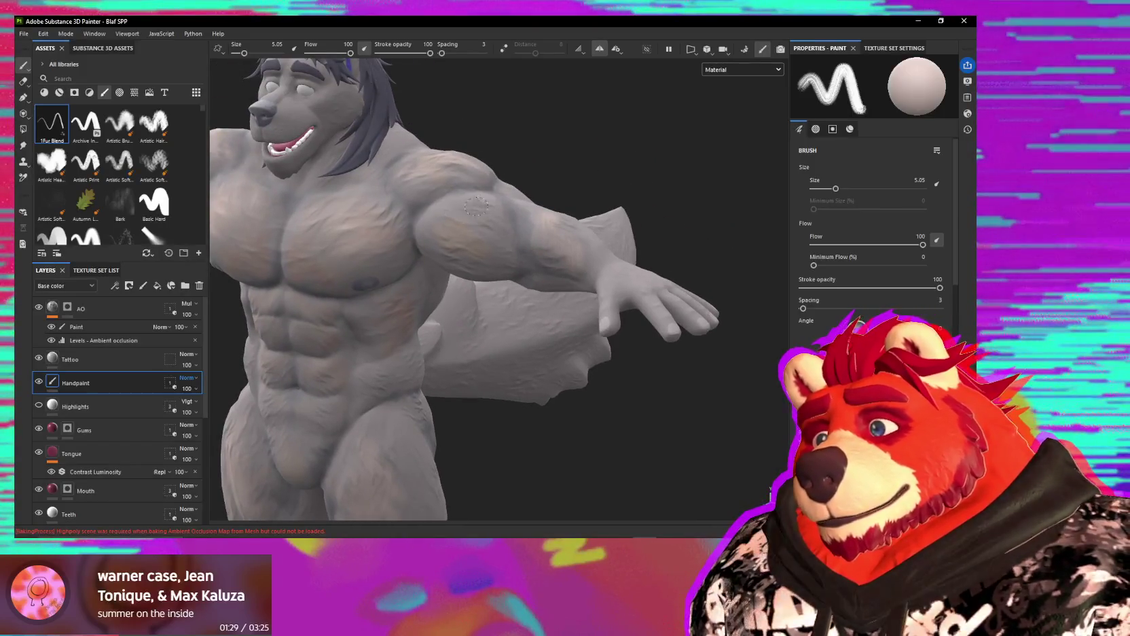
mouse_move(529, 243)
left_mouse_down("alt")
mouse_move(614, 222)
mouse_move(598, 251)
mouse_move(557, 240)
mouse_move(533, 293)
left_mouse_up("alt")
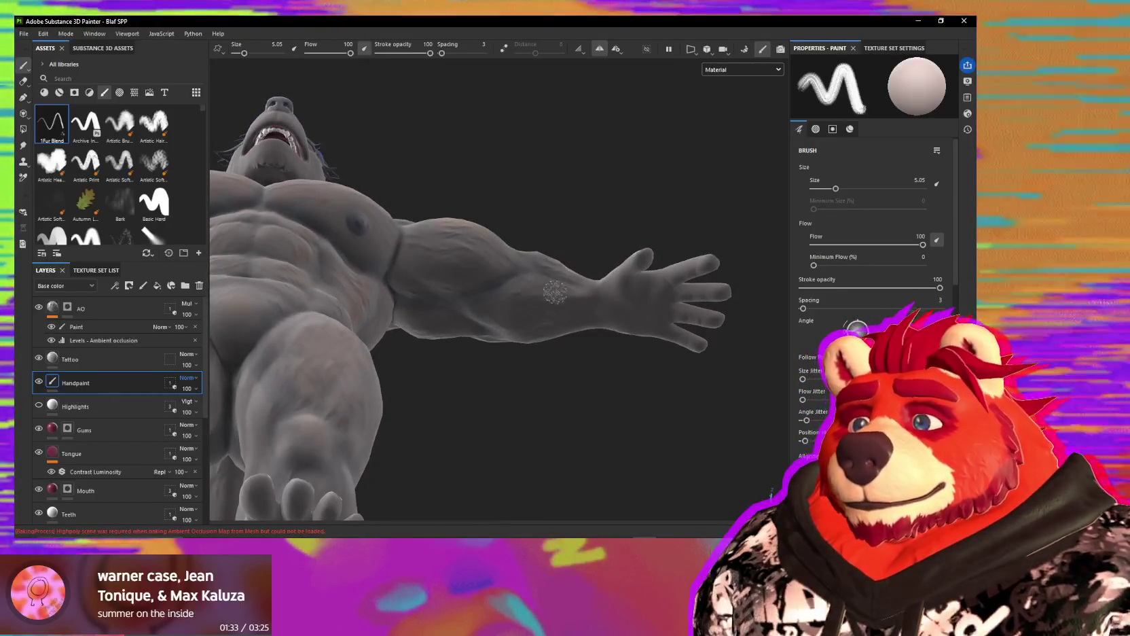
key("b")
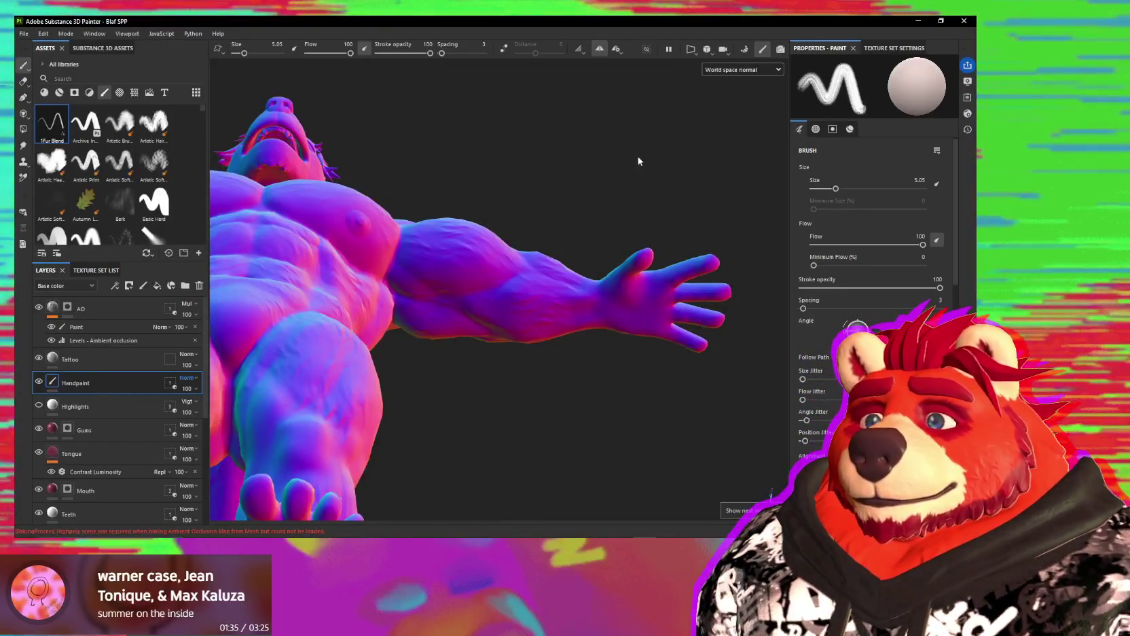
Step: Cycle through the normal, ambient occlusion, height, metallic and roughness previews, then select Base color
key("b")
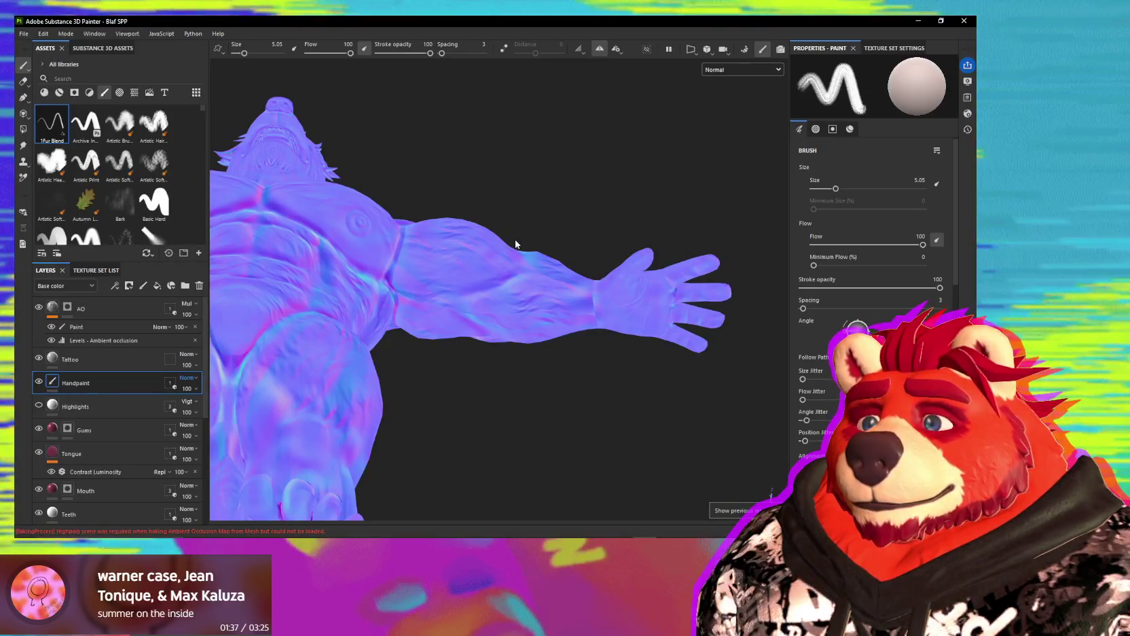
key("b")
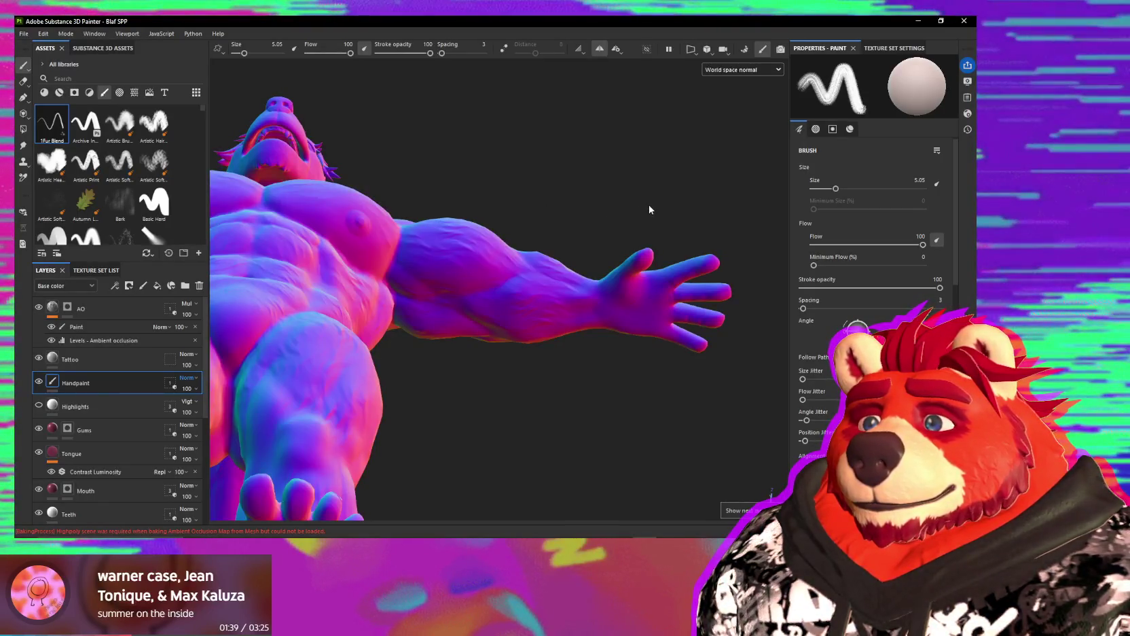
key("b")
key("b")
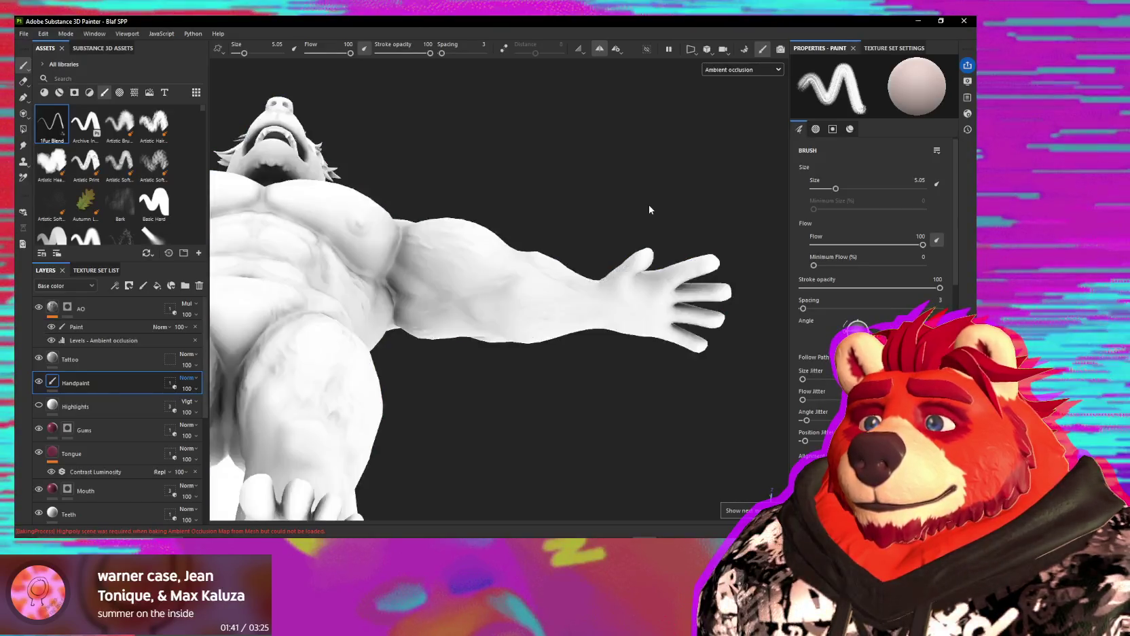
key("c")
key("c")
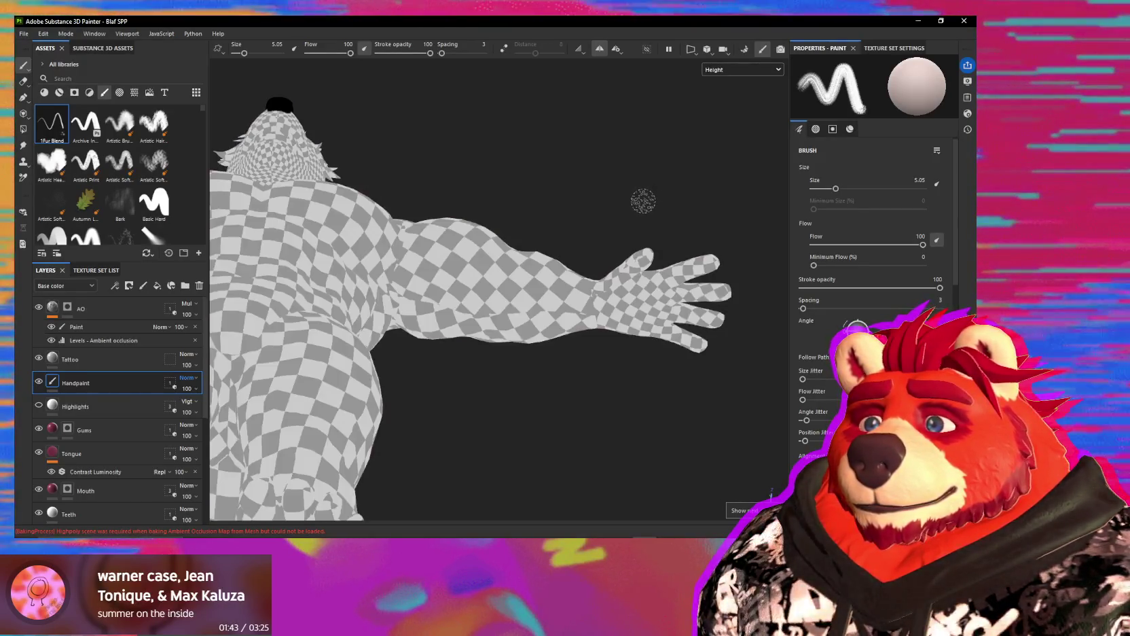
key("c")
key("c")
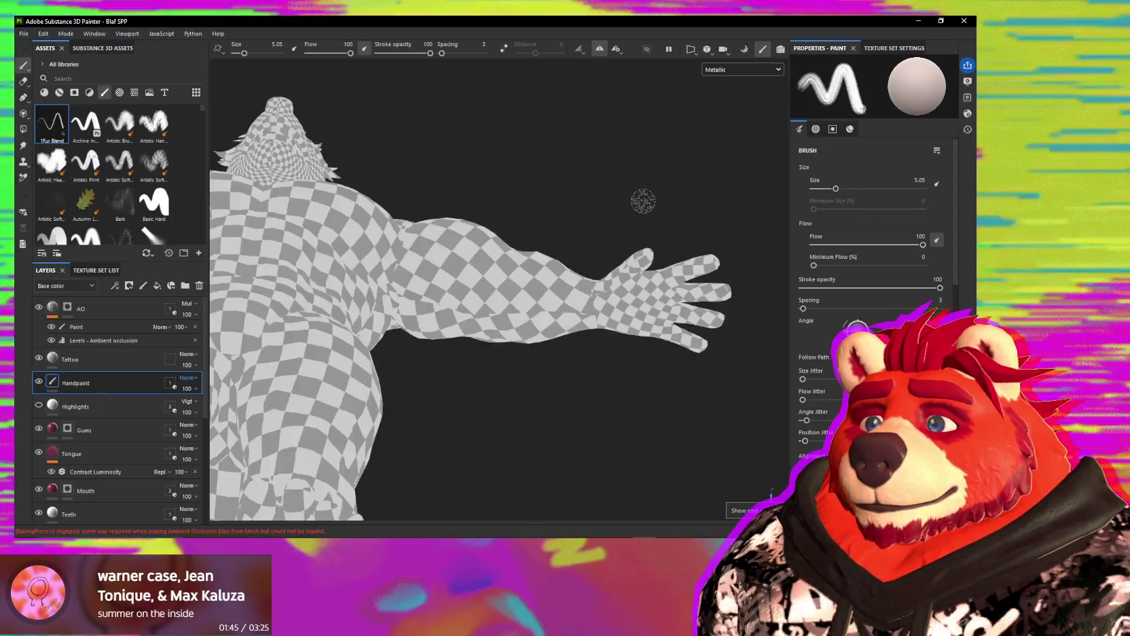
key("b")
key("c")
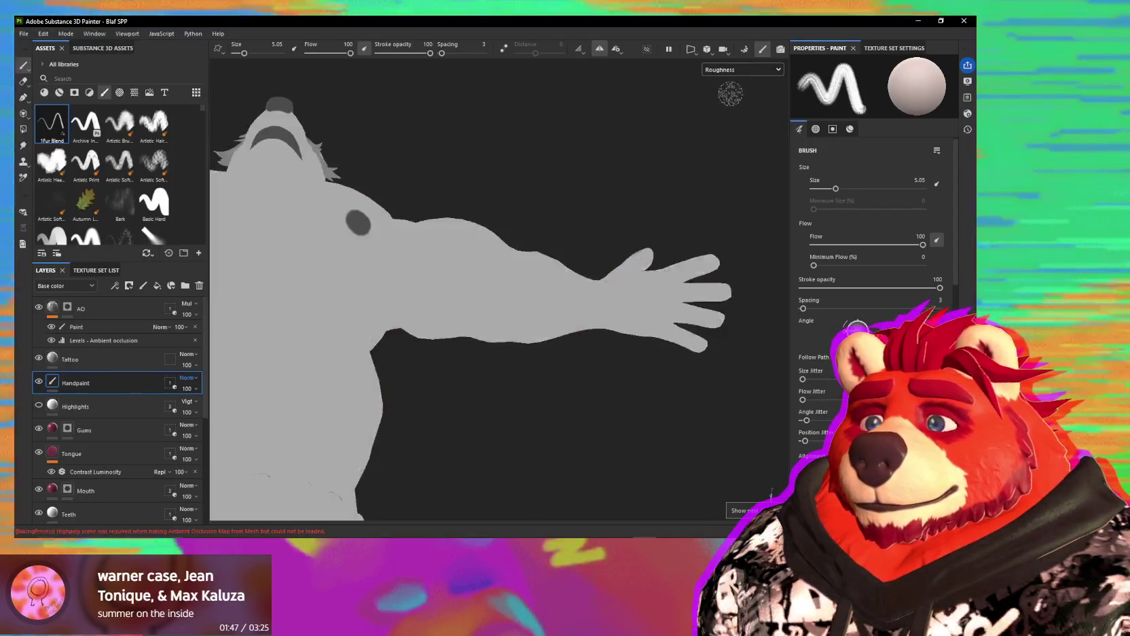
left_click(733, 70)
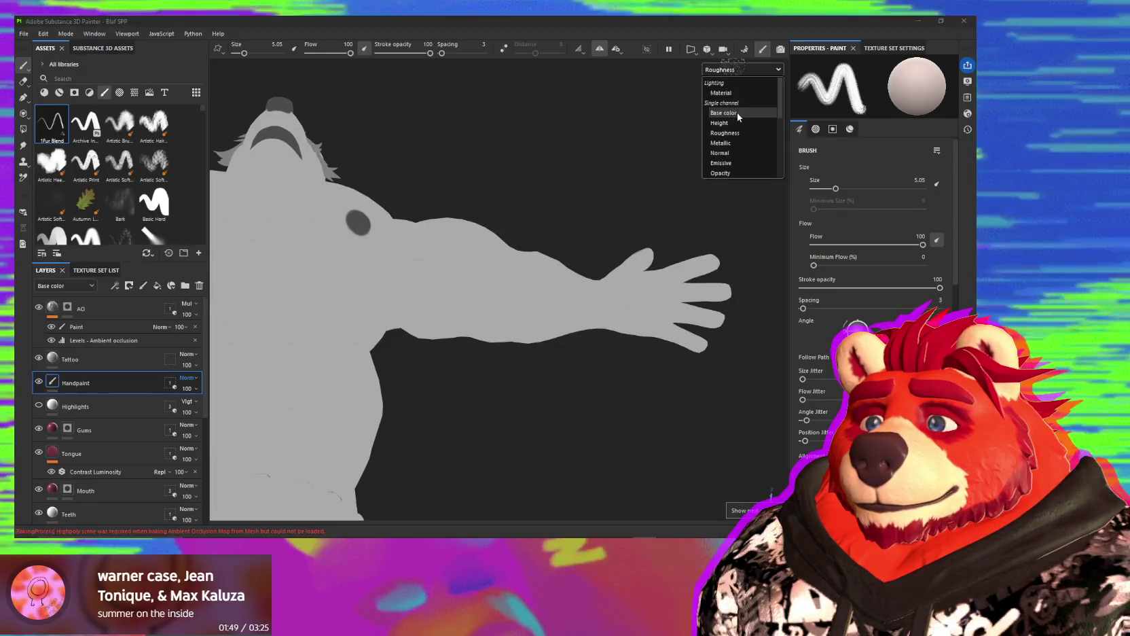
left_click(738, 113)
key("m")
key("m")
key("m")
key("m")
key("m")
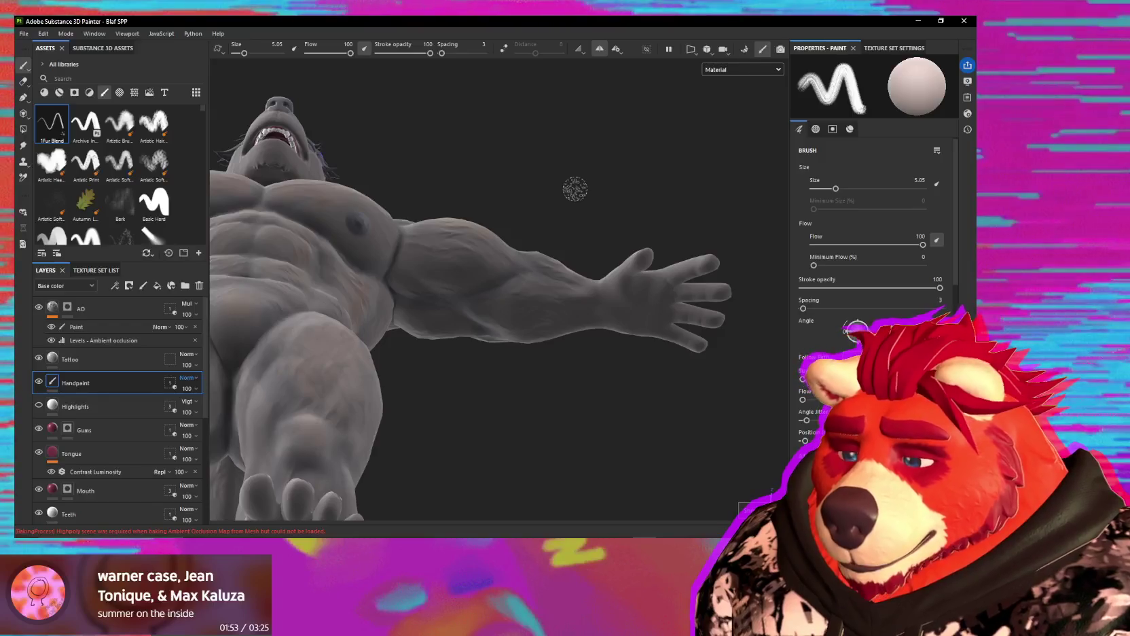
Step: In flat Base color view, orbit around the wolf's chest, torso and head
key("m")
mouse_move(573, 386)
left_mouse_down("alt")
mouse_move(469, 290)
mouse_move(377, 277)
mouse_move(552, 242)
left_mouse_up("alt")
mouse_move(577, 280)
left_mouse_down("alt")
mouse_move(519, 275)
mouse_move(531, 285)
mouse_move(440, 328)
left_mouse_up("alt")
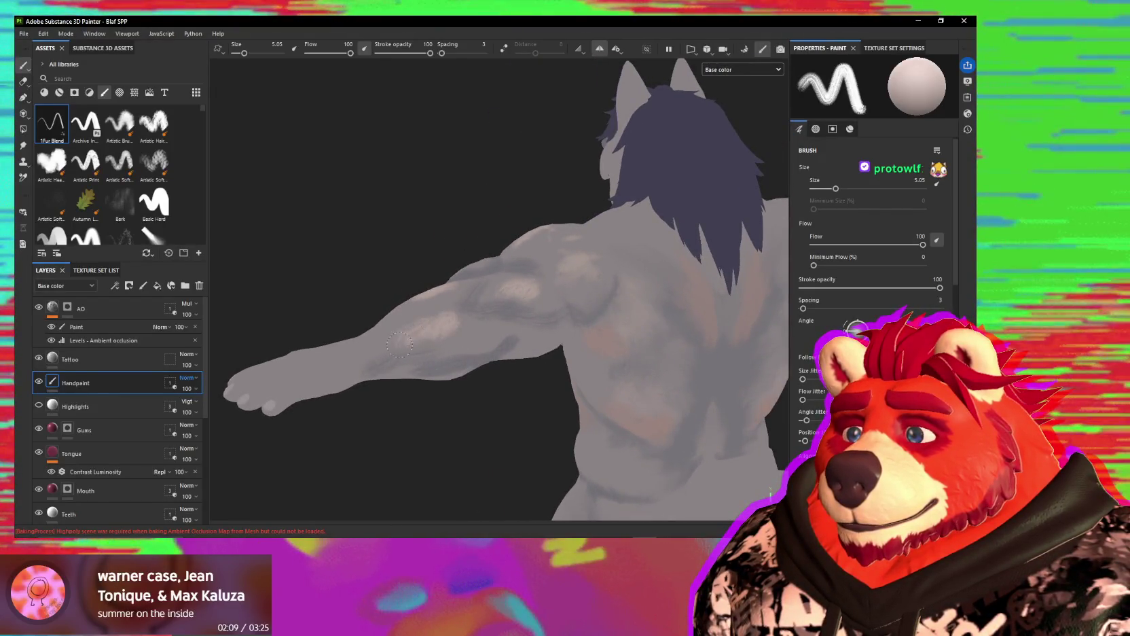
mouse_move(466, 295)
left_mouse_down("alt")
mouse_move(662, 343)
mouse_move(505, 361)
mouse_move(600, 328)
mouse_move(555, 303)
mouse_move(454, 479)
left_mouse_up("alt")
scroll(423, 279, "up", 2)
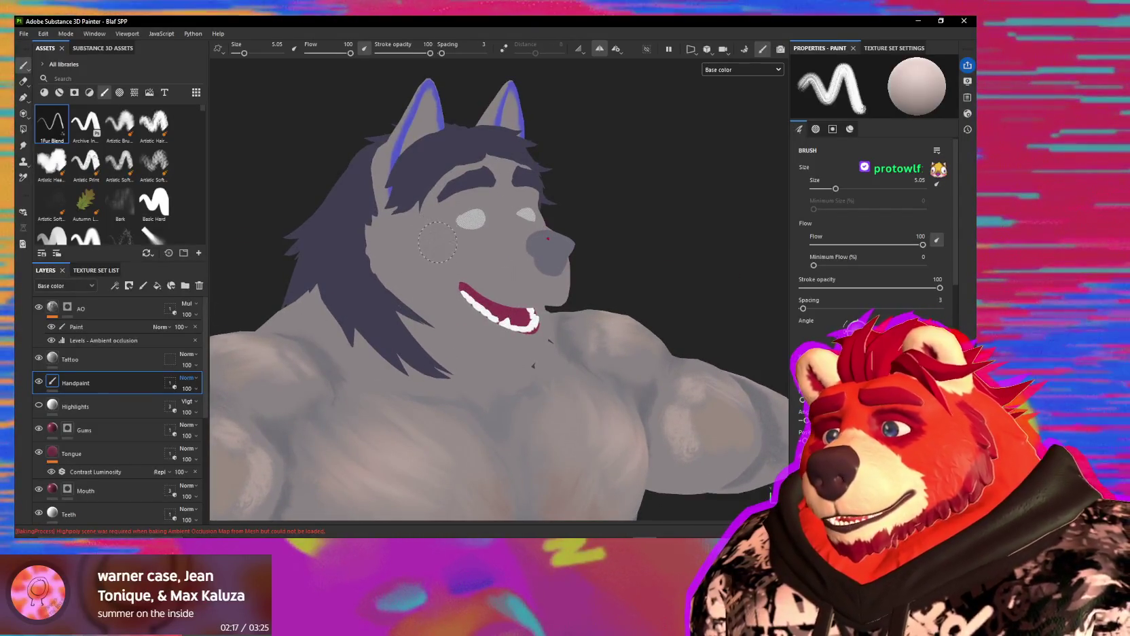
mouse_move(423, 243)
left_mouse_down("alt")
mouse_move(614, 222)
mouse_move(556, 252)
left_mouse_up("alt")
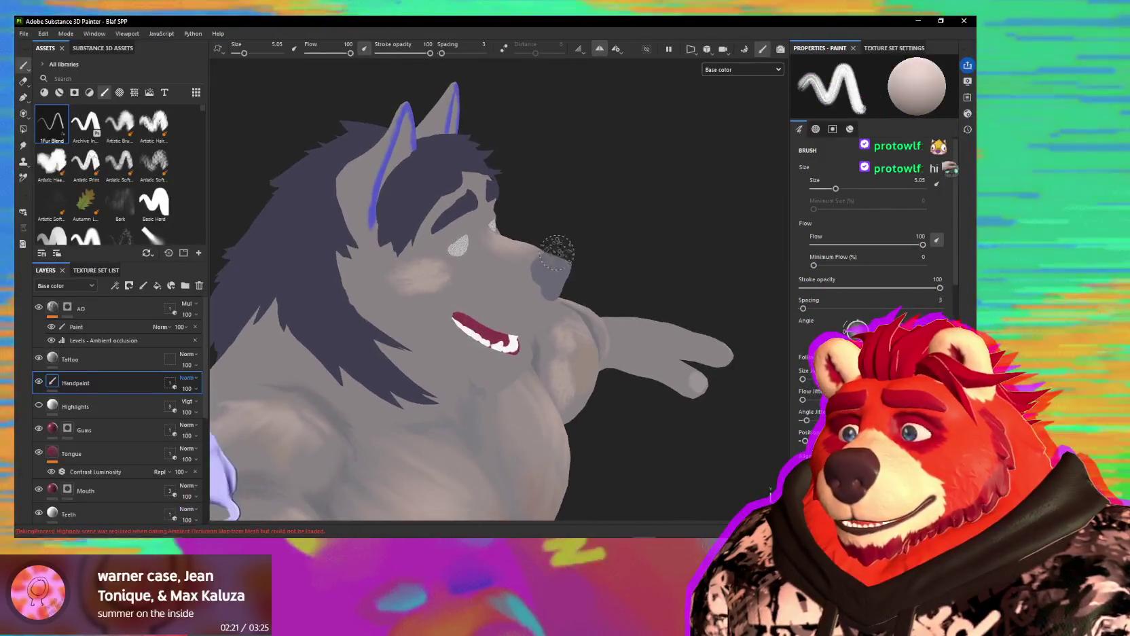
left_click_drag(466, 309, 420, 335, "alt")
left_click_drag(448, 323, 328, 334, "alt")
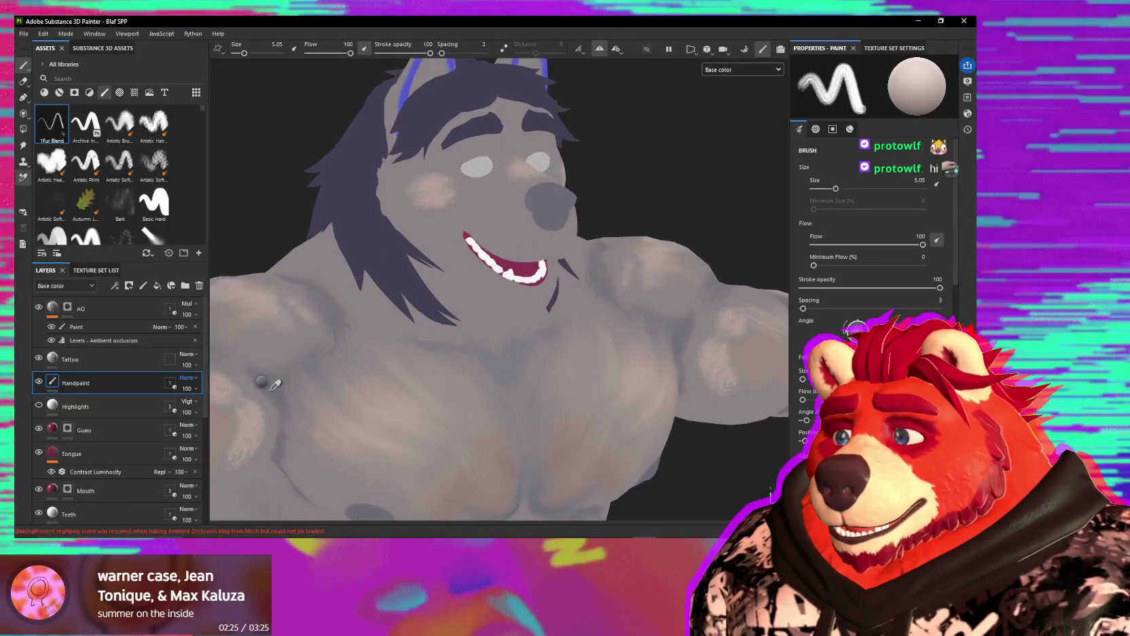
mouse_move(274, 384)
left_mouse_down("alt")
mouse_move(493, 230)
mouse_move(431, 232)
left_mouse_up("alt")
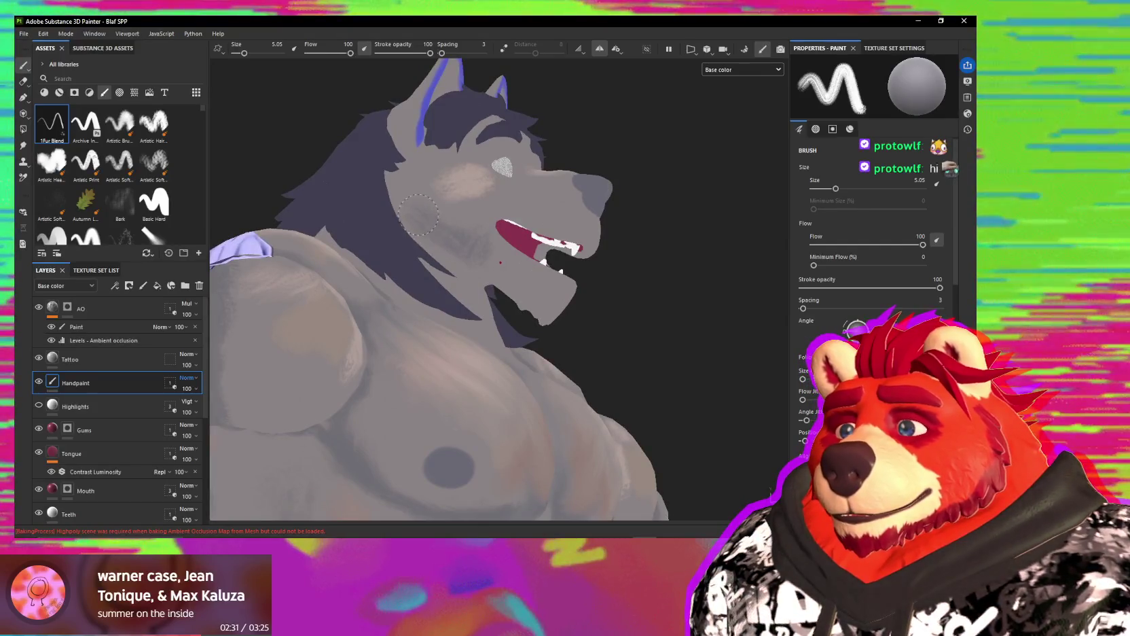
Step: Return to Material view and zoom in head-on on the wolf's face and muzzle
key("m")
left_click_drag(419, 215, 482, 256, "alt")
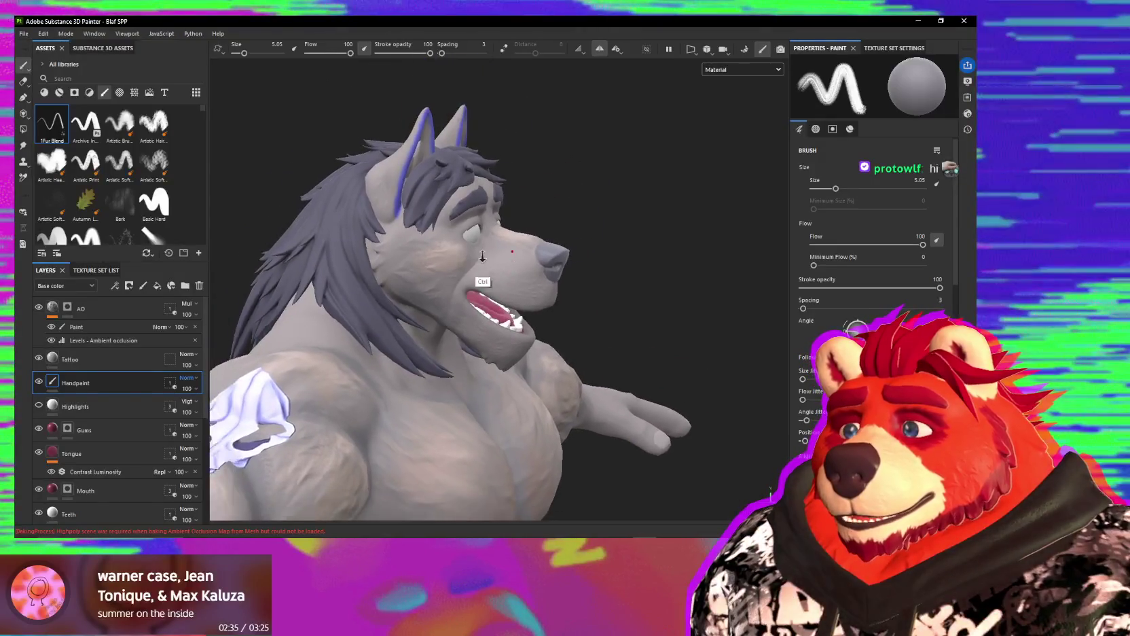
mouse_move(482, 256)
right_mouse_down("alt")
mouse_move(462, 323)
mouse_move(452, 316)
right_mouse_up("alt")
left_click_drag(490, 258, 552, 297, "alt")
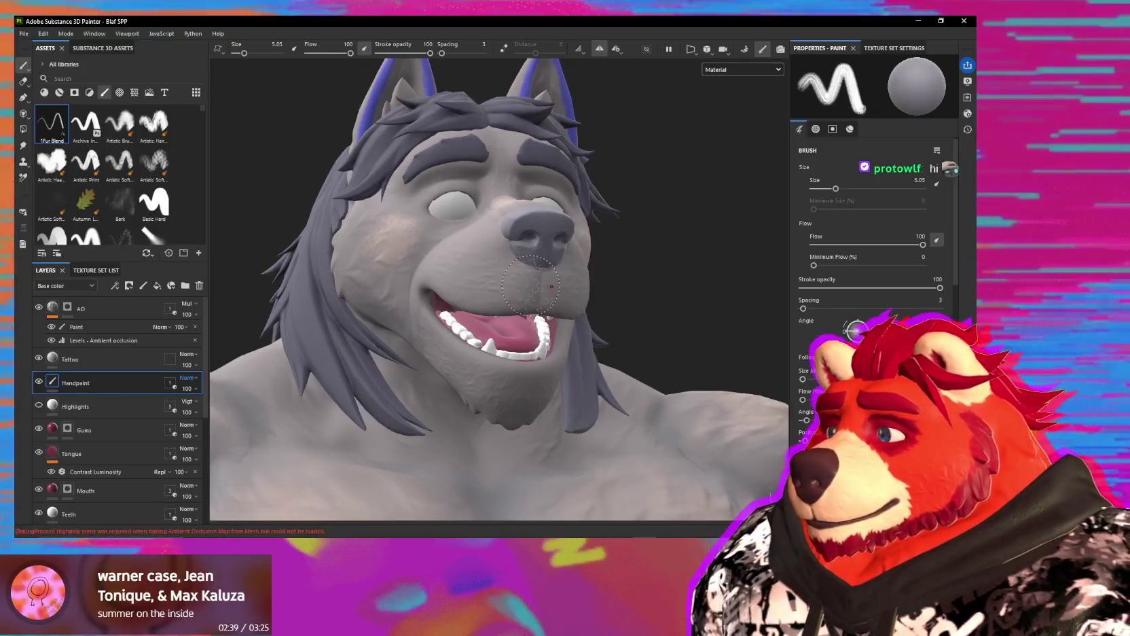
Step: Shrink the brush to about 1.55 and set the paint colour to a pale pink
key("bracketleft")
key("bracketleft")
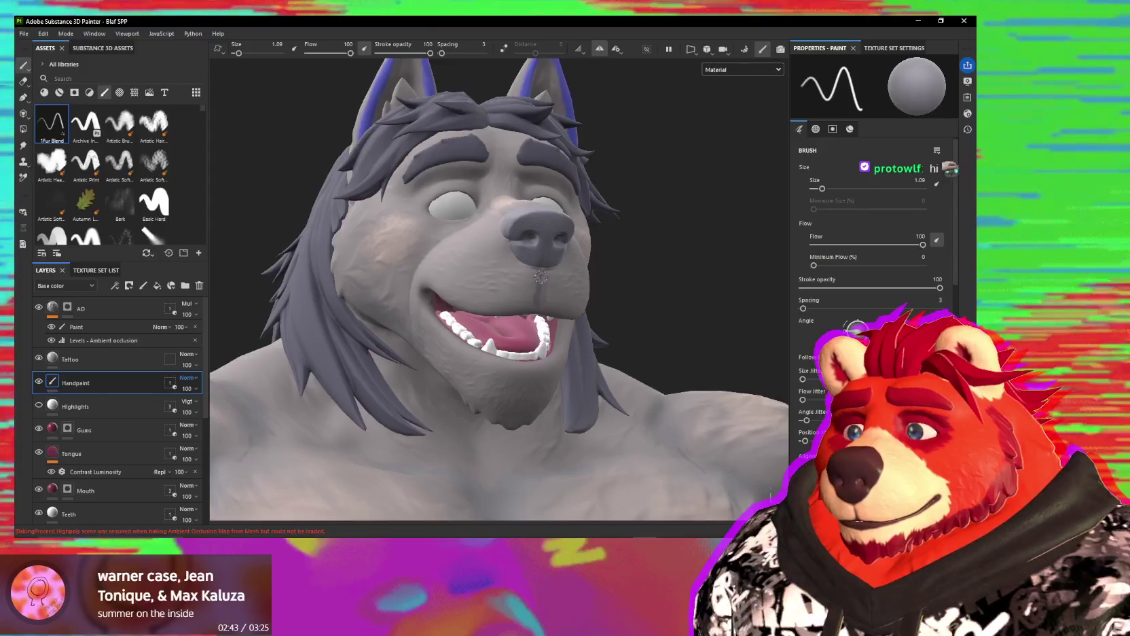
left_click_drag(539, 298, 595, 335, "alt")
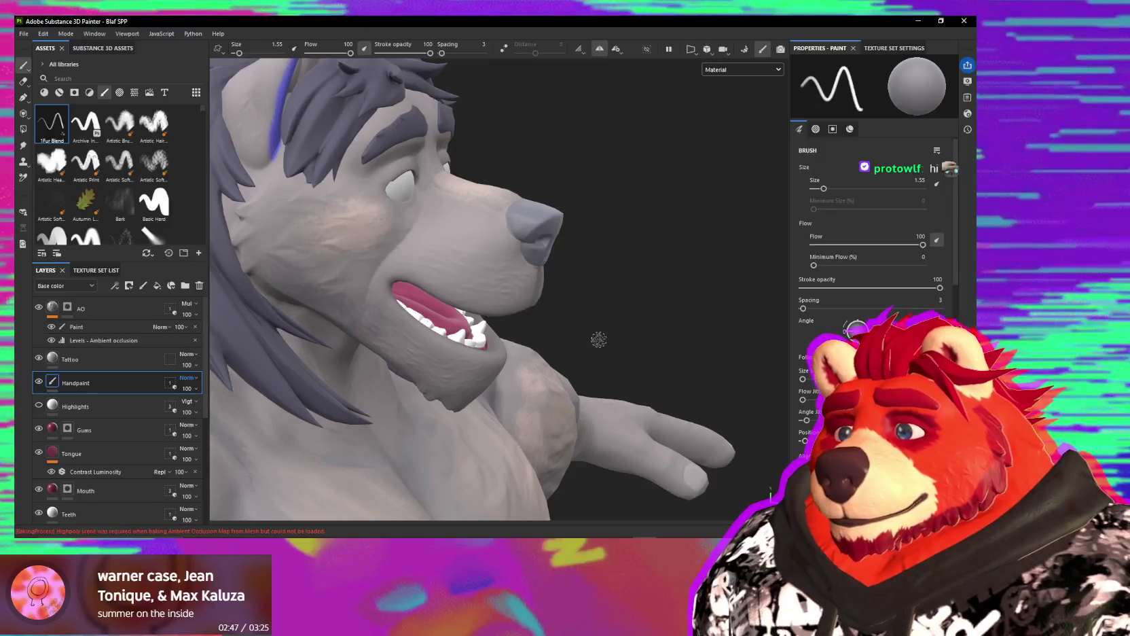
mouse_move(374, 225)
left_mouse_down("alt")
mouse_move(541, 303)
mouse_move(574, 250)
mouse_move(562, 224)
mouse_move(520, 222)
mouse_move(562, 216)
mouse_move(508, 235)
mouse_move(523, 250)
mouse_move(486, 244)
mouse_move(553, 283)
left_mouse_up("alt")
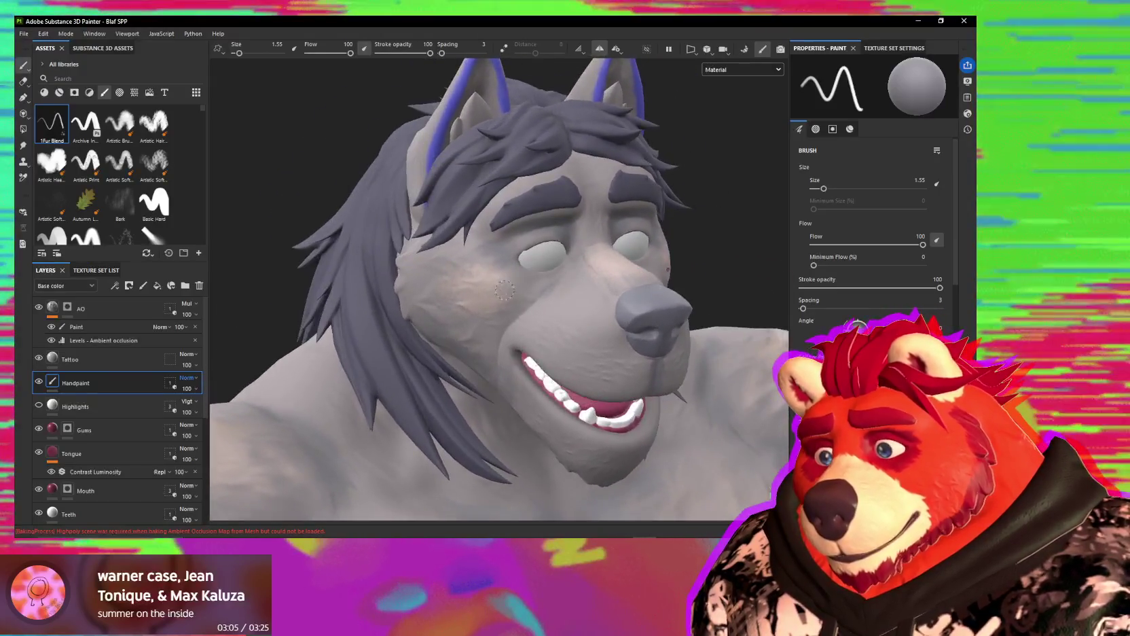
left_click(496, 284)
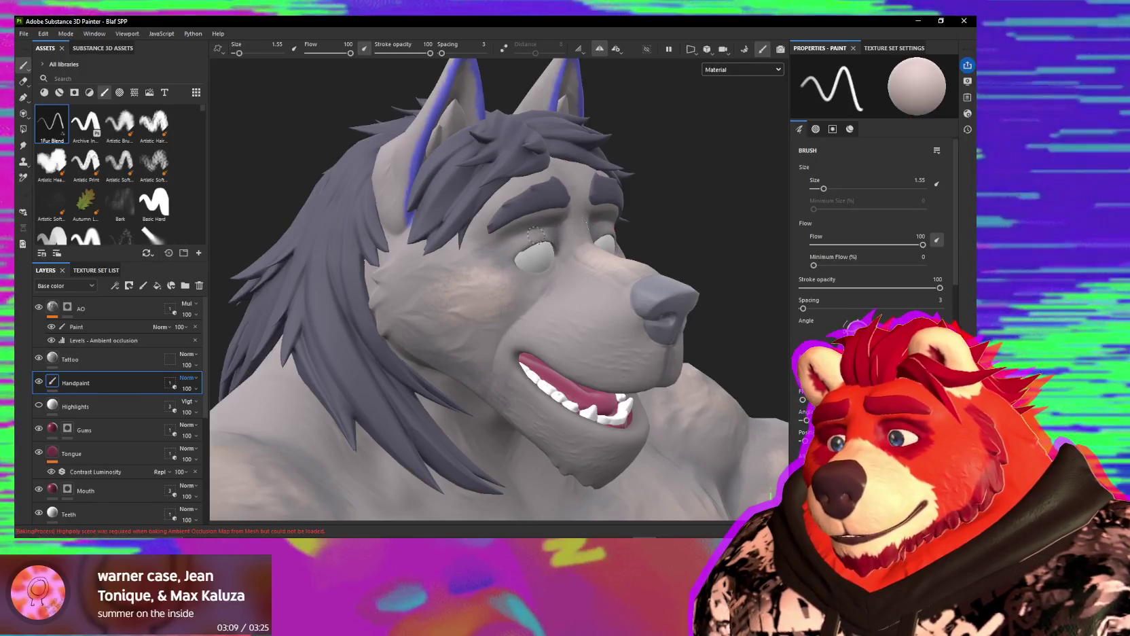
mouse_move(548, 233)
left_mouse_down("alt")
mouse_move(533, 248)
mouse_move(520, 320)
mouse_move(546, 316)
left_mouse_up("alt")
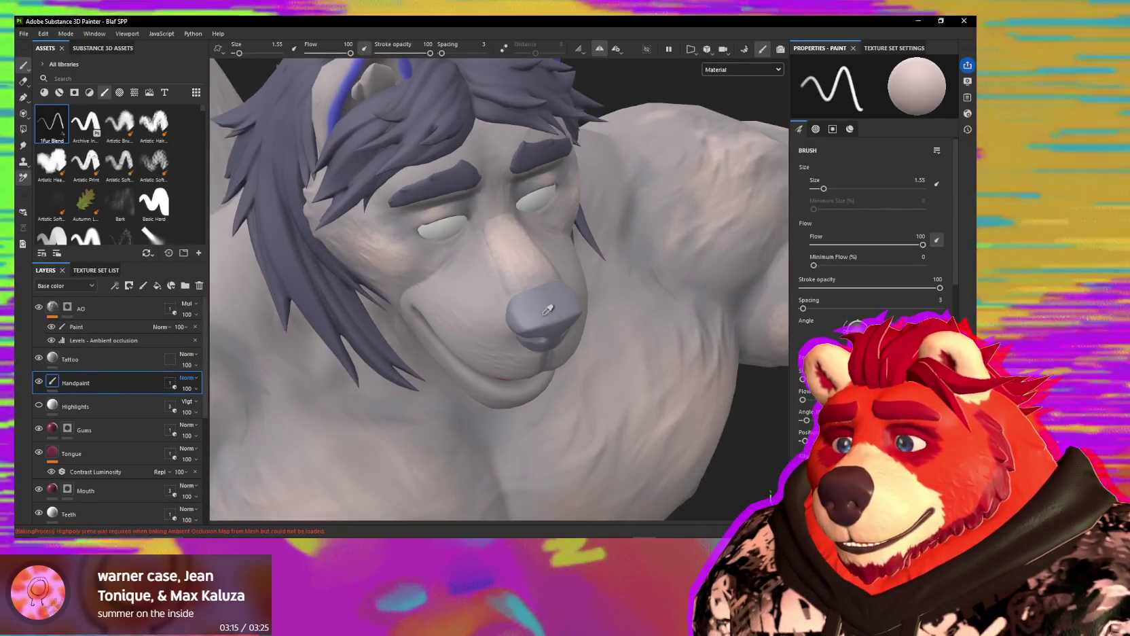
mouse_move(955, 291)
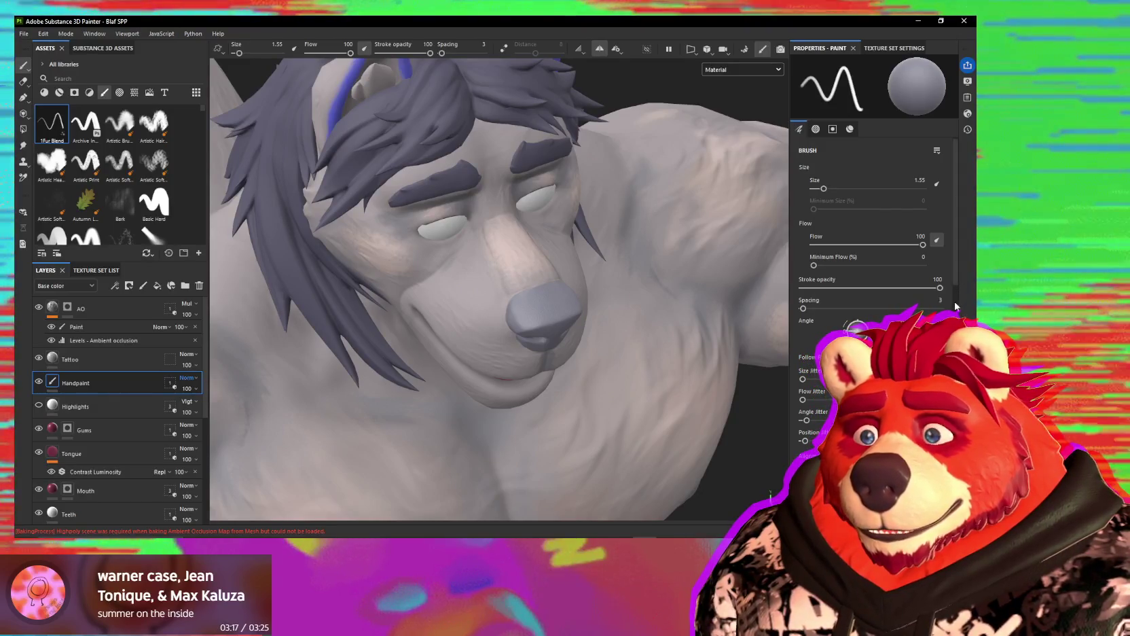
scroll(958, 282, "down", 5)
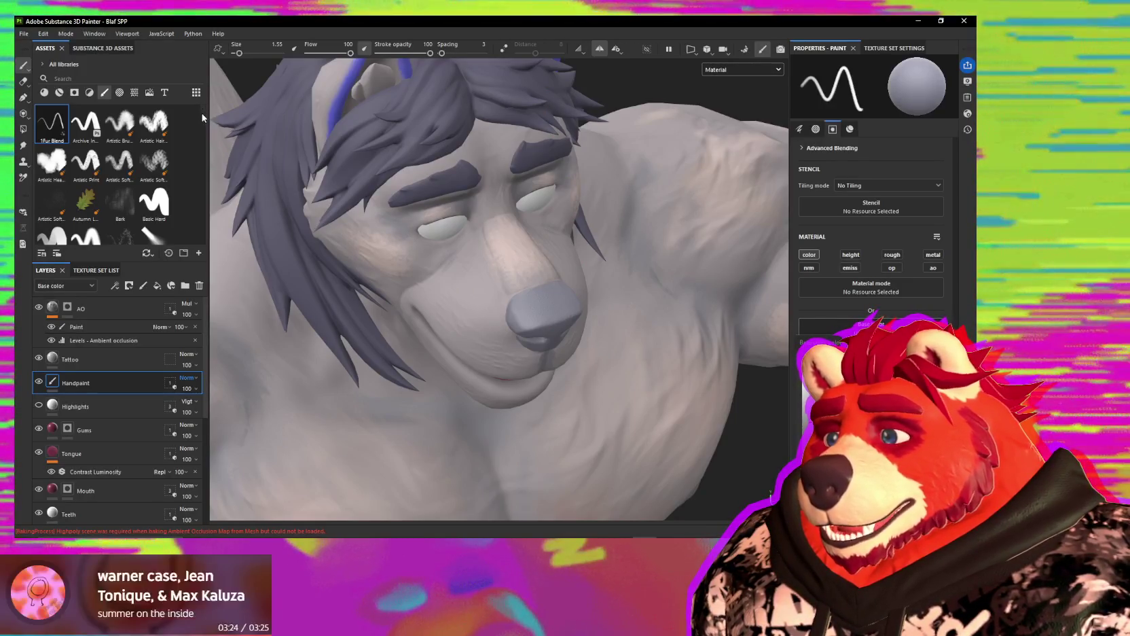
scroll(202, 117, "down", 2)
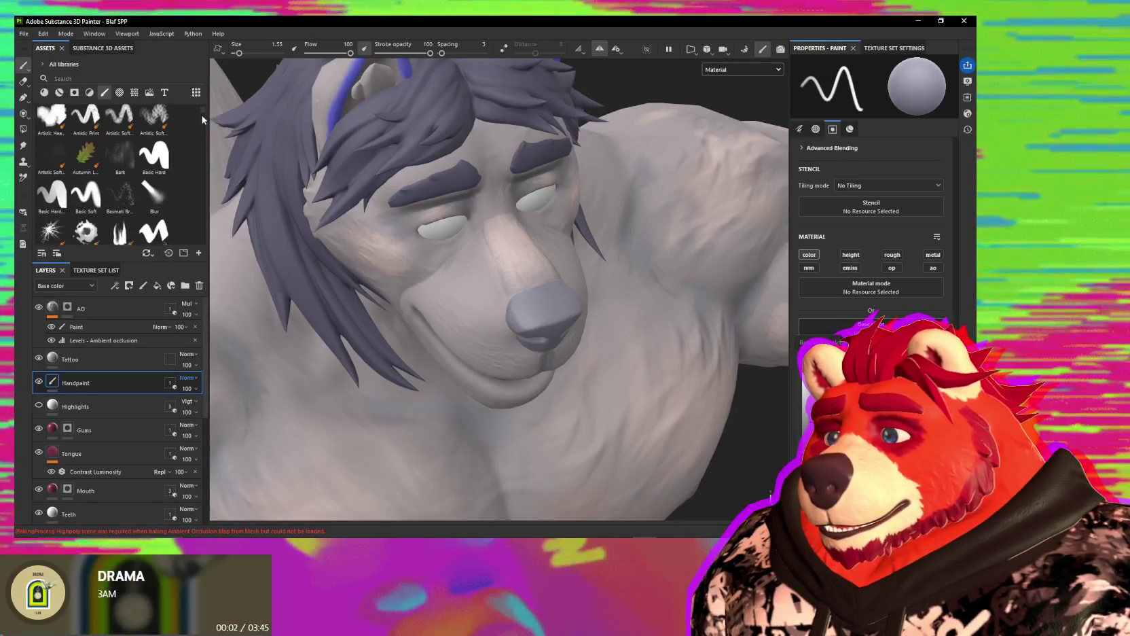
Step: Select the Basic Soft brush and fine-tune it to a small size for the nose
left_click(102, 199)
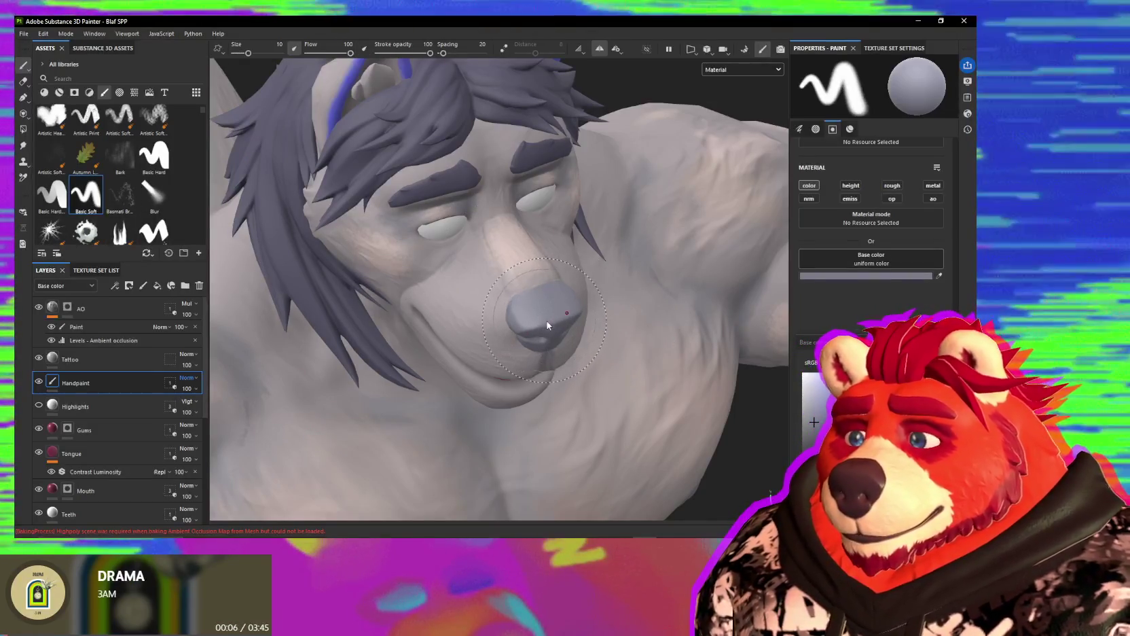
key("bracketleft")
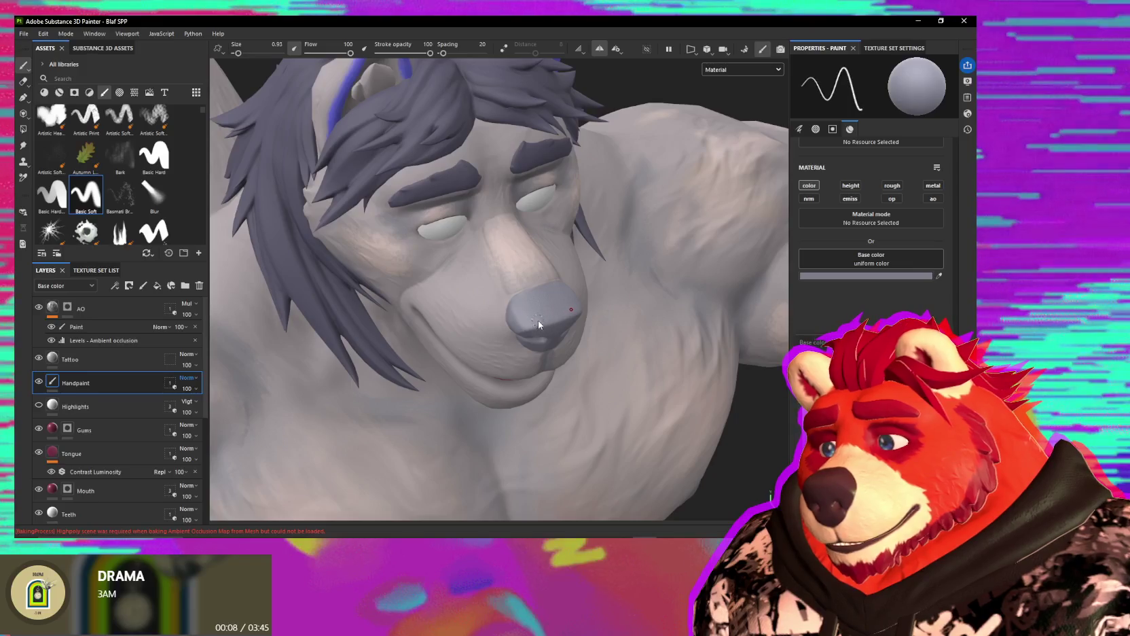
key("bracketright")
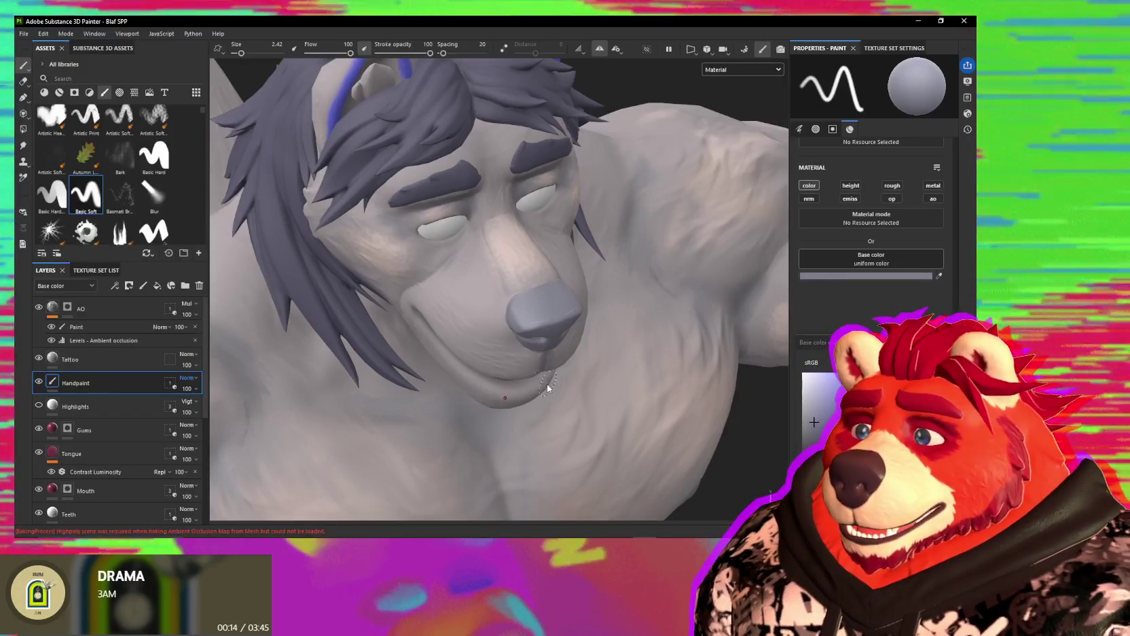
key("bracketright")
mouse_move(562, 338)
left_mouse_down("alt")
mouse_move(527, 310)
mouse_move(497, 444)
mouse_move(487, 289)
left_mouse_up("alt")
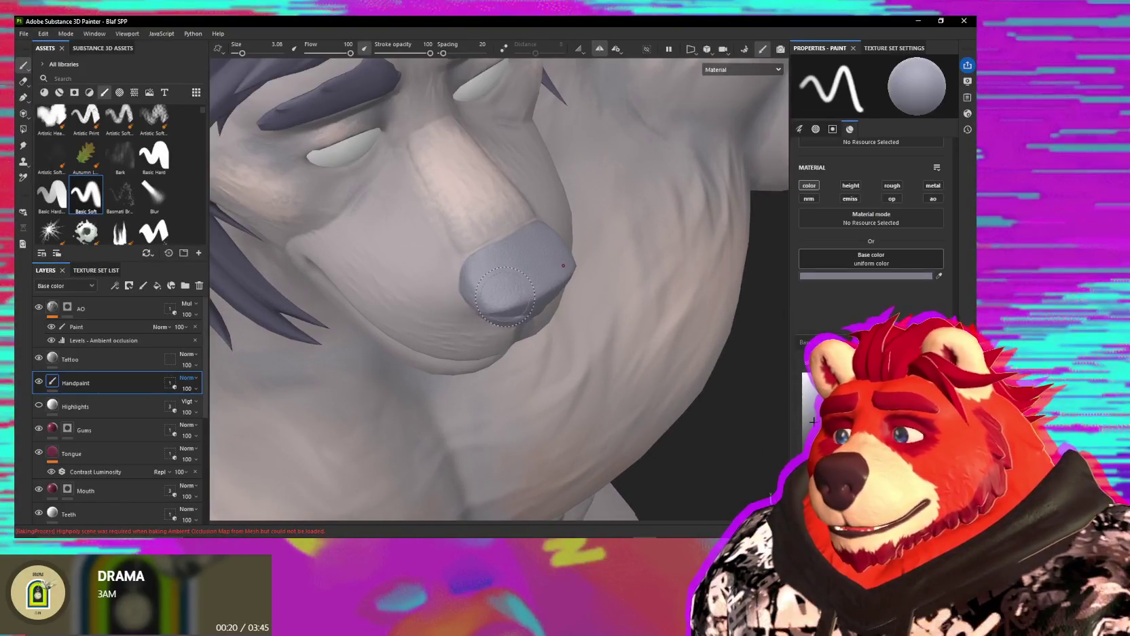
right_click_drag(543, 285, 509, 296, "ctrl")
mouse_move(509, 296)
left_mouse_down("alt")
mouse_move(536, 278)
mouse_move(502, 302)
left_mouse_up("alt")
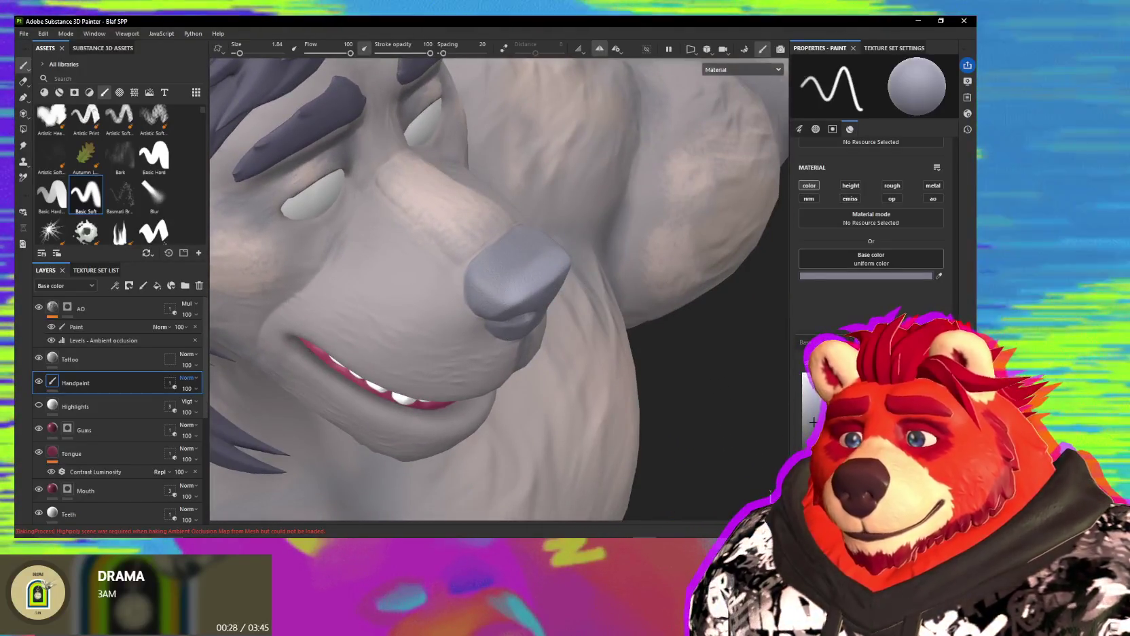
Step: Pick white and paint a highlight stroke across the top of the nose
left_click(809, 380)
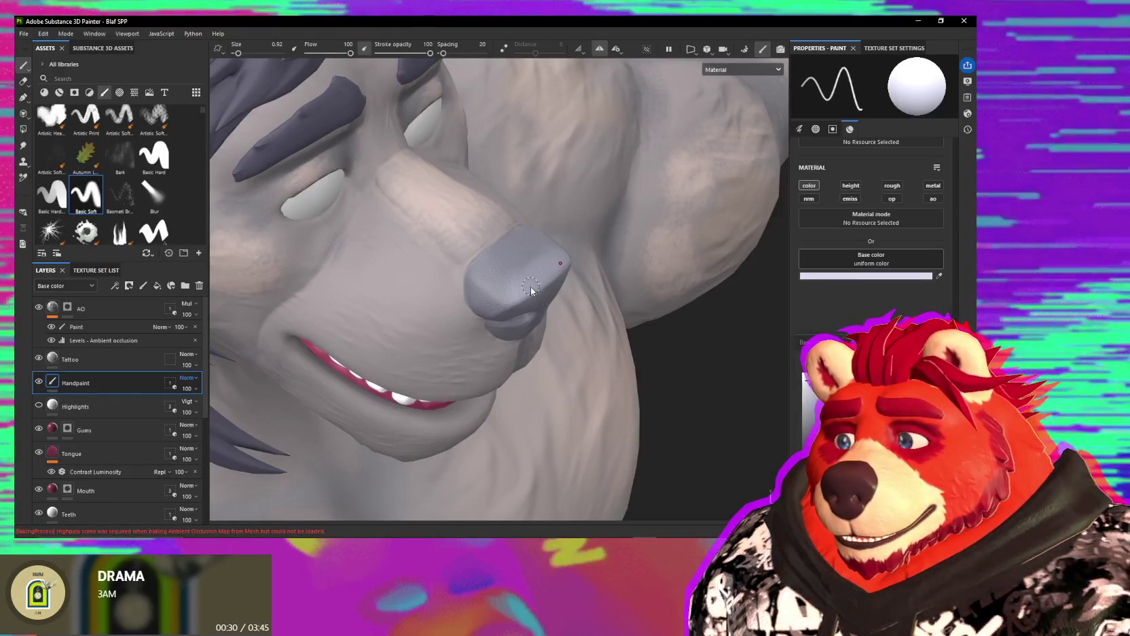
left_click_drag(531, 290, 567, 264)
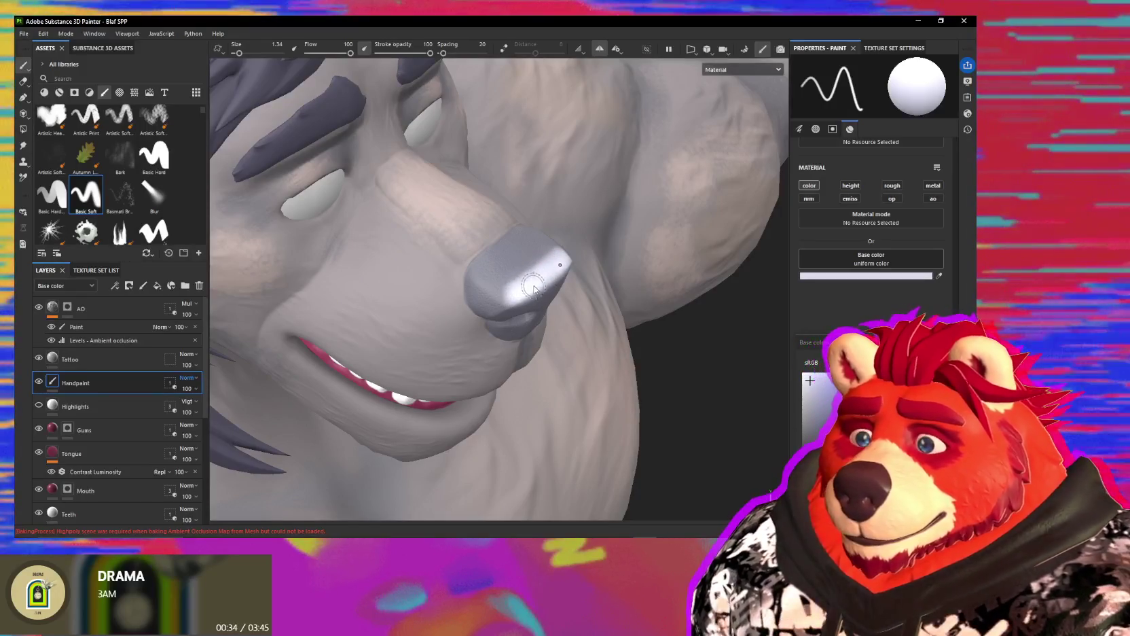
left_click_drag(534, 289, 526, 307, "alt")
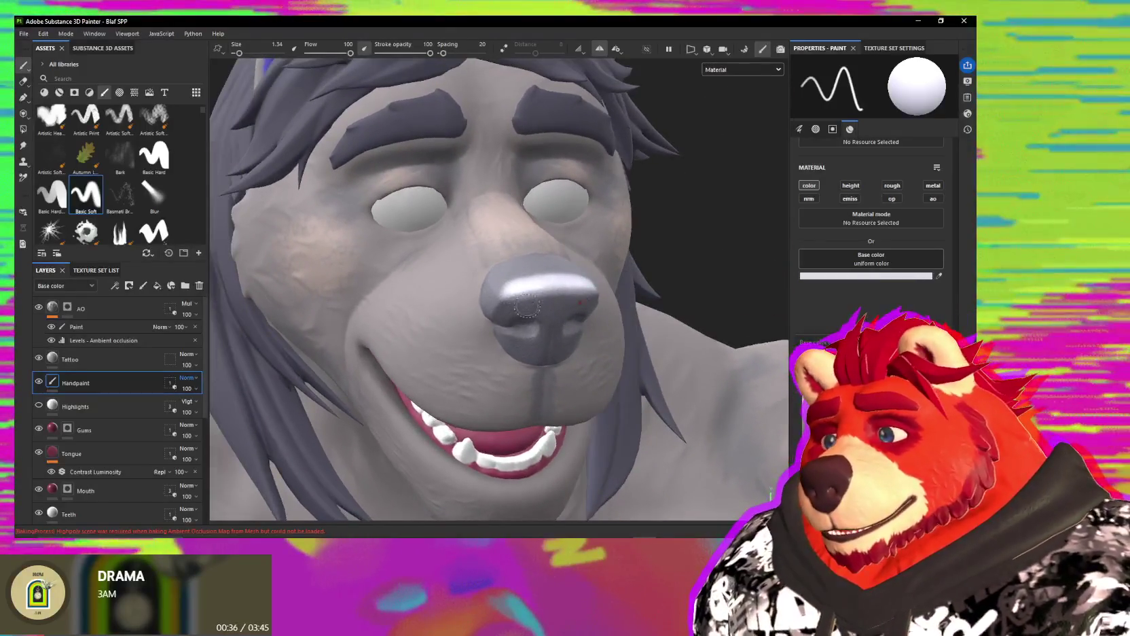
key("e")
left_click_drag(565, 279, 574, 284, "alt")
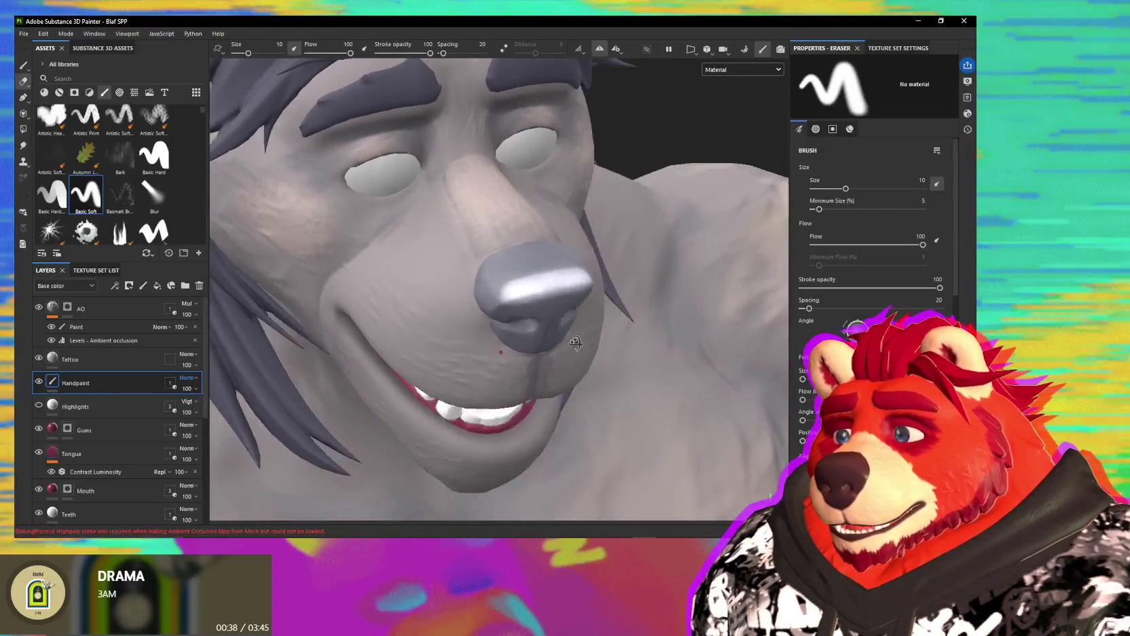
Step: Erase the overly bright white from the top of the nose with a smaller eraser
right_click_drag(574, 285, 376, 294, "ctrl")
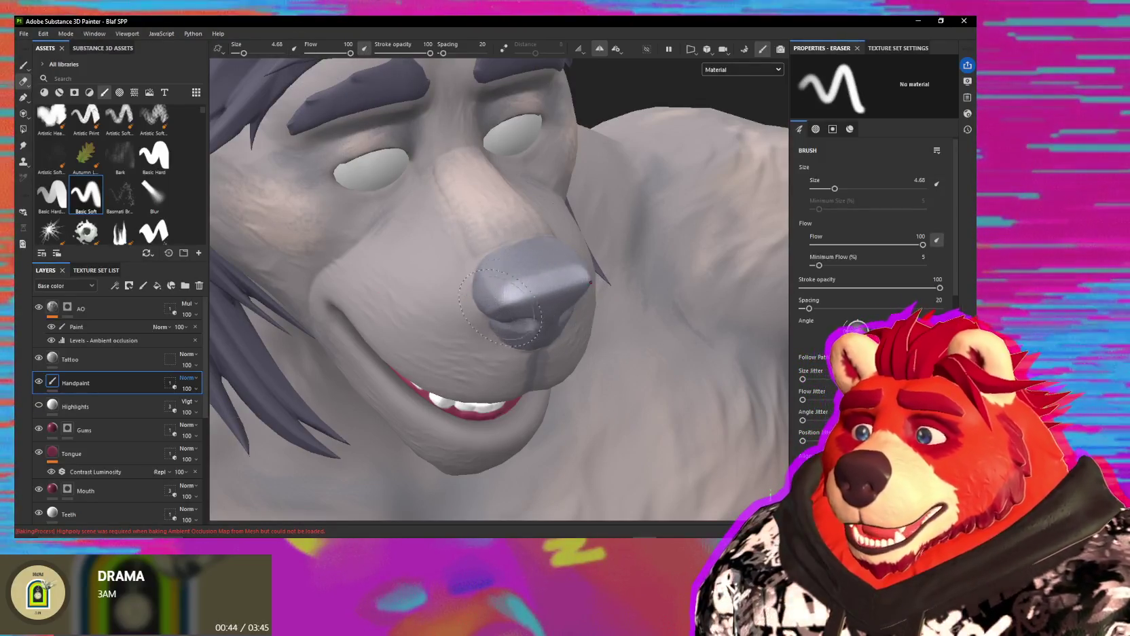
key("p")
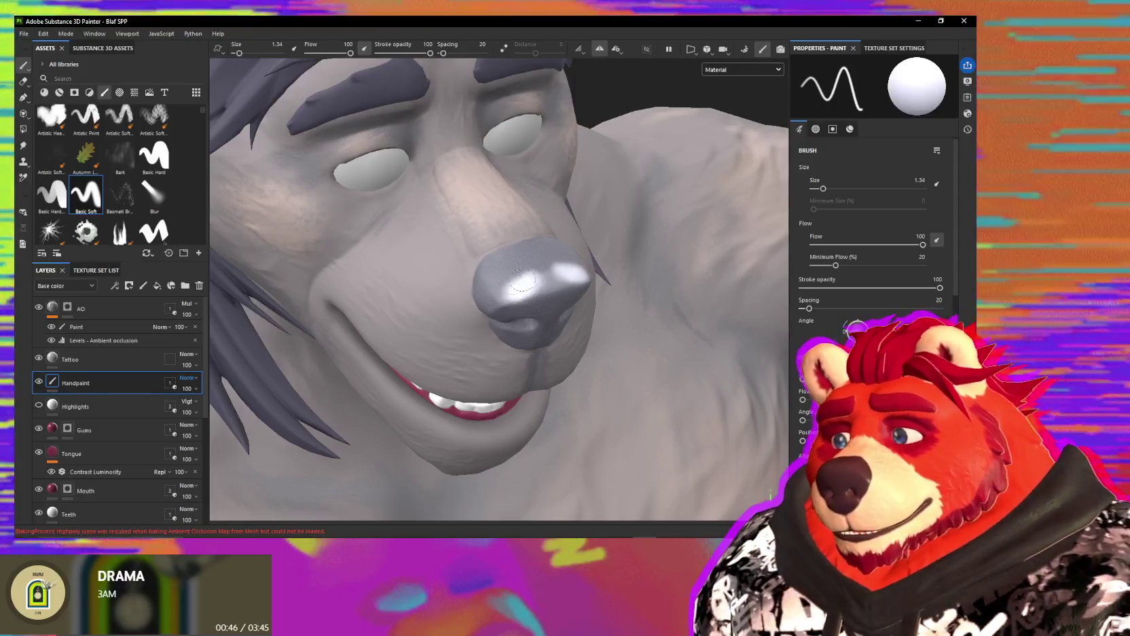
right_click_drag(527, 289, 557, 292, "ctrl")
mouse_move(557, 292)
left_mouse_down("alt")
mouse_move(522, 260)
mouse_move(568, 312)
mouse_move(557, 346)
left_mouse_up("alt")
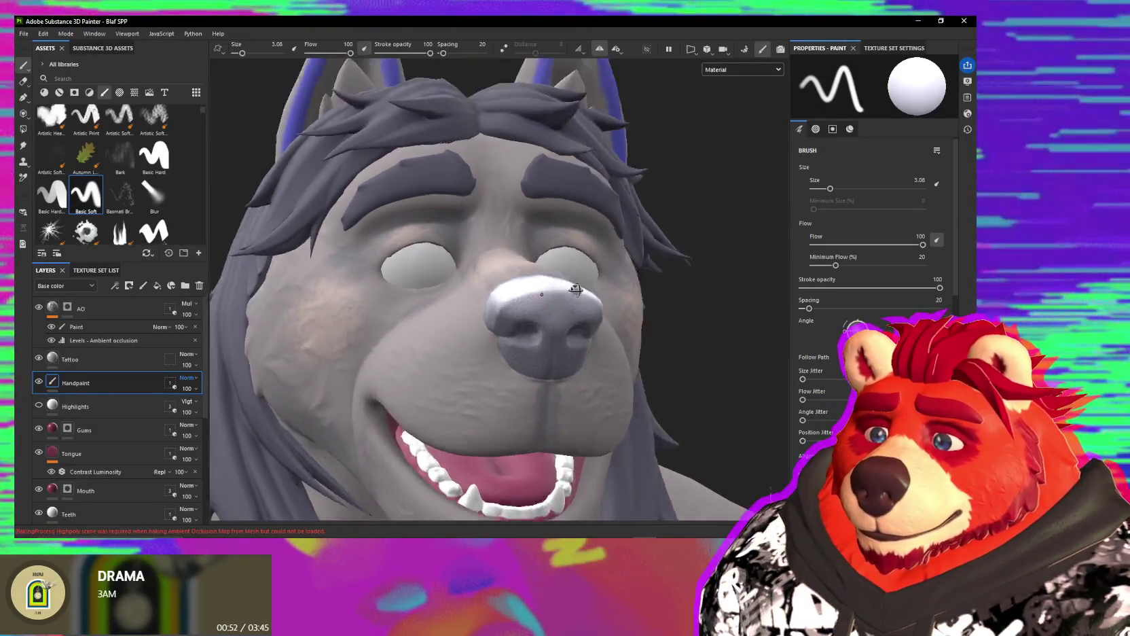
key("e")
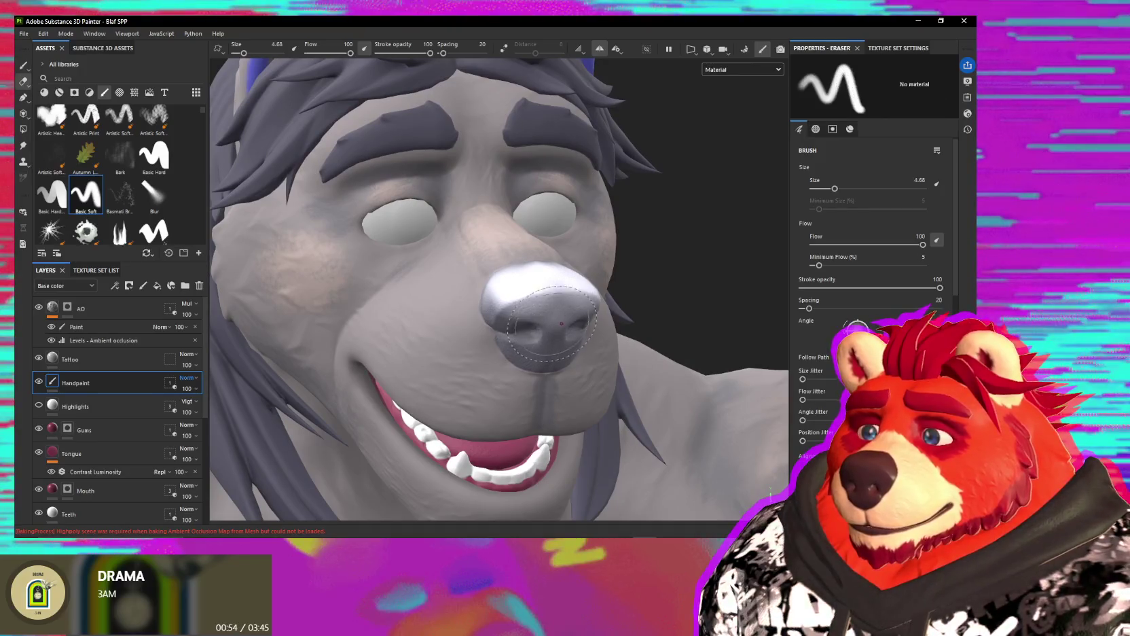
left_click_drag(585, 317, 569, 281, "alt")
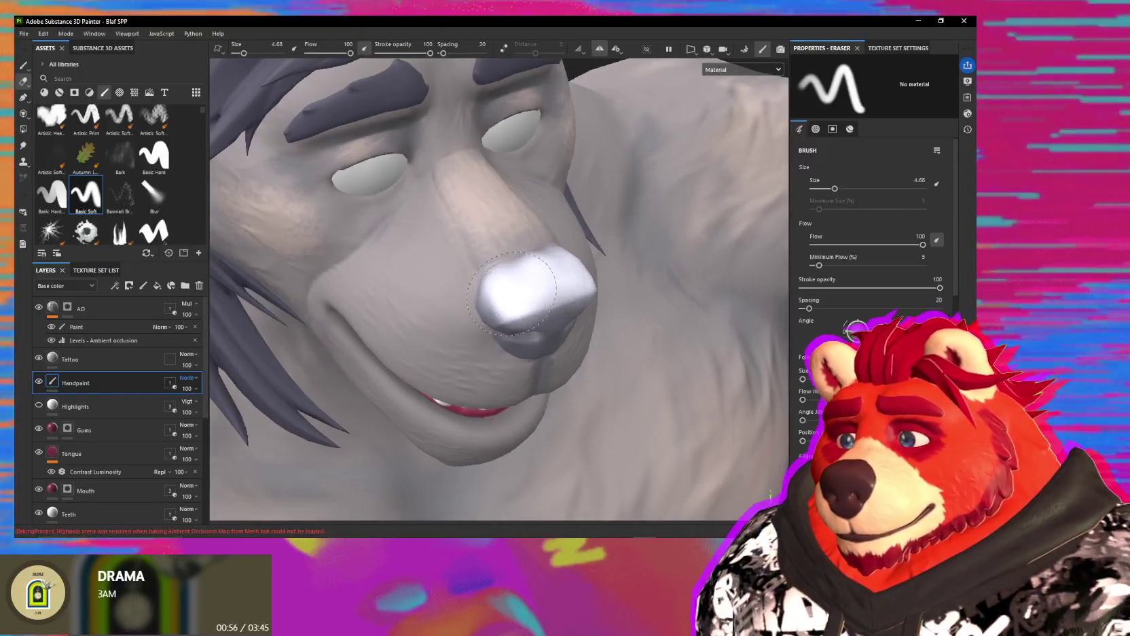
left_click_drag(507, 316, 485, 294, "alt")
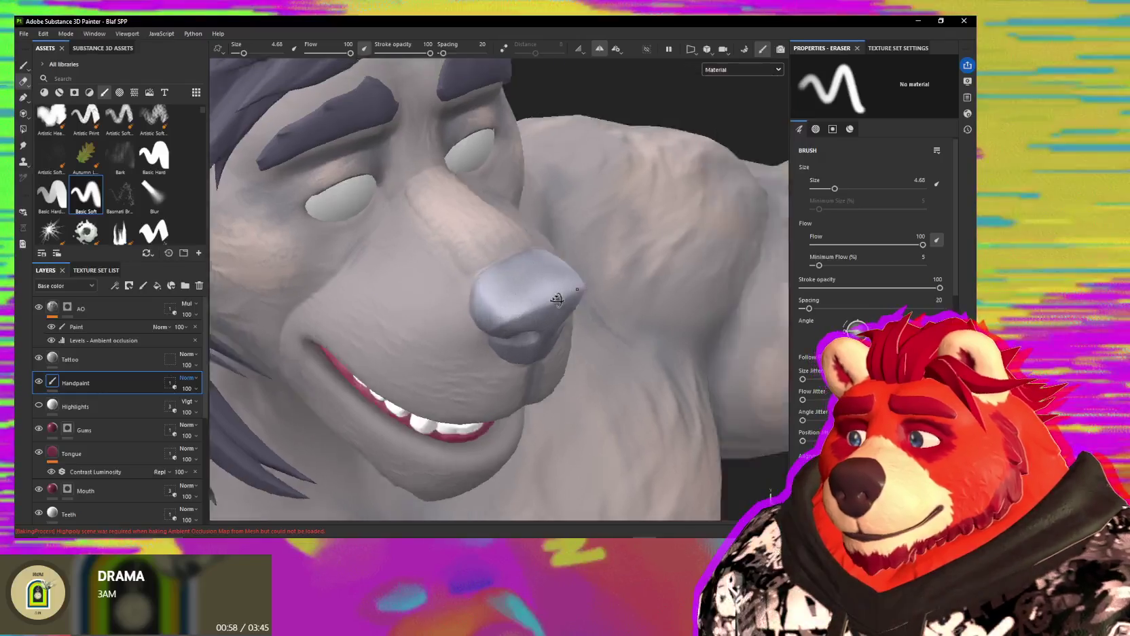
left_click_drag(486, 340, 501, 314, "alt")
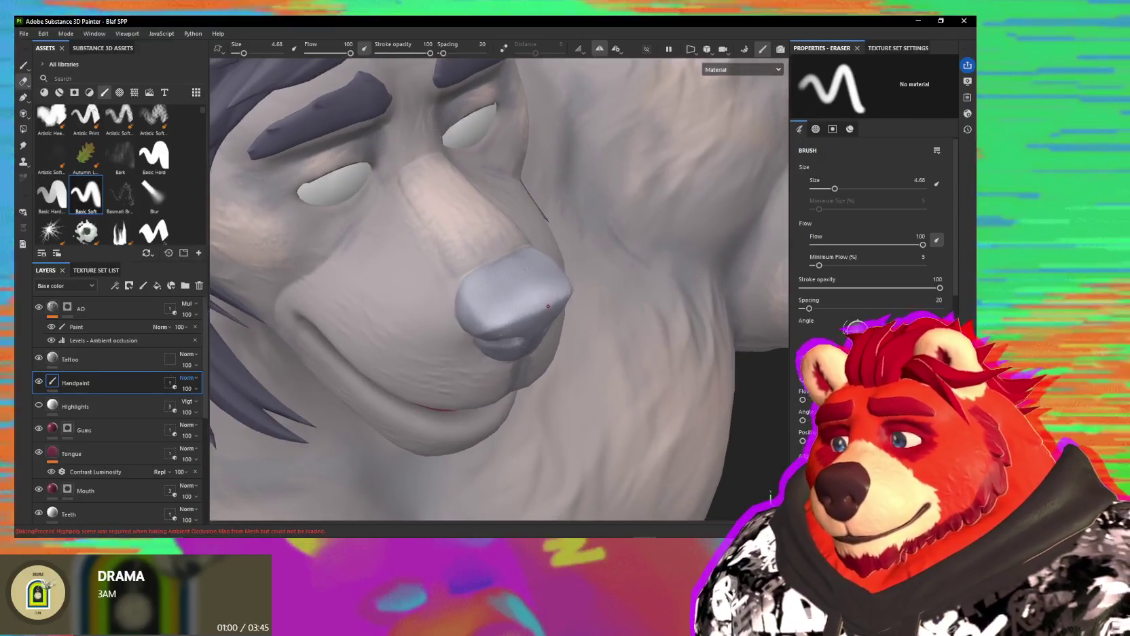
Step: With a fine-tipped brush, repaint a thin white streak and add white glints around the nostrils
key("p")
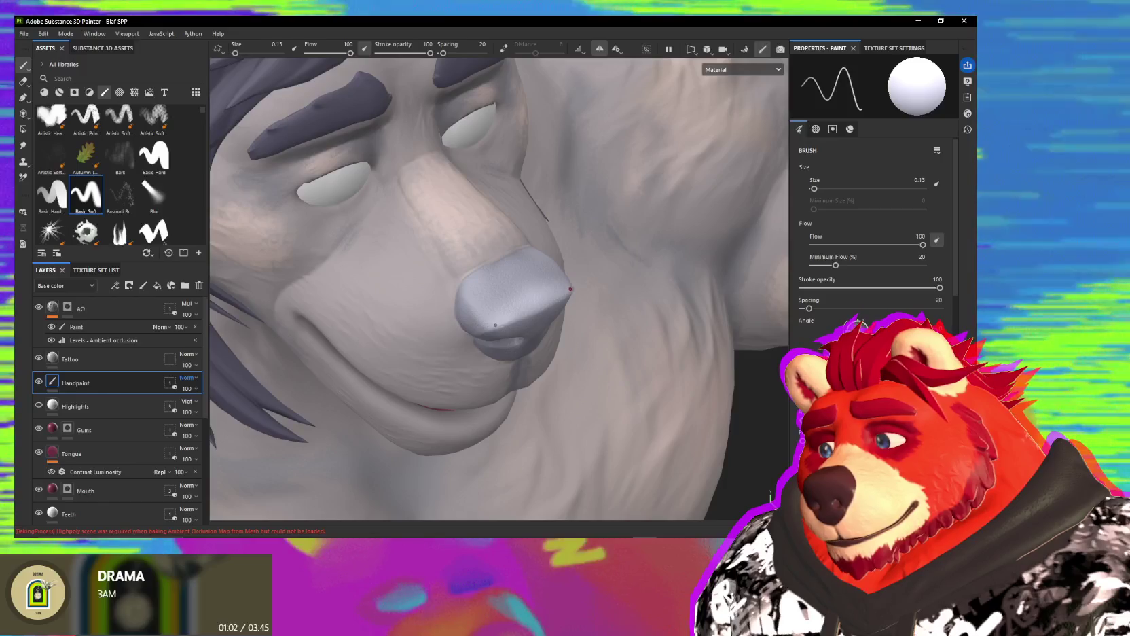
right_click_drag(501, 314, 499, 326, "ctrl")
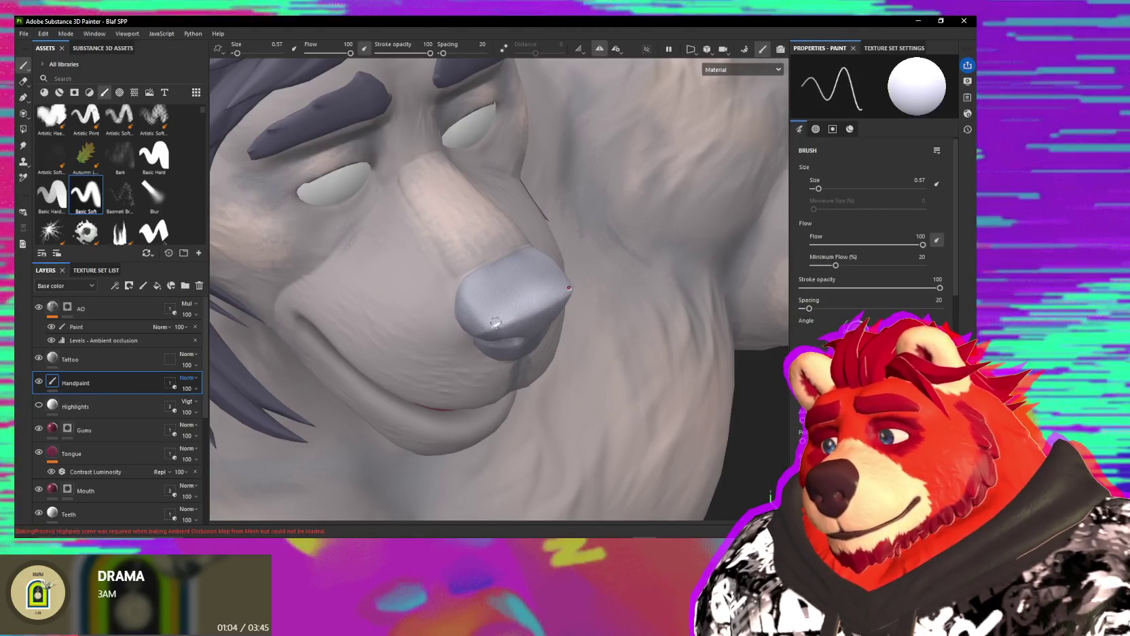
left_click_drag(499, 325, 486, 300, "alt")
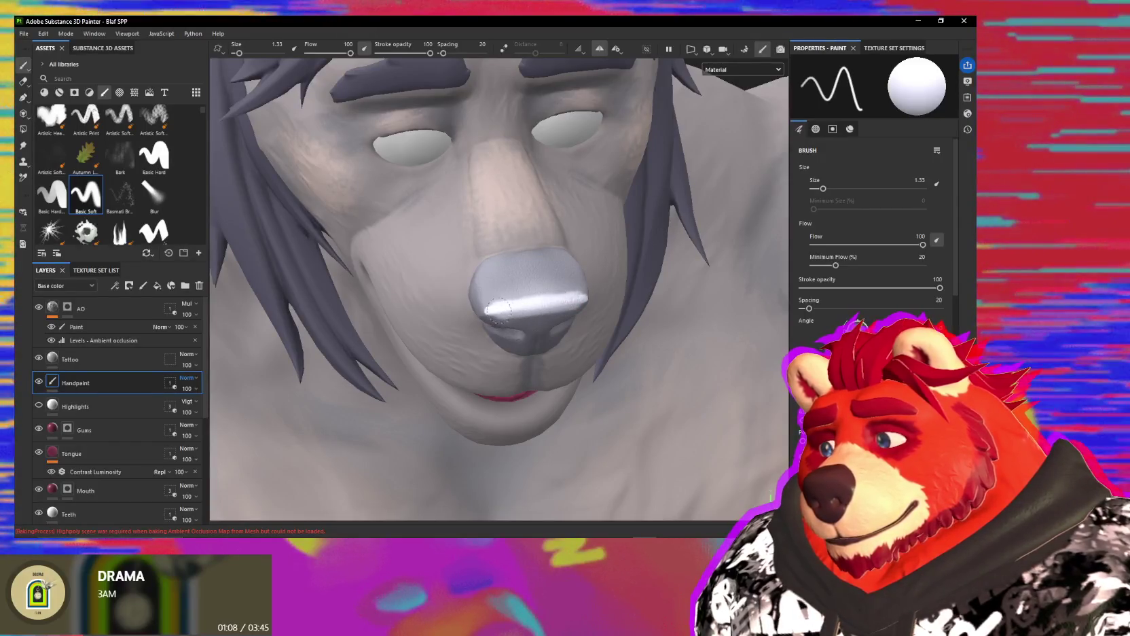
left_click_drag(497, 309, 587, 277, "alt")
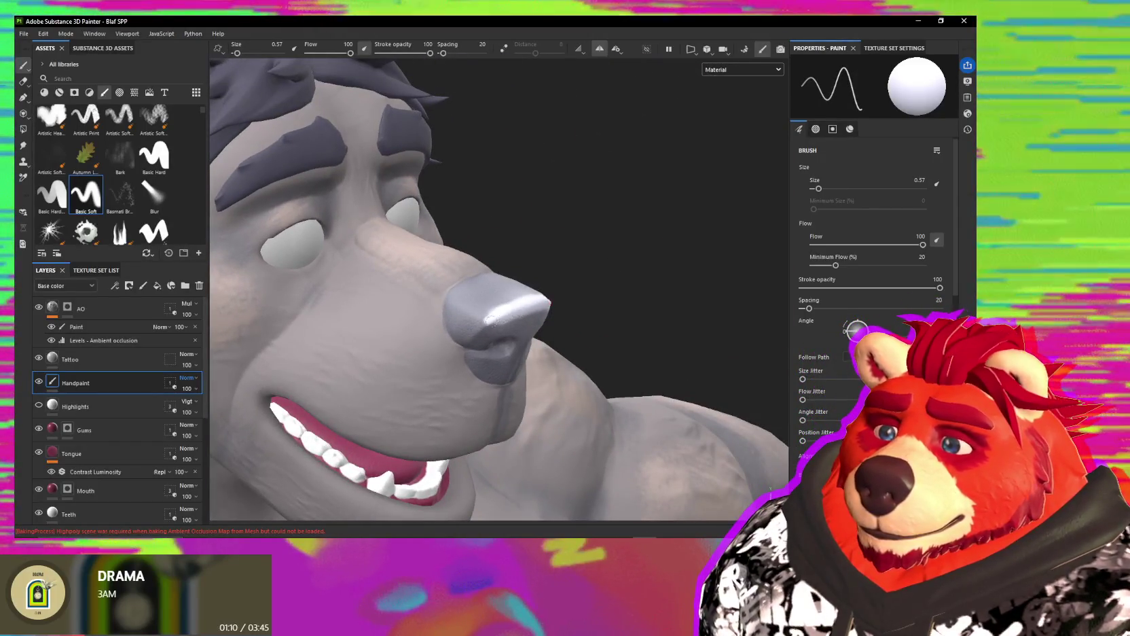
left_click_drag(508, 316, 508, 307, "alt")
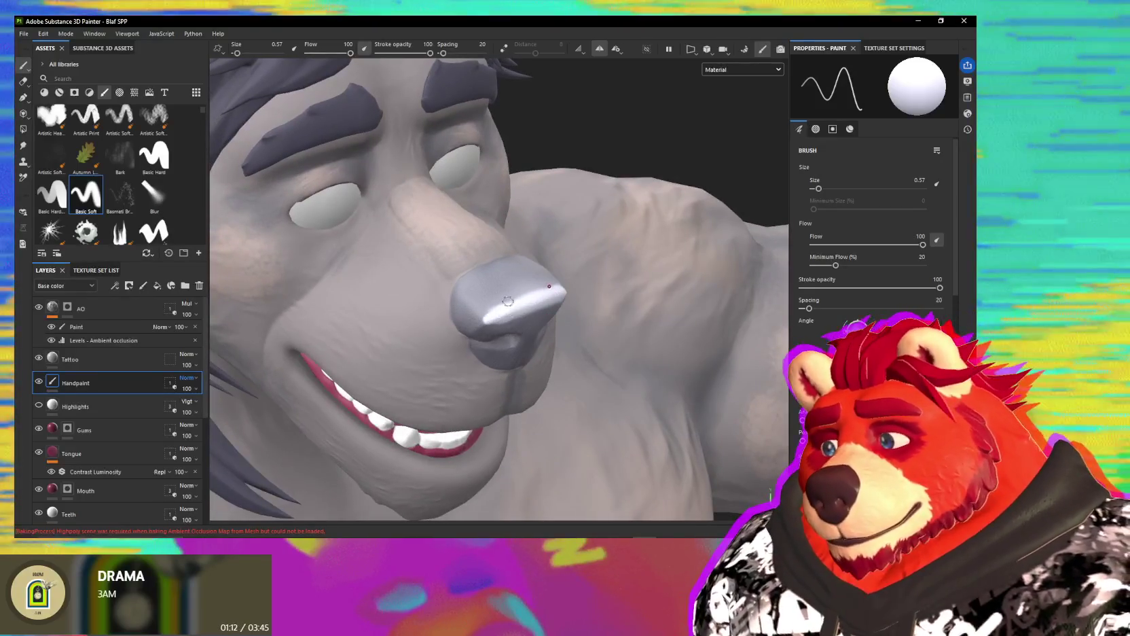
key("e")
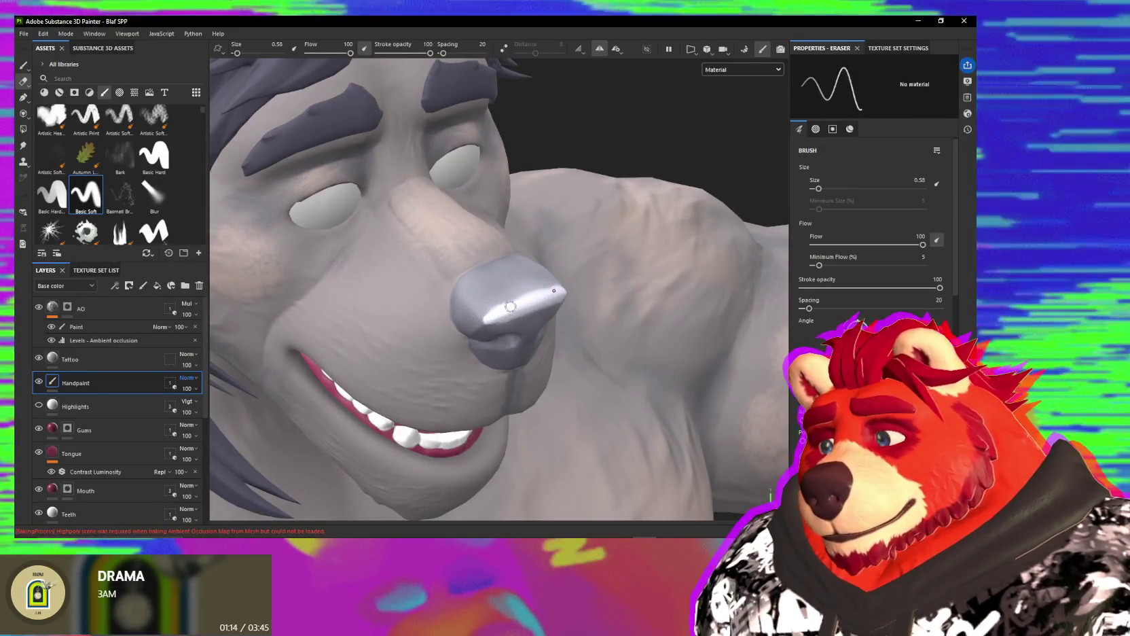
left_click_drag(516, 328, 523, 349, "alt")
key("1")
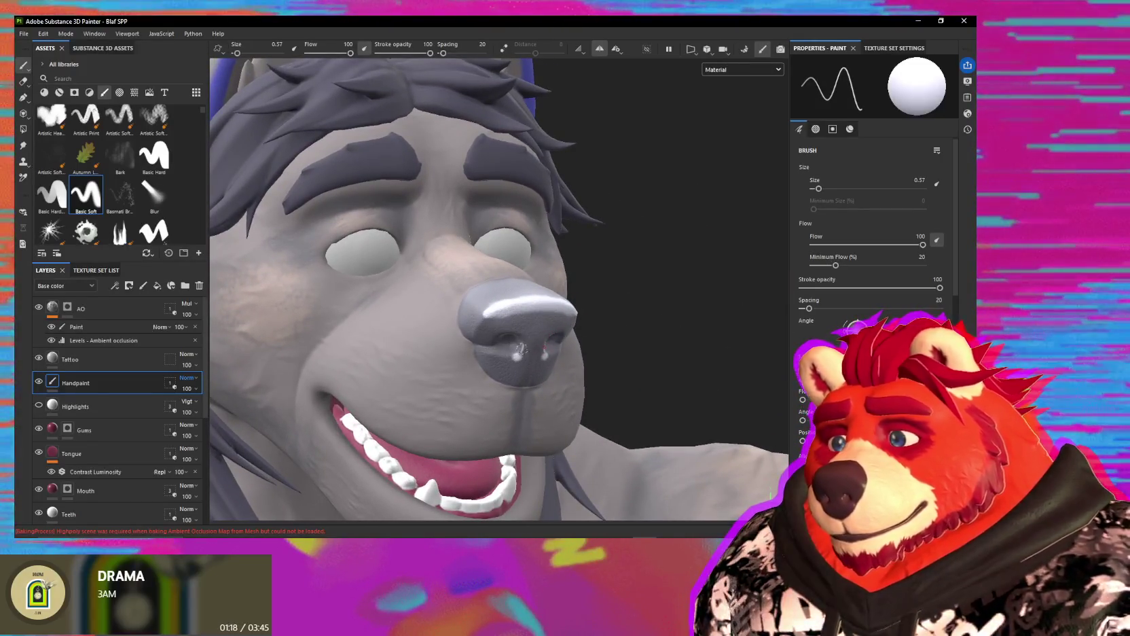
left_click_drag(514, 355, 543, 345, "alt")
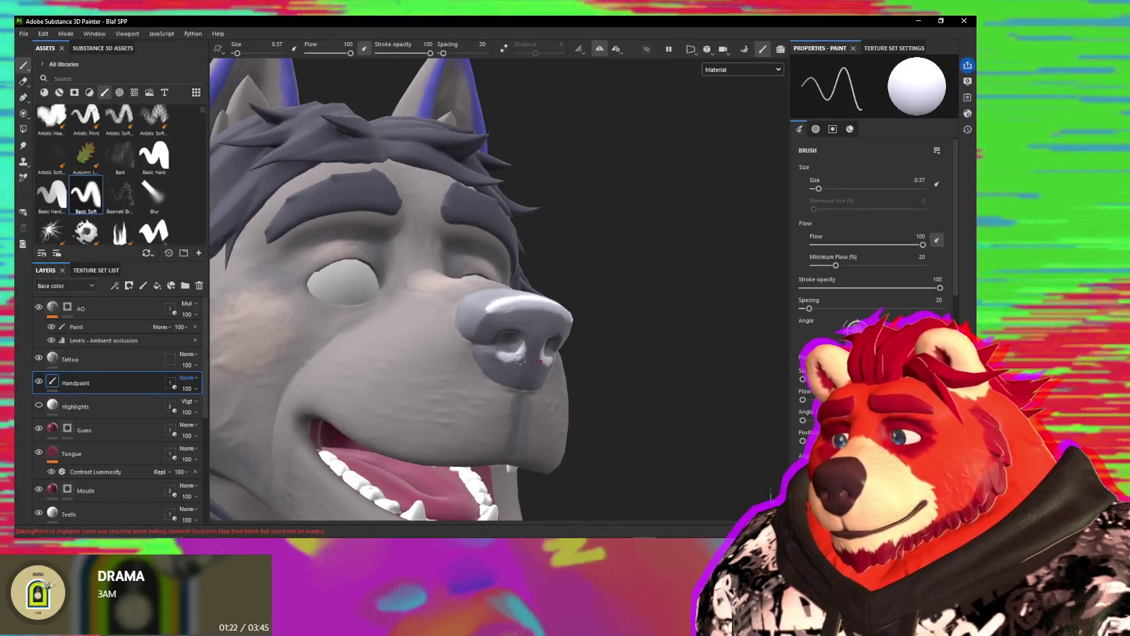
key("5")
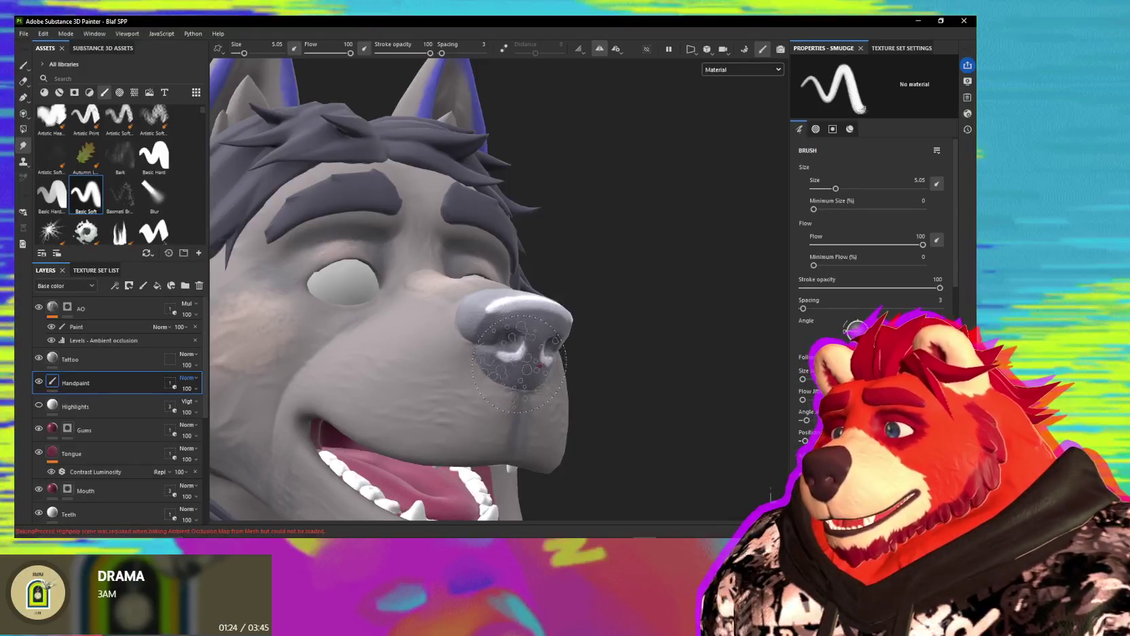
Step: Shrink the Smudge brush and close the music window covering the viewport
key("[")
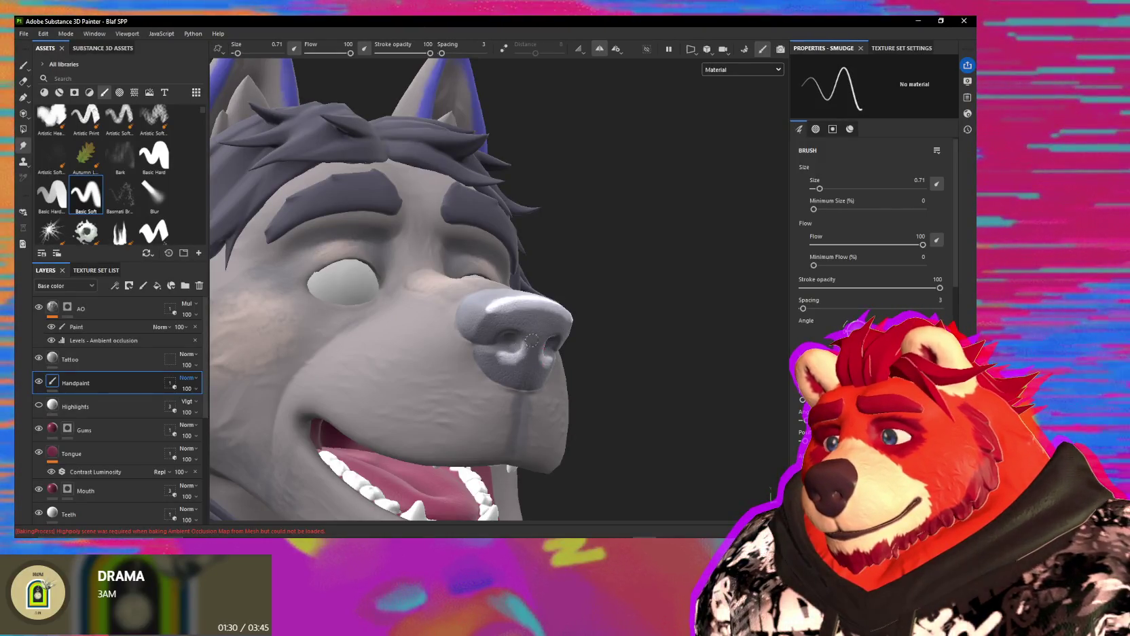
left_click_drag(503, 343, 541, 312, "alt")
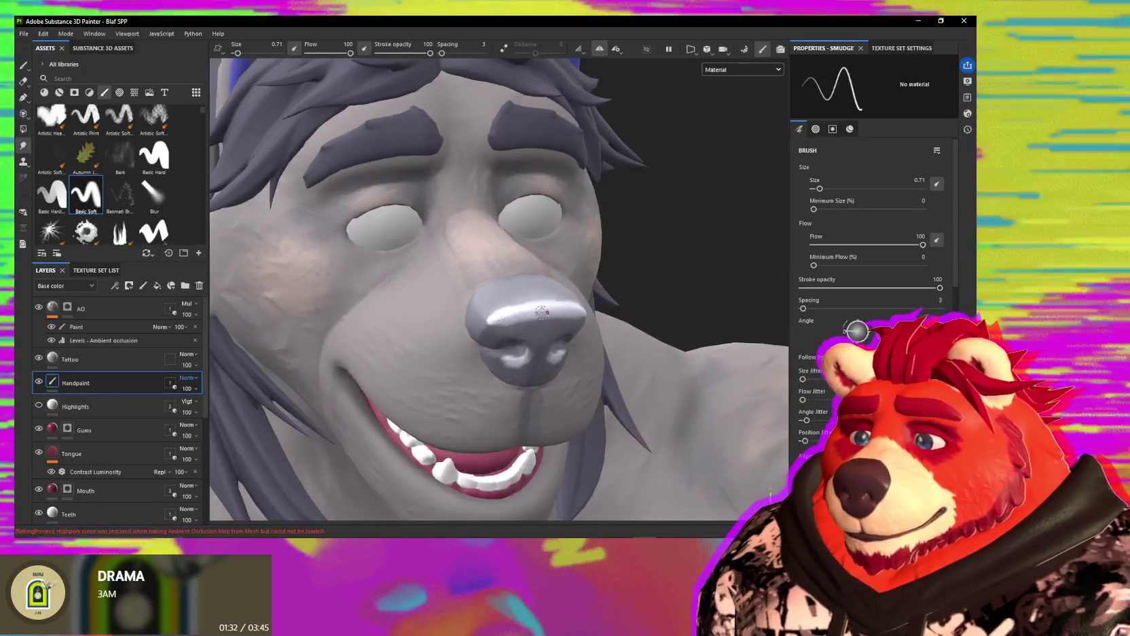
key("plus")
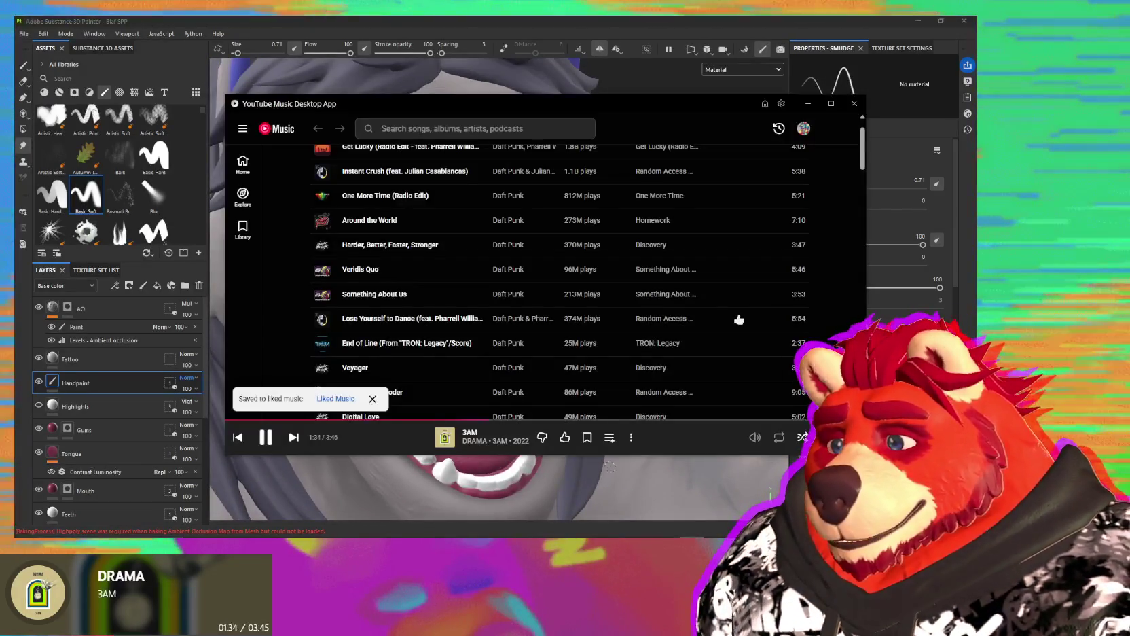
left_click(583, 470)
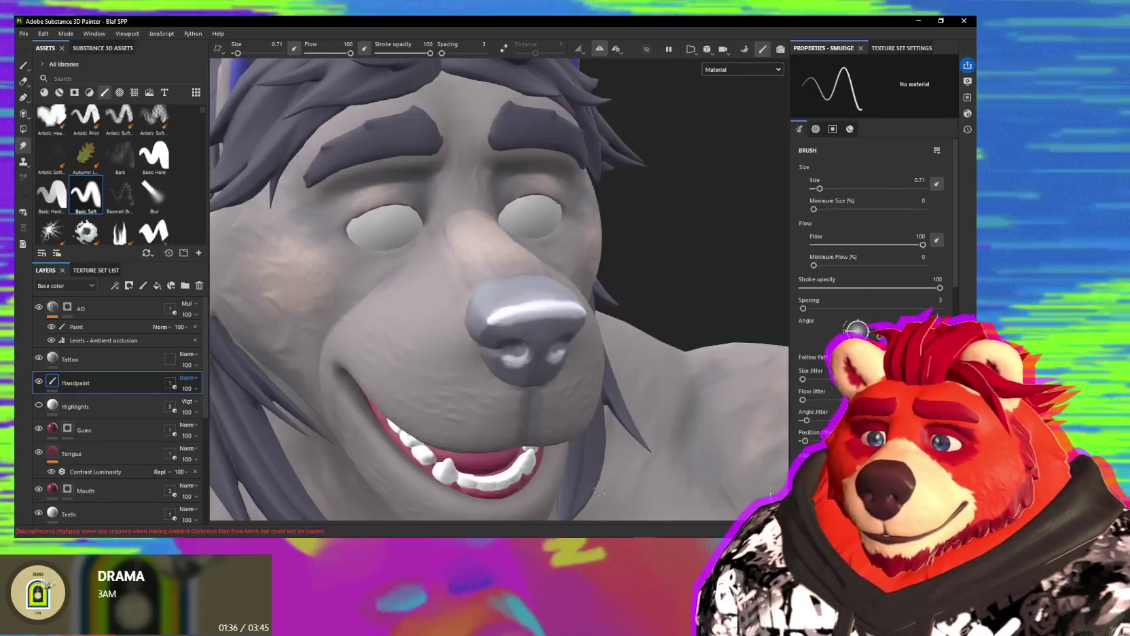
mouse_move(398, 250)
left_mouse_down("alt")
mouse_move(550, 321)
mouse_move(516, 310)
mouse_move(517, 331)
left_mouse_up("alt")
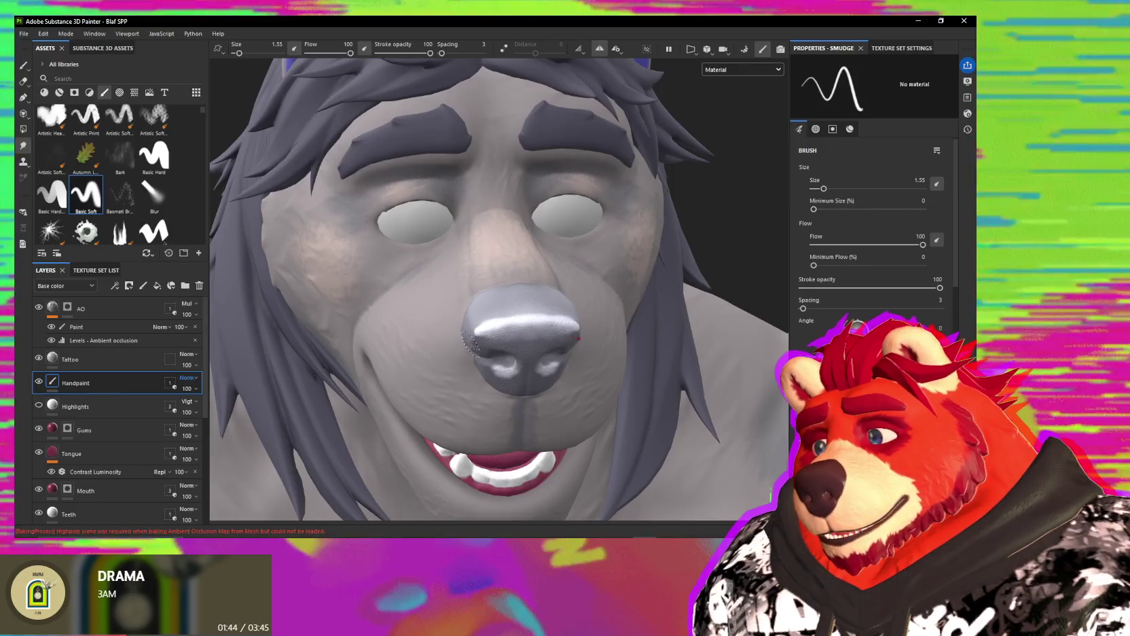
Step: Zoom in on the side of the head and switch to a larger Eraser brush
mouse_move(557, 346)
left_mouse_down("alt")
mouse_move(598, 353)
mouse_move(597, 373)
mouse_move(662, 295)
mouse_move(638, 318)
mouse_move(491, 302)
mouse_move(380, 272)
mouse_move(338, 237)
mouse_move(360, 241)
left_mouse_up("alt")
scroll(380, 245, "up", 2)
scroll(400, 248, "up", 2)
scroll(418, 252, "up", 2)
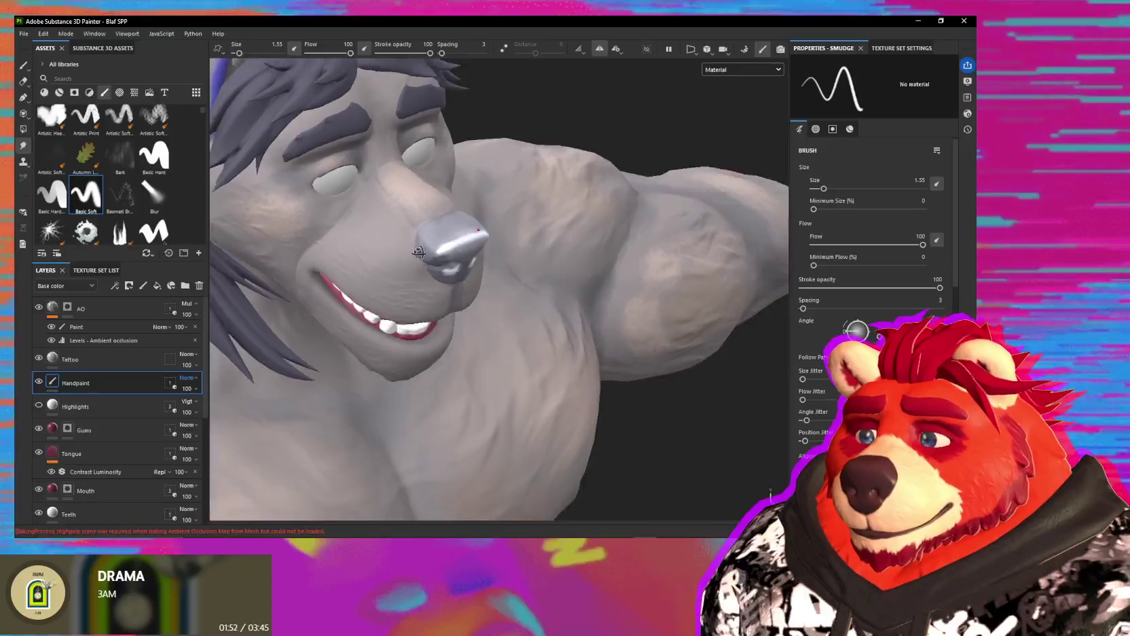
scroll(418, 251, "up", 2)
scroll(448, 271, "up", 2)
scroll(475, 292, "up", 2)
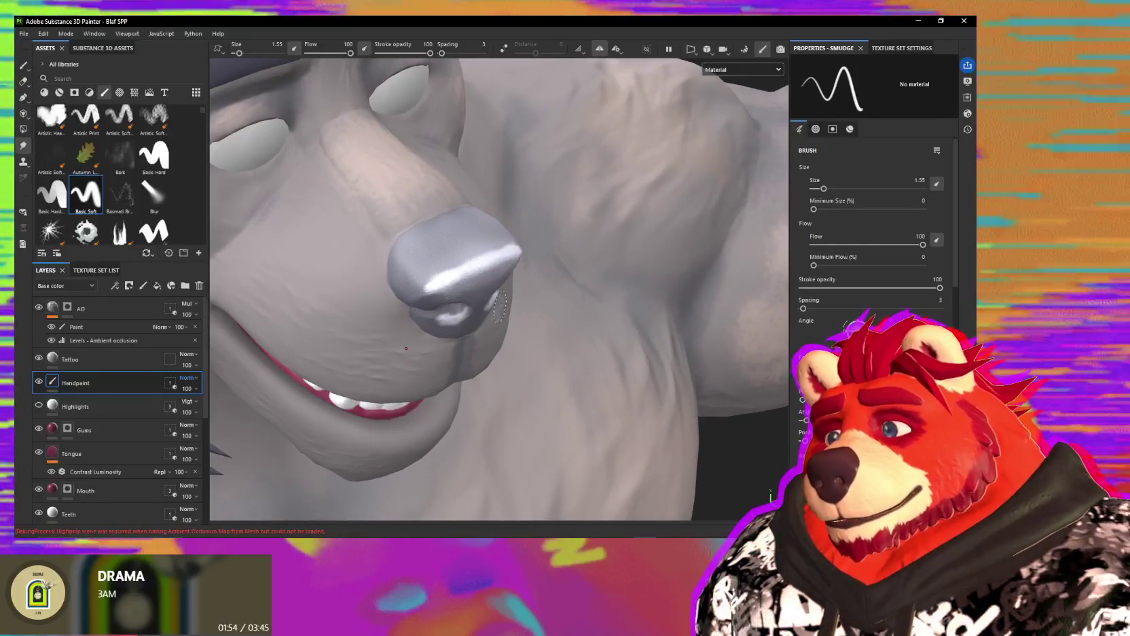
key("e")
right_click_drag(463, 271, 448, 256, "ctrl")
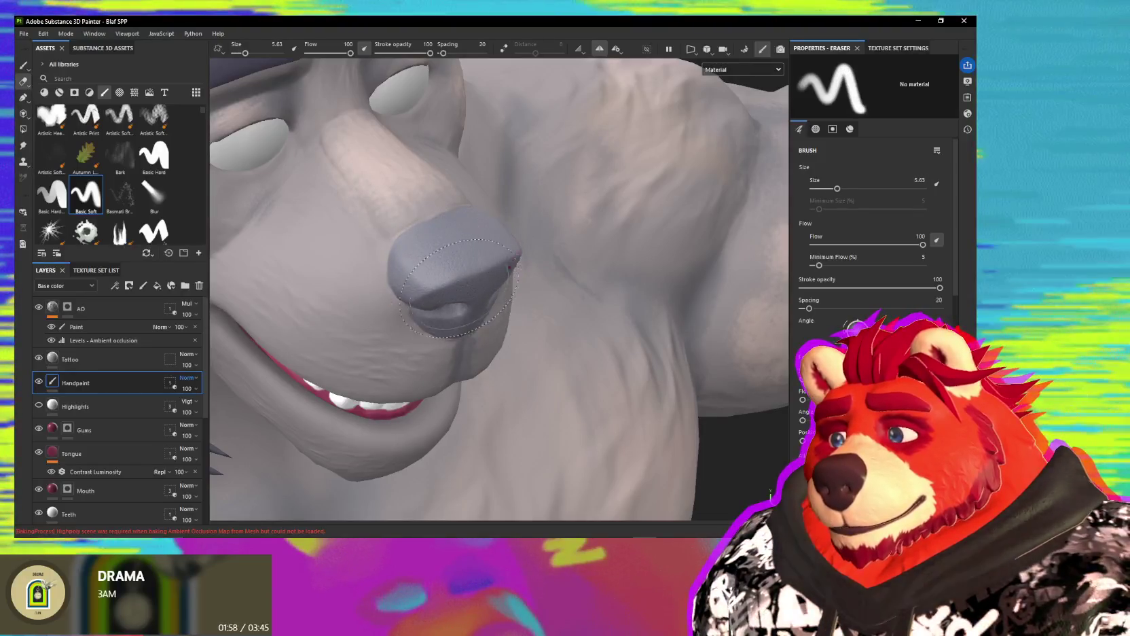
Step: Erase the pale shiny paint from the nose so its matte grey shows, then resume painting
mouse_move(434, 307)
left_mouse_down("alt")
mouse_move(476, 321)
mouse_move(535, 297)
mouse_move(596, 307)
left_mouse_up("alt")
key("1")
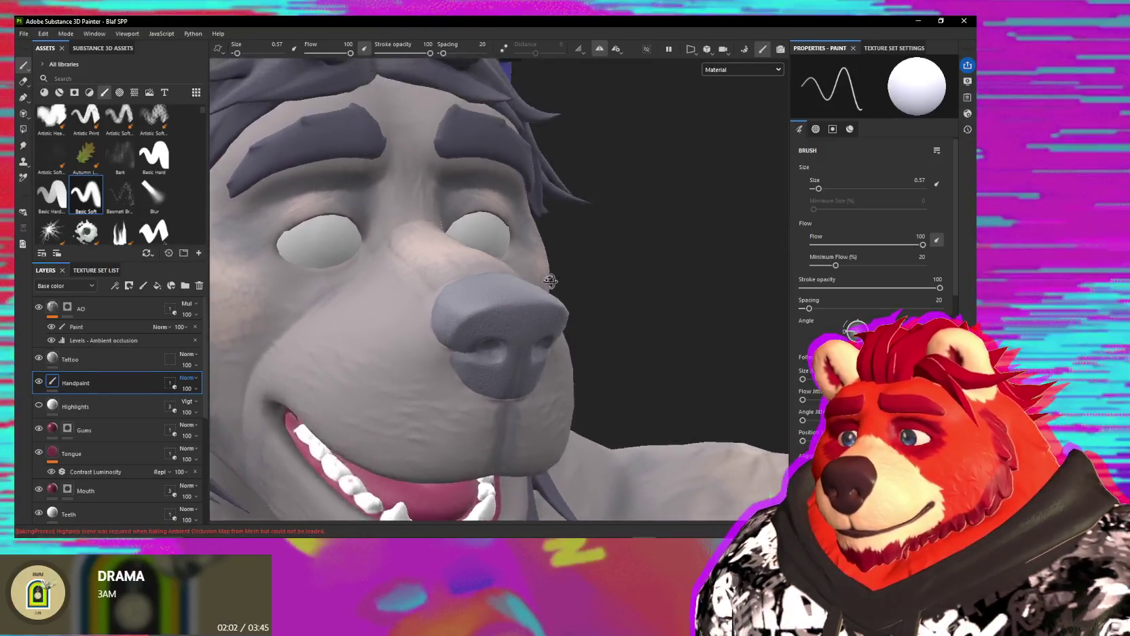
scroll(596, 307, "up", 3)
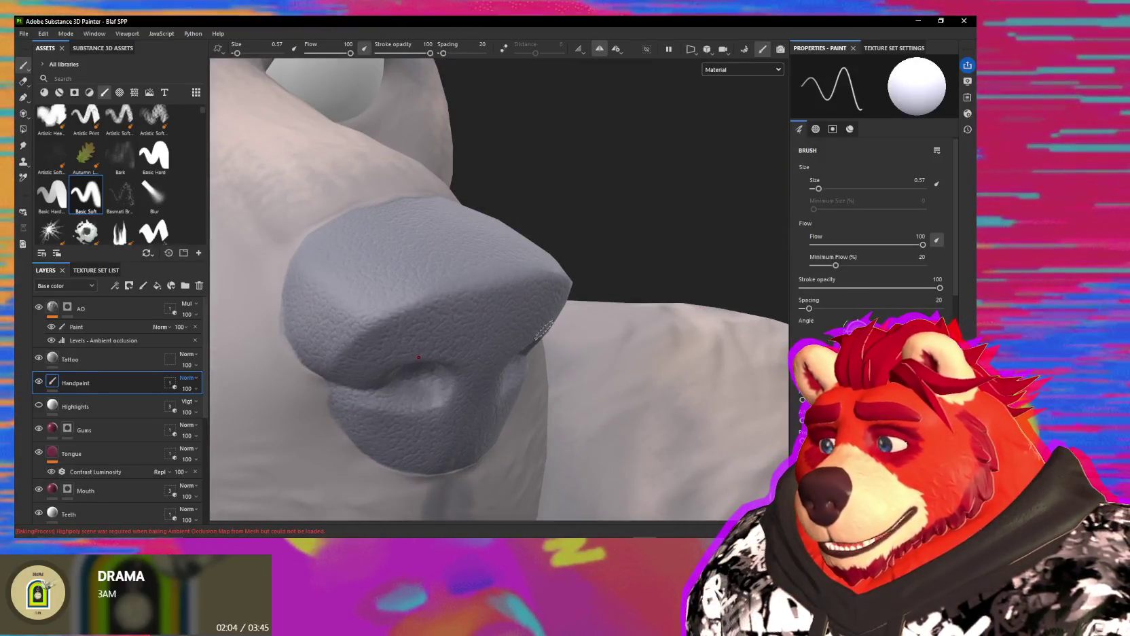
mouse_move(543, 330)
left_mouse_down("alt")
mouse_move(621, 326)
mouse_move(406, 334)
mouse_move(358, 230)
mouse_move(598, 374)
mouse_move(461, 338)
mouse_move(498, 333)
left_mouse_up("alt")
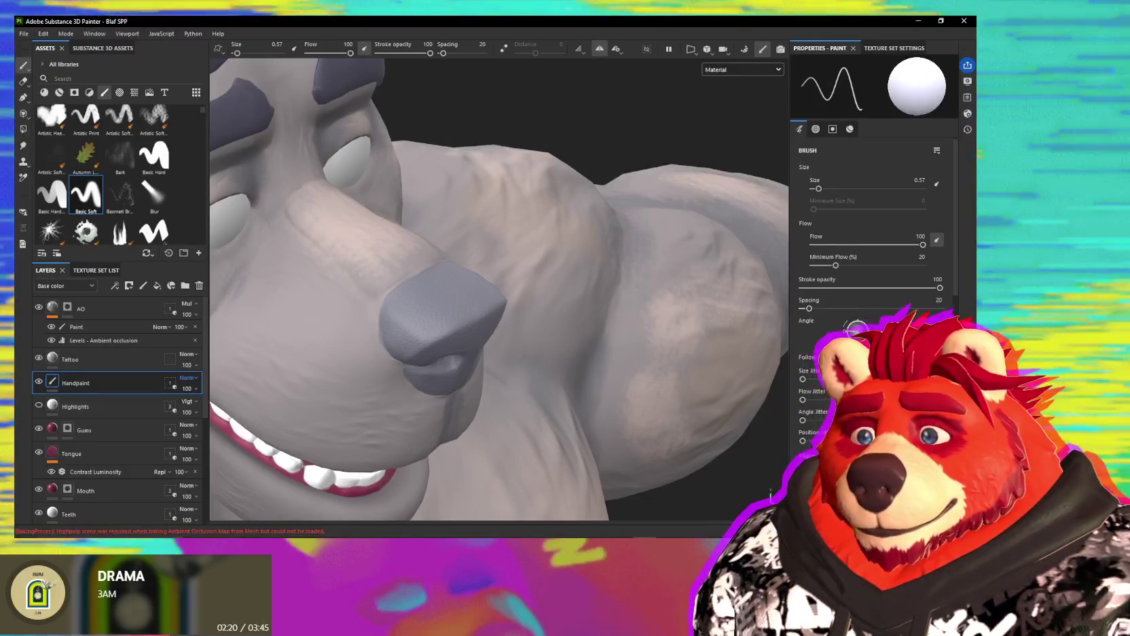
scroll(838, 277, "down", 5)
scroll(839, 277, "down", 5)
left_click(839, 277)
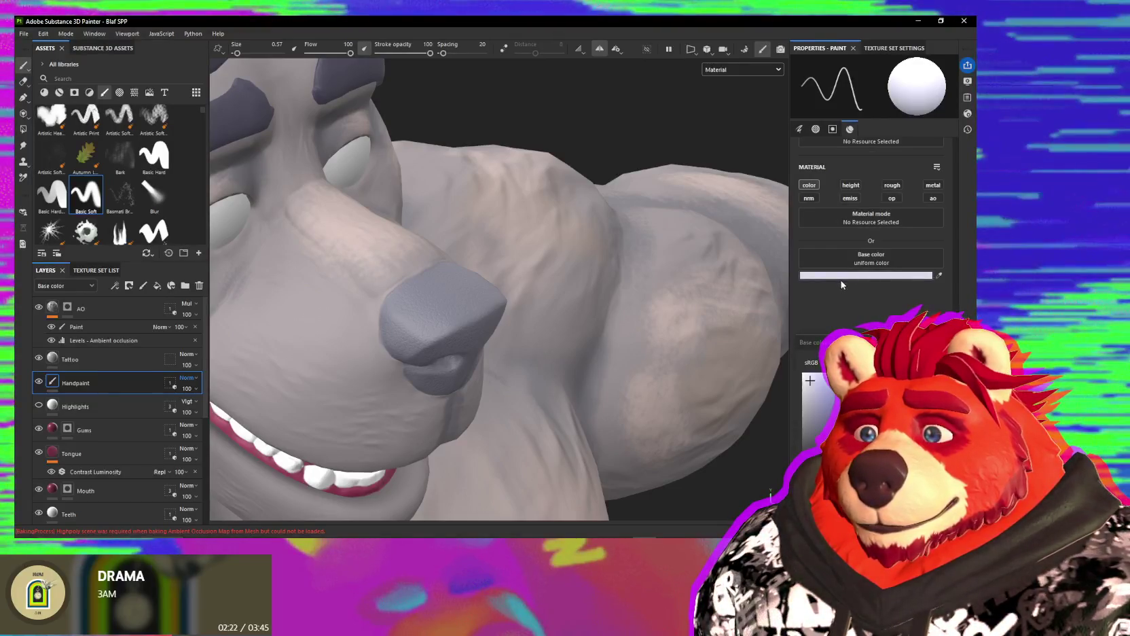
Step: Set the paint colour to grey and paint over the nose, bringing the brush size to 0.57
left_click_drag(747, 285, 437, 391, "alt")
left_click(437, 391)
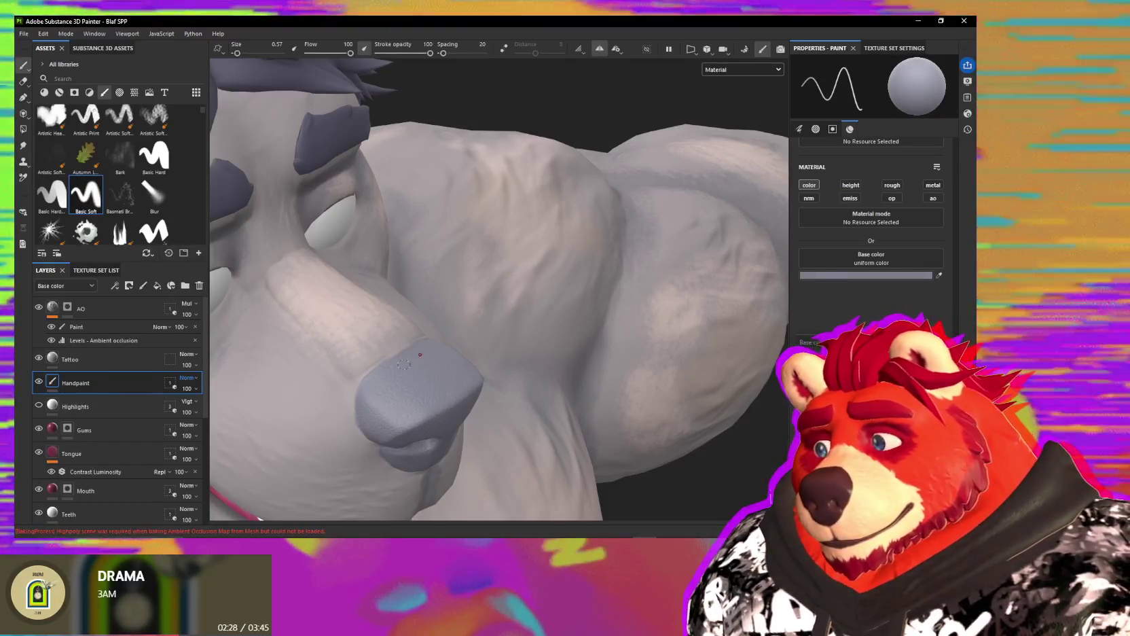
right_click_drag(406, 402, 434, 402, "ctrl")
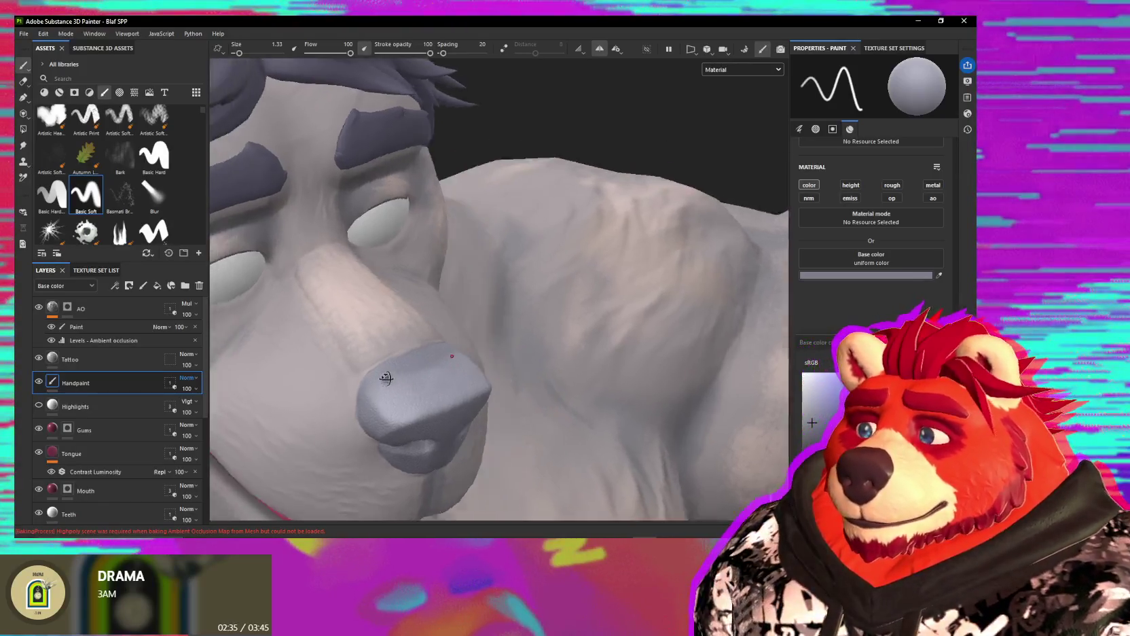
mouse_move(401, 393)
left_mouse_down("alt")
mouse_move(402, 339)
mouse_move(443, 333)
left_mouse_up("alt")
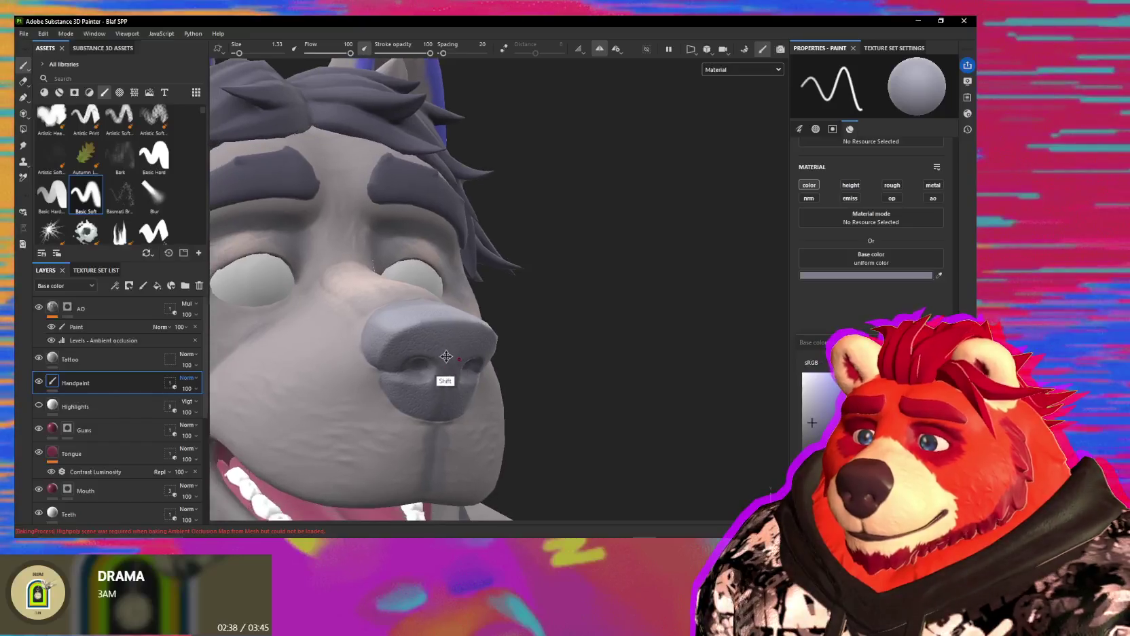
right_click_drag(443, 333, 402, 331, "ctrl")
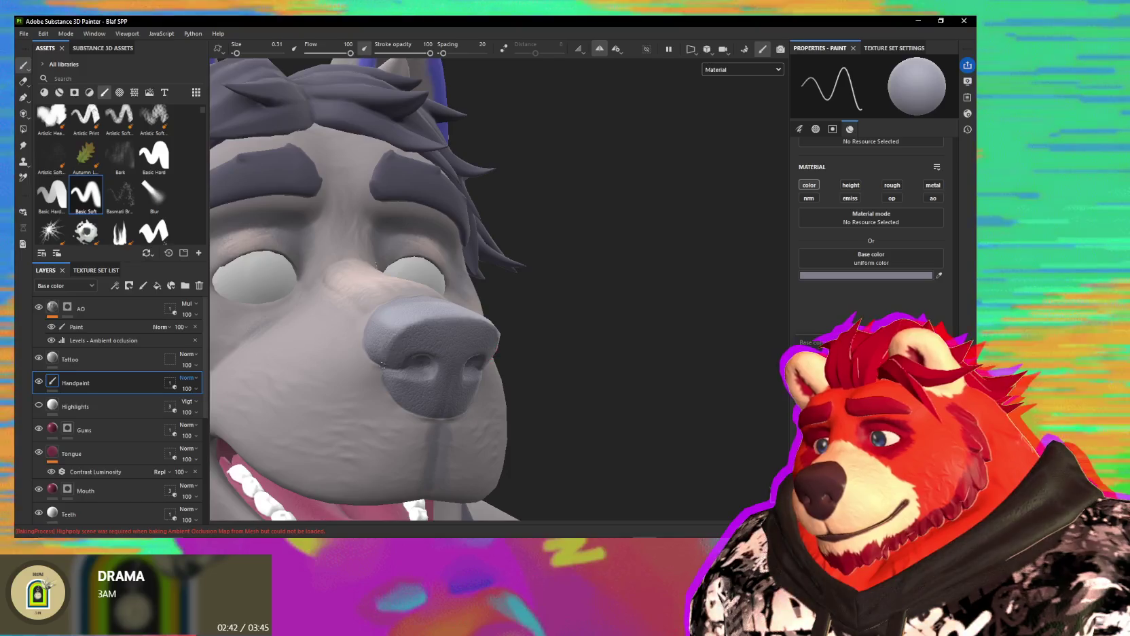
left_click_drag(375, 264, 394, 337, "alt")
scroll(394, 338, "up", 2)
right_click_drag(388, 337, 394, 337, "ctrl")
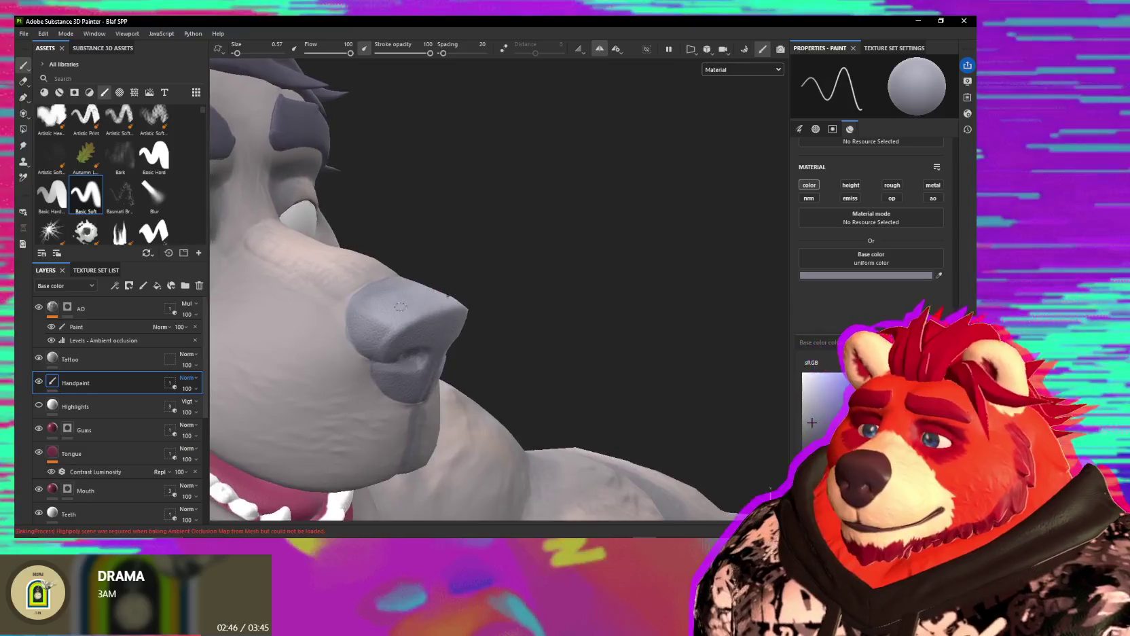
left_click_drag(381, 352, 402, 267, "alt")
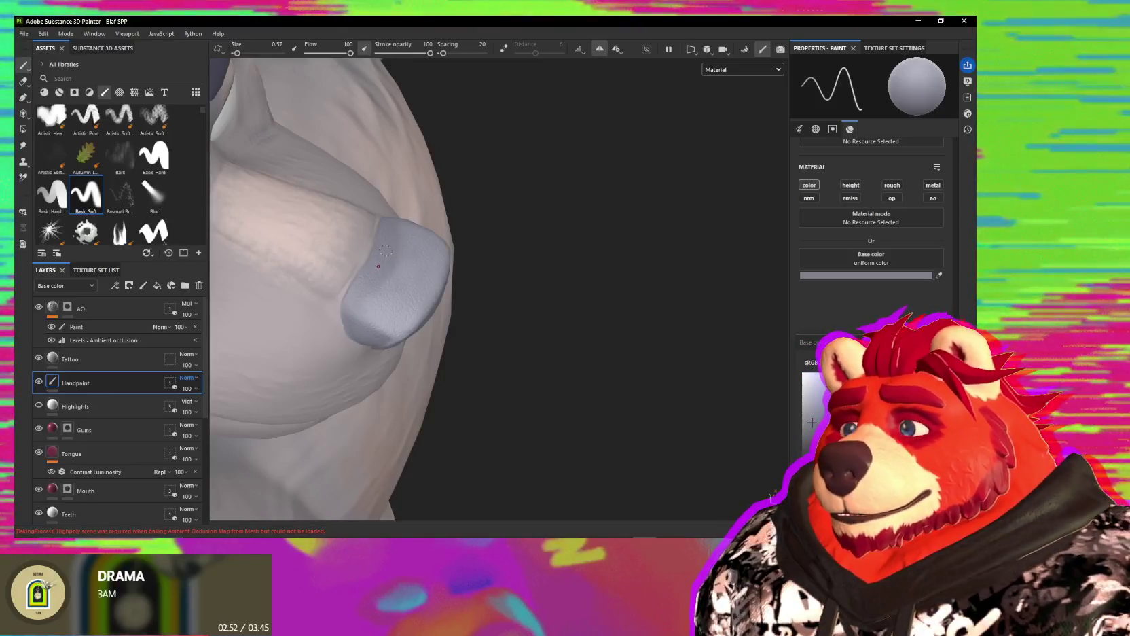
Step: Switch to the Eraser at size 3.14 and check the nose edges from frontal and open-mouth views
key("e")
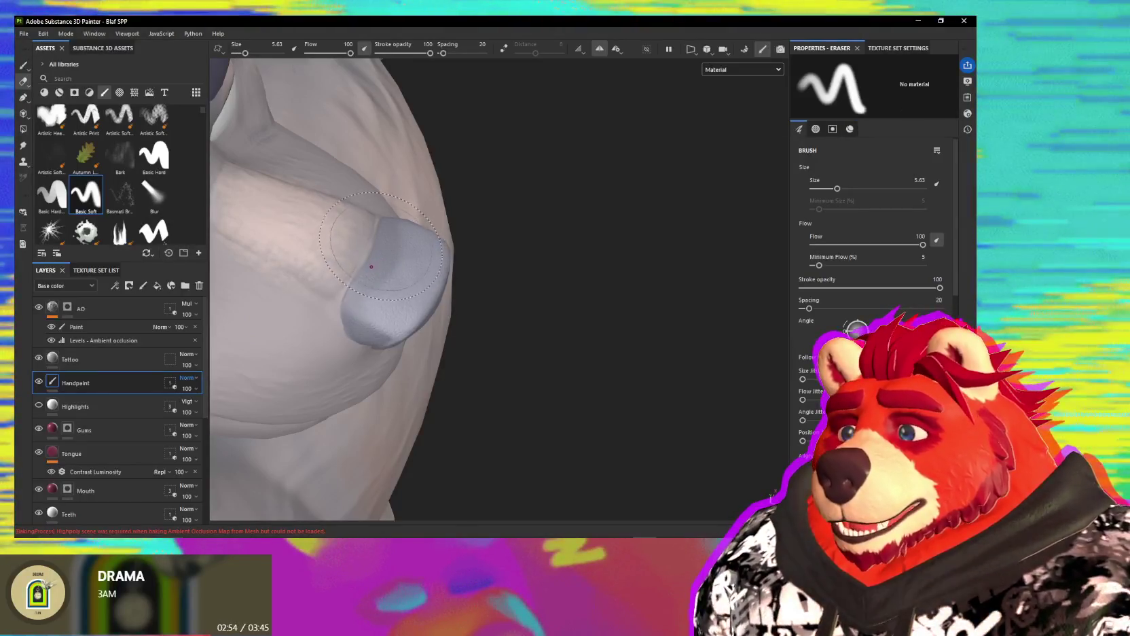
right_click_drag(371, 267, 353, 266, "ctrl")
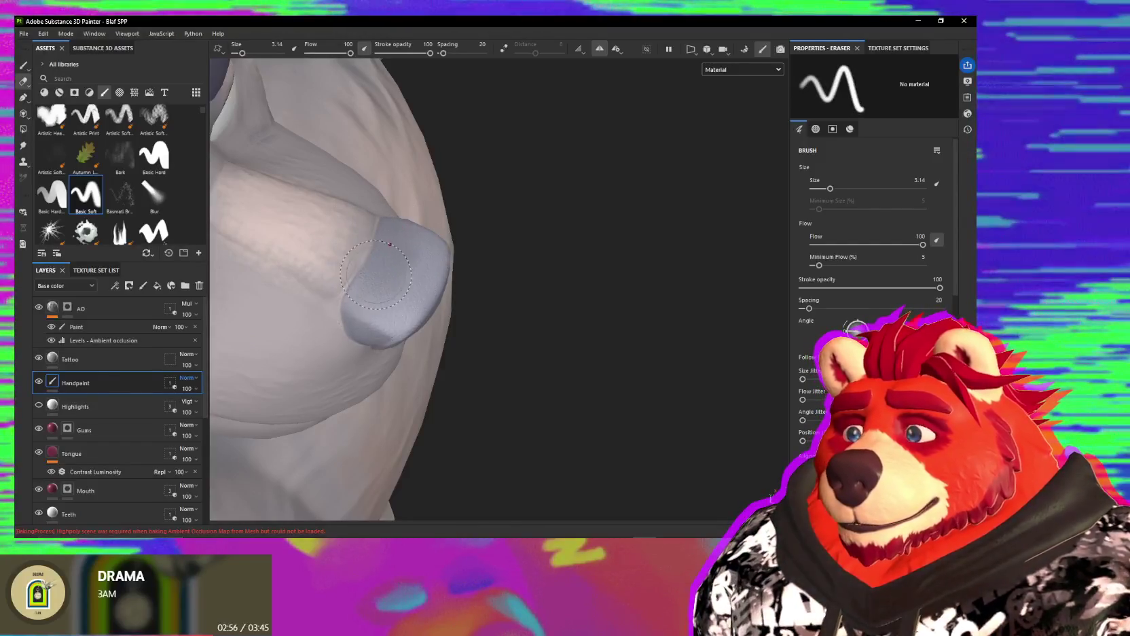
left_click_drag(405, 291, 364, 266, "alt")
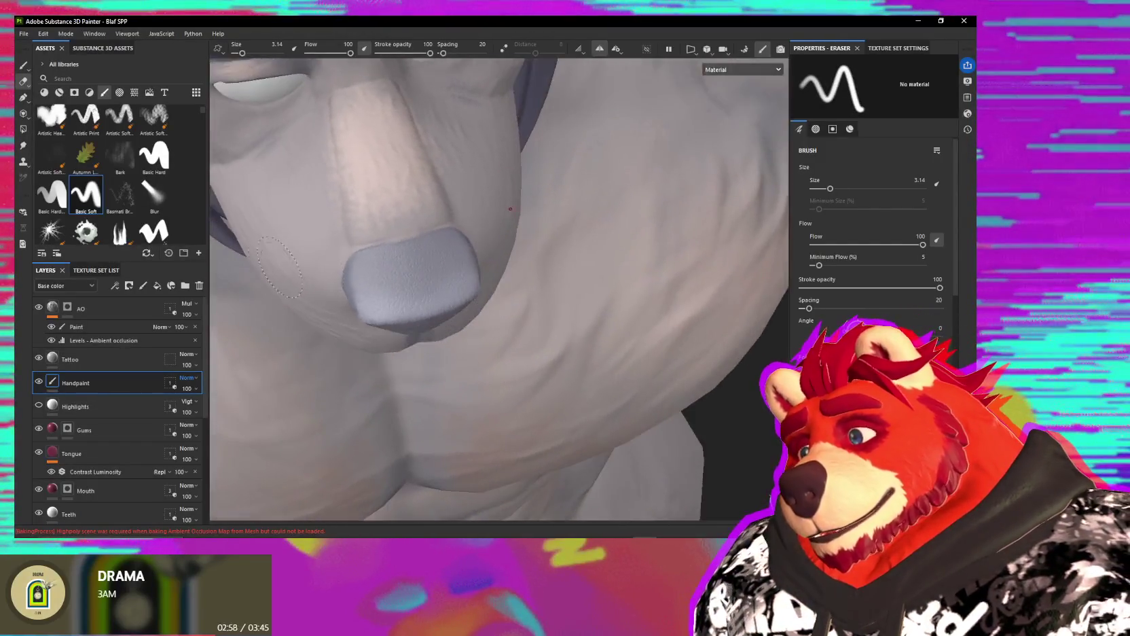
scroll(427, 281, "down", 3)
mouse_move(427, 281)
left_mouse_down("alt")
mouse_move(476, 258)
mouse_move(515, 209)
mouse_move(606, 262)
left_mouse_up("alt")
scroll(515, 209, "down", 3)
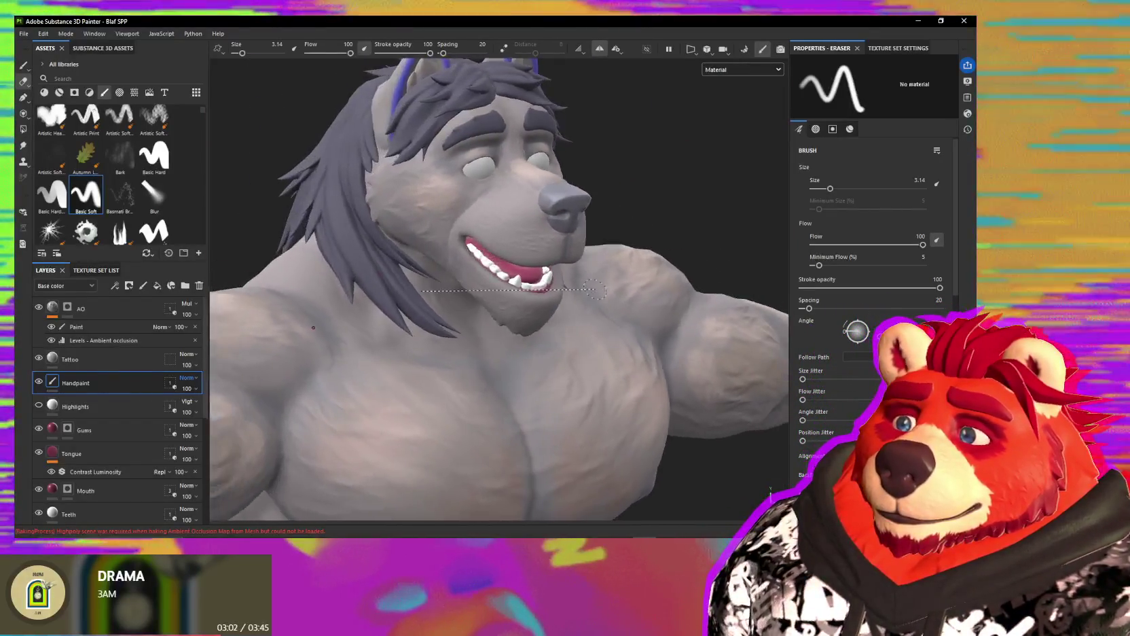
scroll(606, 262, "up", 3)
scroll(607, 262, "down", 2)
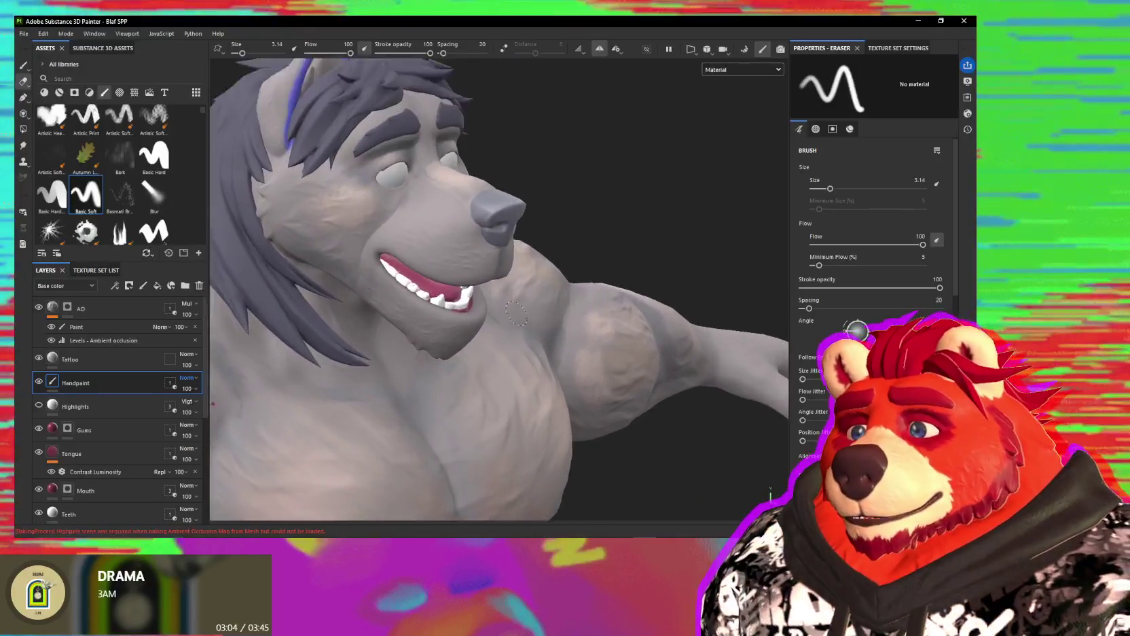
Step: Review the head from a three-quarter view, then scroll the Layers panel and select the Nails layer
mouse_move(607, 262)
left_mouse_down("alt")
mouse_move(499, 369)
mouse_move(436, 388)
left_mouse_up("alt")
scroll(499, 369, "down", 3)
scroll(435, 387, "up", 3)
scroll(122, 408, "down", 2)
scroll(129, 400, "down", 2)
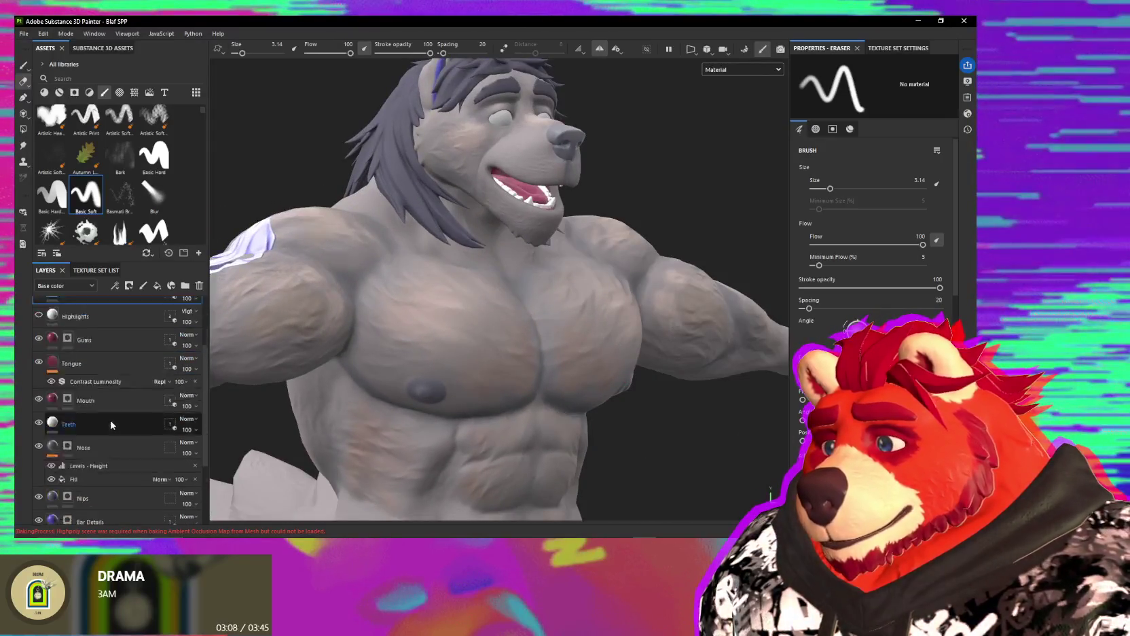
scroll(139, 394, "down", 1)
scroll(131, 448, "down", 3)
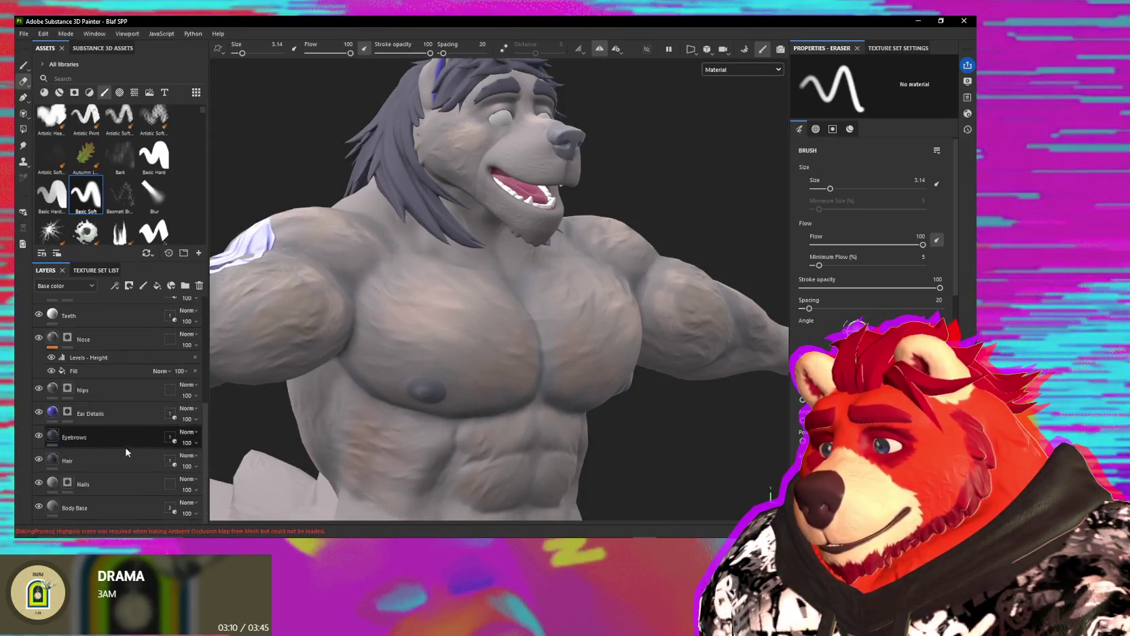
left_click(118, 484)
Step: Select the Nose layer and orbit the head to a more frontal view
scroll(132, 370, "up", 2)
left_click(104, 406)
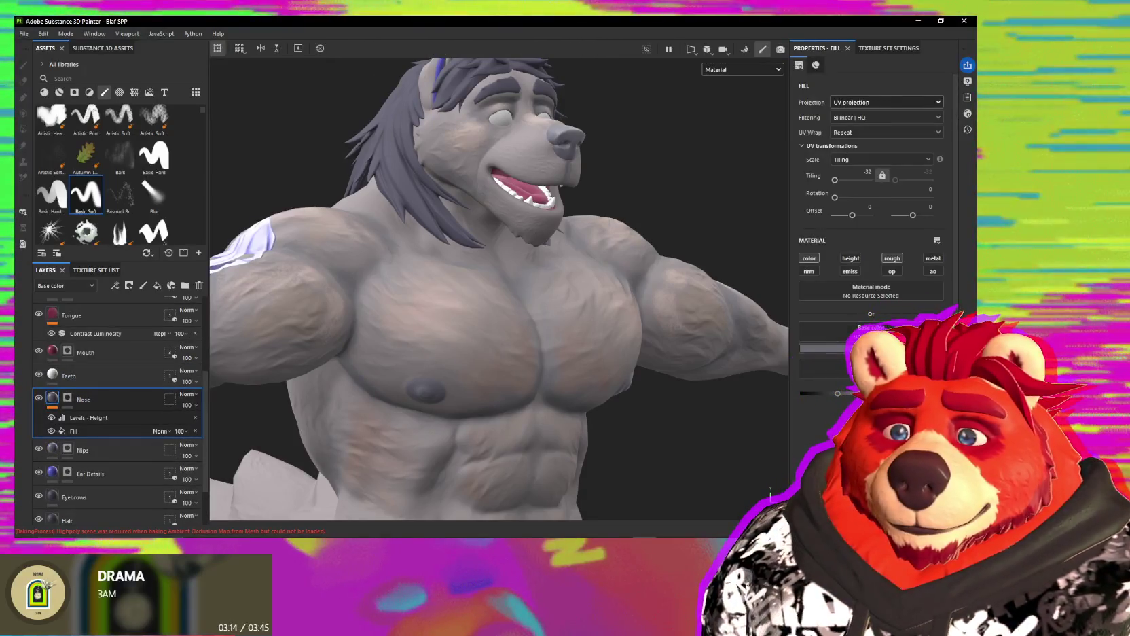
scroll(577, 136, "up", 1)
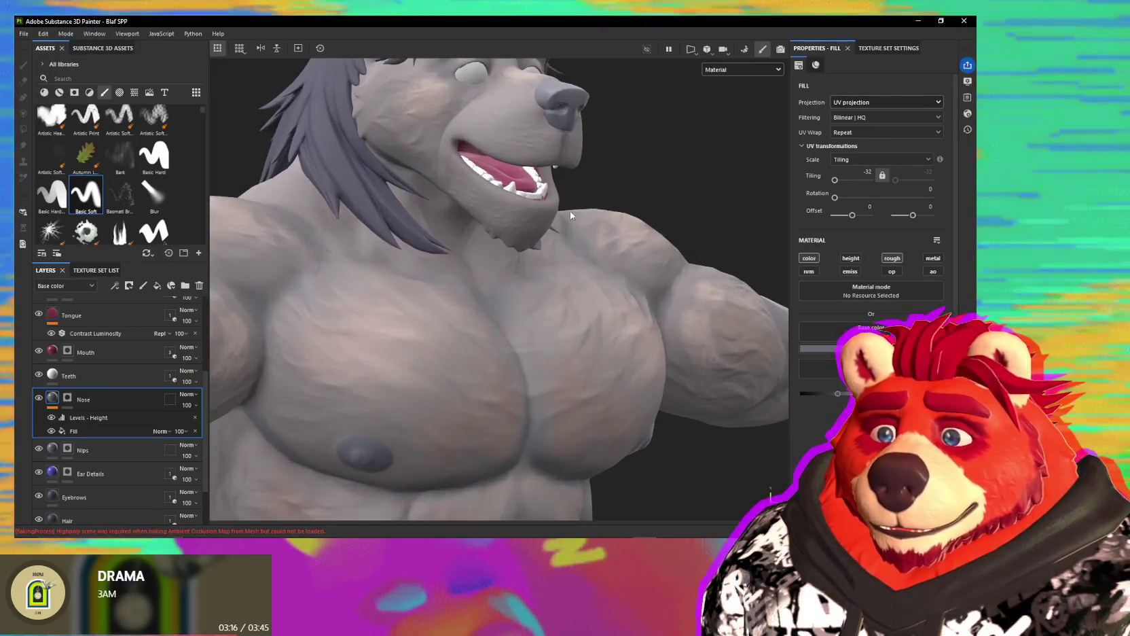
scroll(577, 135, "up", 1)
scroll(577, 136, "up", 2)
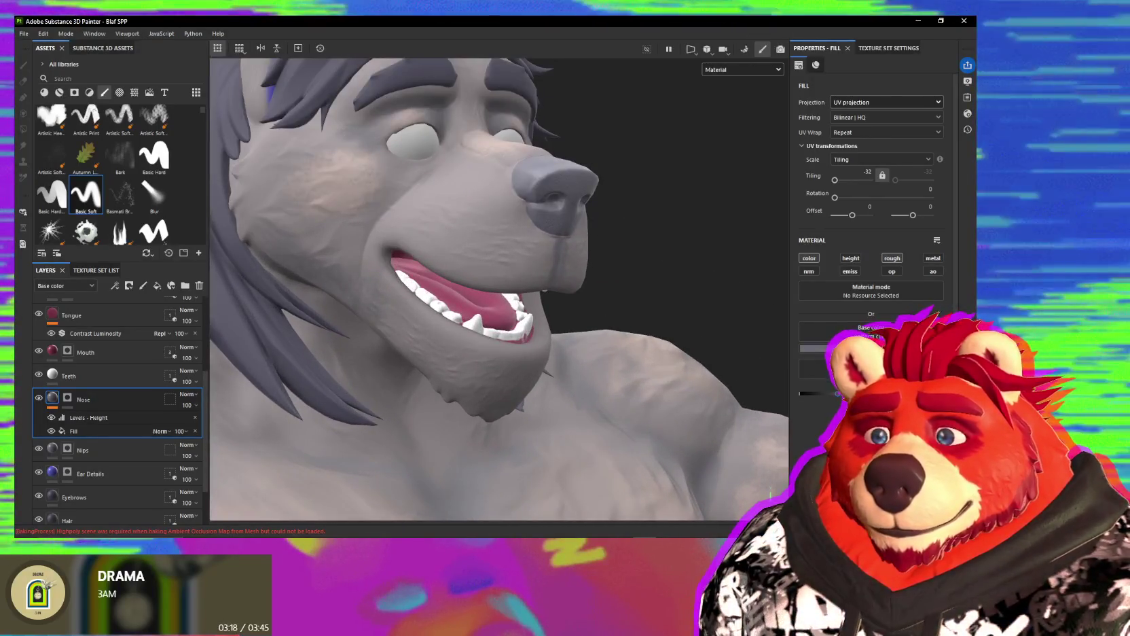
mouse_move(659, 250)
left_mouse_down("alt")
mouse_move(506, 302)
mouse_move(497, 343)
mouse_move(505, 333)
left_mouse_up("alt")
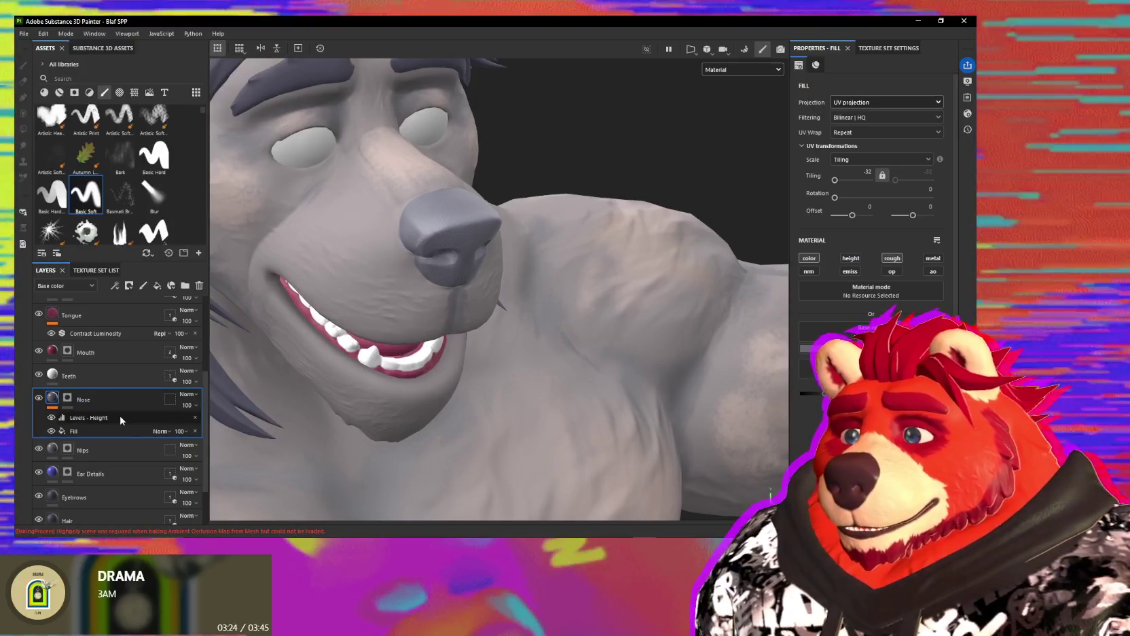
Step: Select the nose's Levels - Height adjustment, zoom in on the bumps, then select the nose's Fill layer
left_click(122, 415)
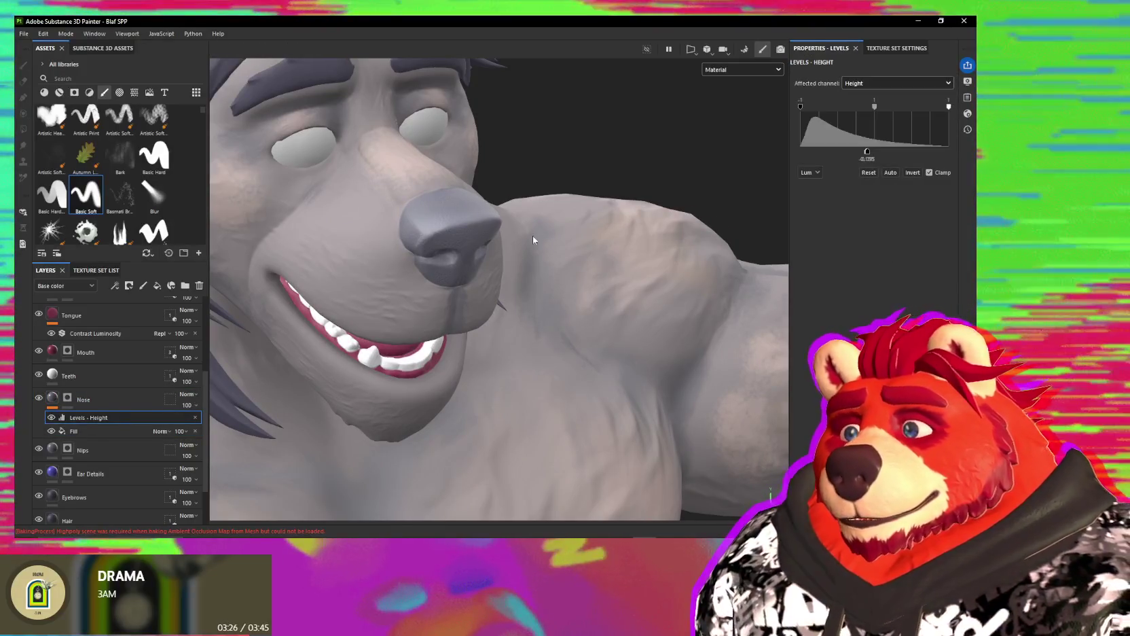
scroll(473, 241, "up", 5)
left_click_drag(473, 242, 511, 248, "alt")
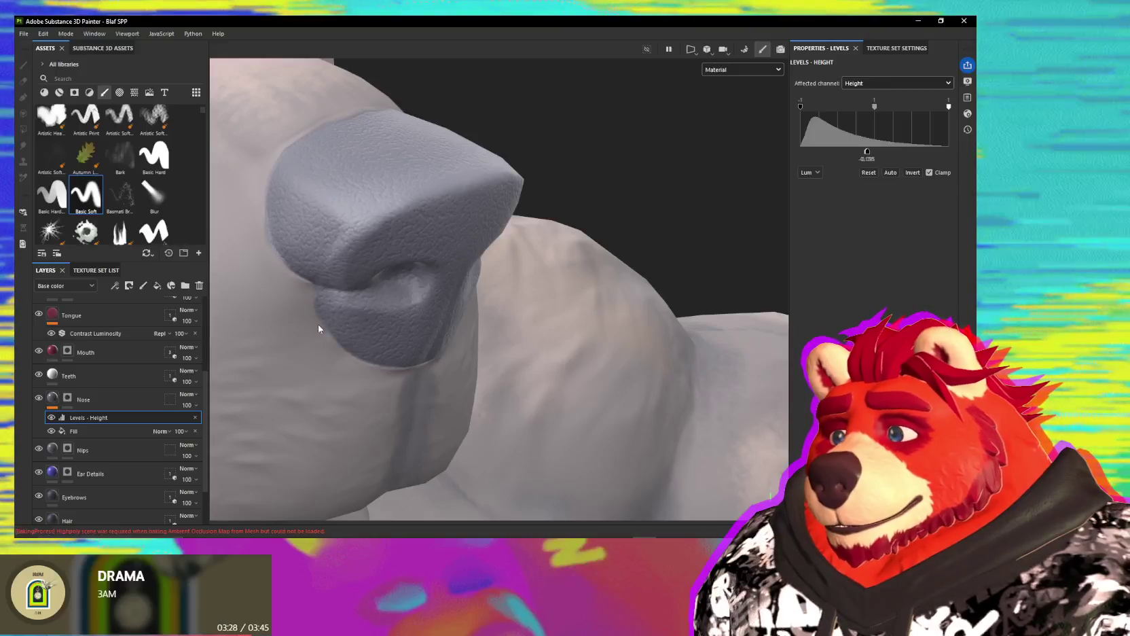
right_click(102, 432)
left_click(79, 435)
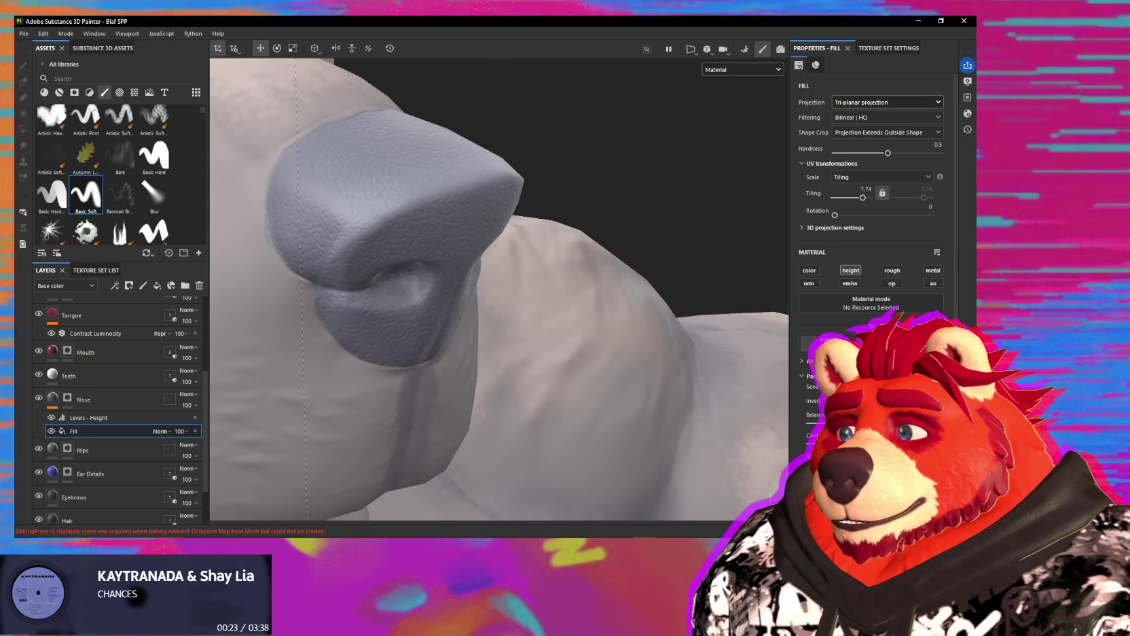
Step: Inspect the nose texture from the top and side, then show its Levels - Height histogram
mouse_move(602, 373)
left_mouse_down("alt")
mouse_move(561, 370)
mouse_move(506, 391)
mouse_move(487, 353)
mouse_move(480, 405)
mouse_move(469, 378)
mouse_move(479, 331)
mouse_move(517, 283)
mouse_move(491, 350)
mouse_move(505, 340)
mouse_move(384, 335)
mouse_move(583, 342)
left_mouse_up("alt")
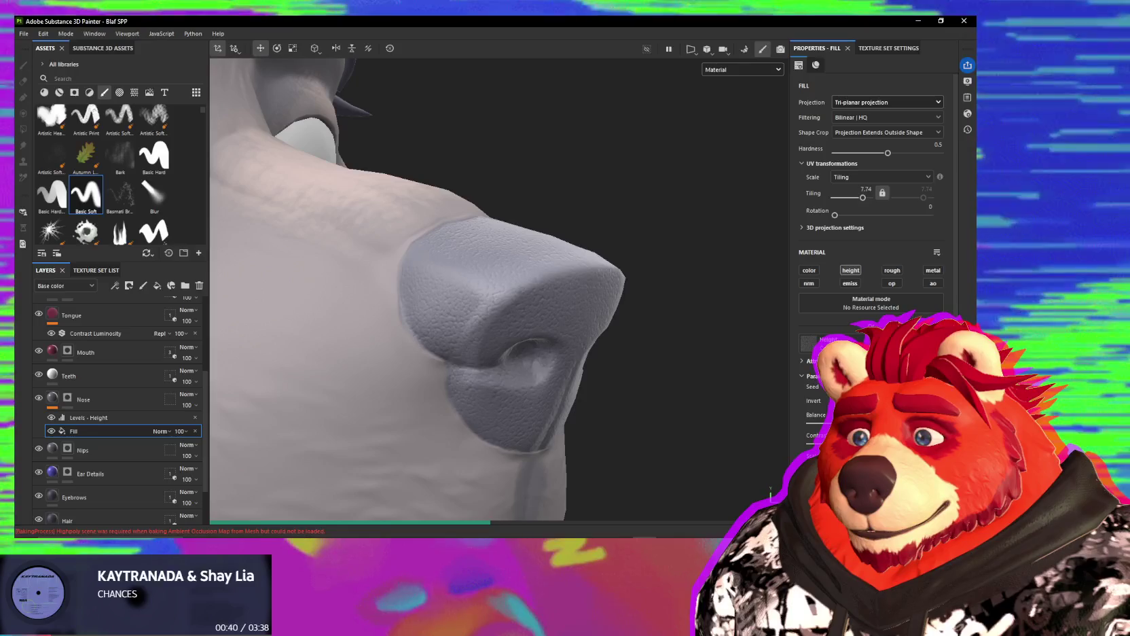
mouse_move(605, 391)
left_mouse_down("alt")
mouse_move(430, 378)
mouse_move(443, 330)
mouse_move(330, 370)
mouse_move(283, 363)
mouse_move(575, 335)
mouse_move(525, 351)
left_mouse_up("alt")
left_click_drag(395, 343, 430, 340, "alt")
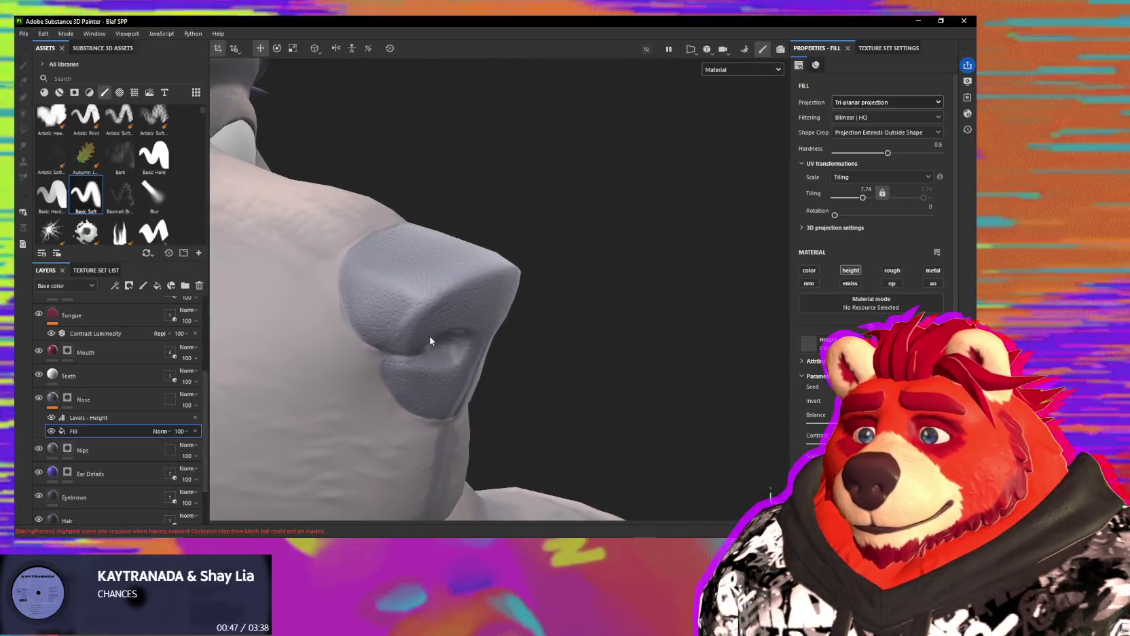
left_click(89, 417)
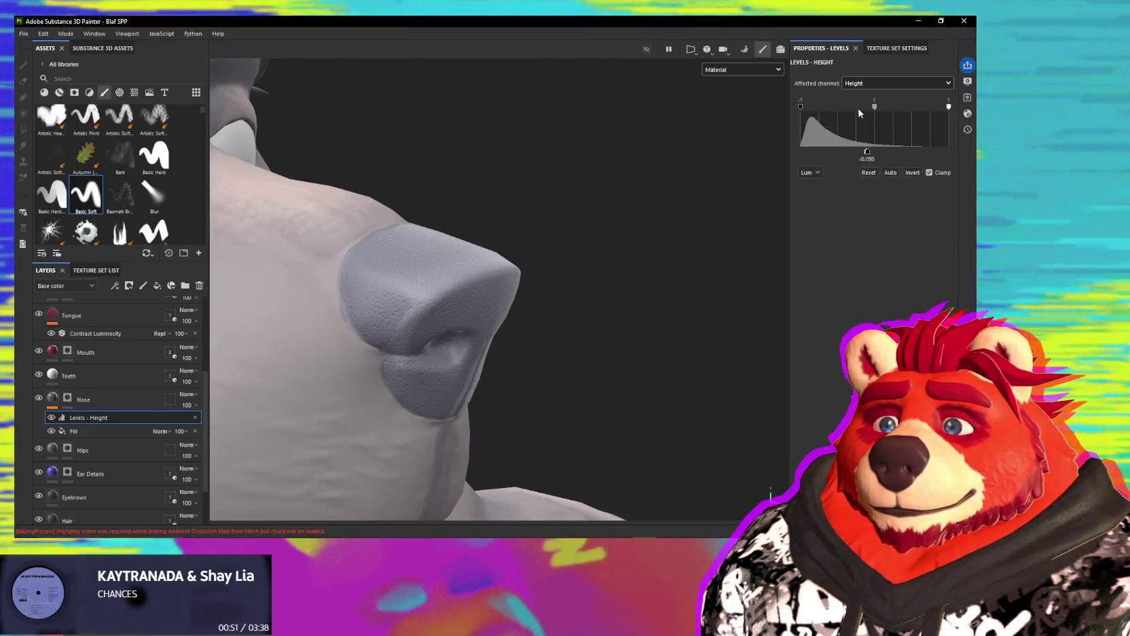
Step: Set the nose height Levels midtone to 0.633
left_click_drag(873, 106, 864, 108)
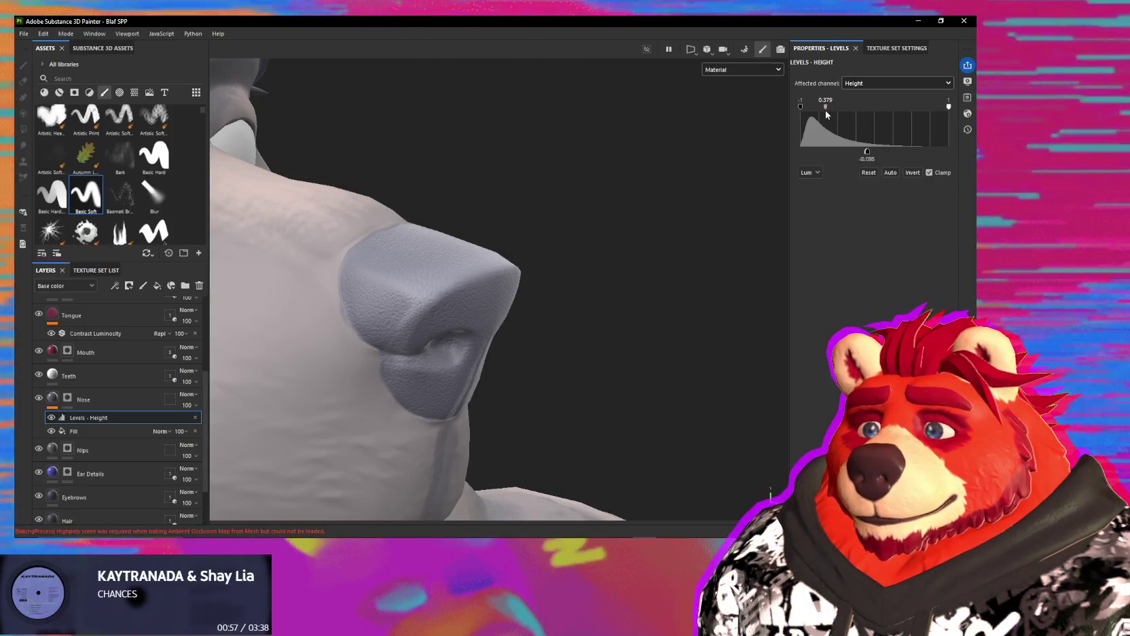
left_click_drag(828, 113, 846, 108)
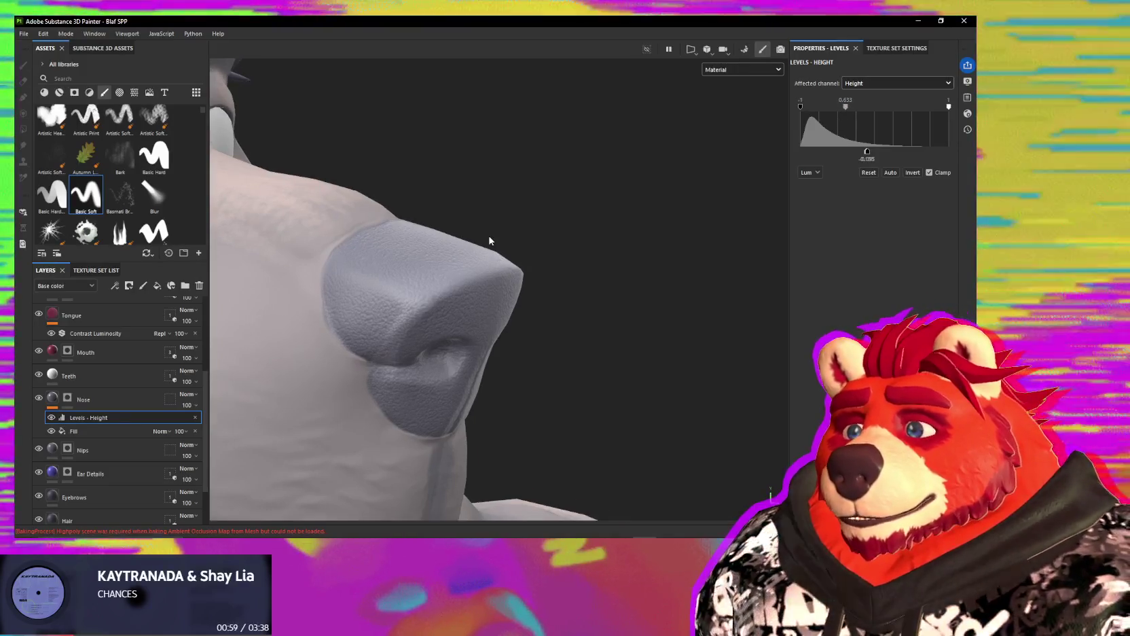
scroll(486, 239, "up", 3)
scroll(473, 265, "up", 3)
scroll(455, 325, "up", 2)
scroll(455, 321, "down", 2)
Step: Inspect the strengthened nose bumps from a couple of angles, then select the Tattoo layer
mouse_move(455, 321)
left_mouse_down("alt")
mouse_move(568, 261)
mouse_move(535, 393)
mouse_move(378, 421)
mouse_move(446, 328)
mouse_move(527, 268)
mouse_move(521, 253)
mouse_move(540, 195)
mouse_move(512, 315)
mouse_move(497, 266)
left_mouse_up("alt")
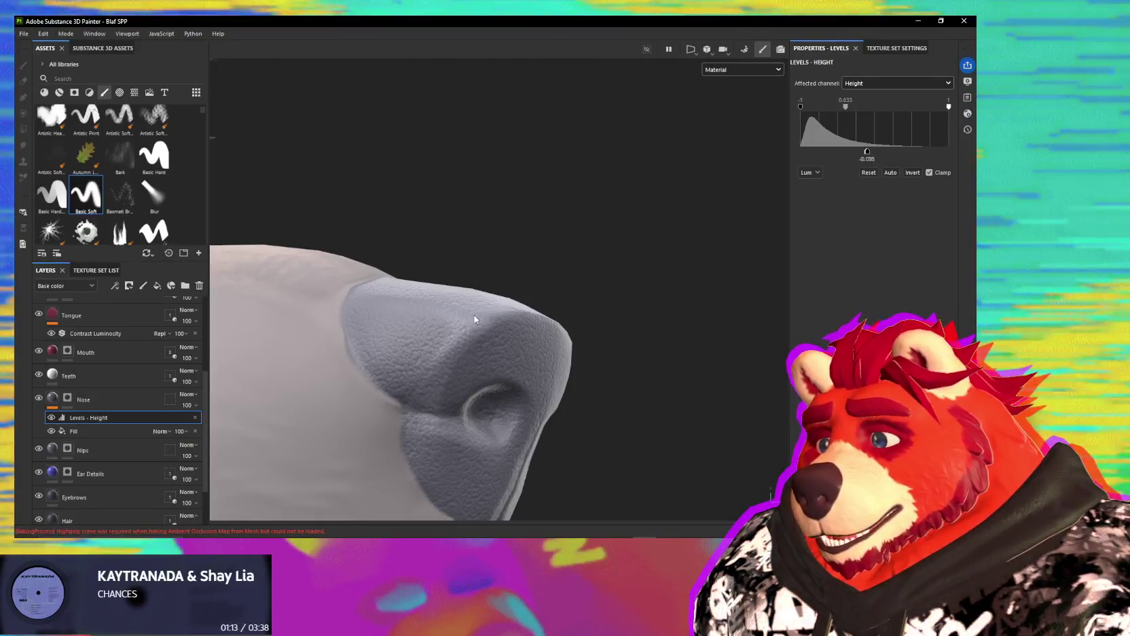
mouse_move(331, 328)
left_mouse_down("alt")
mouse_move(532, 376)
mouse_move(452, 413)
mouse_move(424, 412)
mouse_move(298, 367)
mouse_move(462, 322)
mouse_move(537, 336)
mouse_move(562, 382)
mouse_move(530, 421)
mouse_move(531, 339)
mouse_move(483, 355)
mouse_move(575, 366)
left_mouse_up("alt")
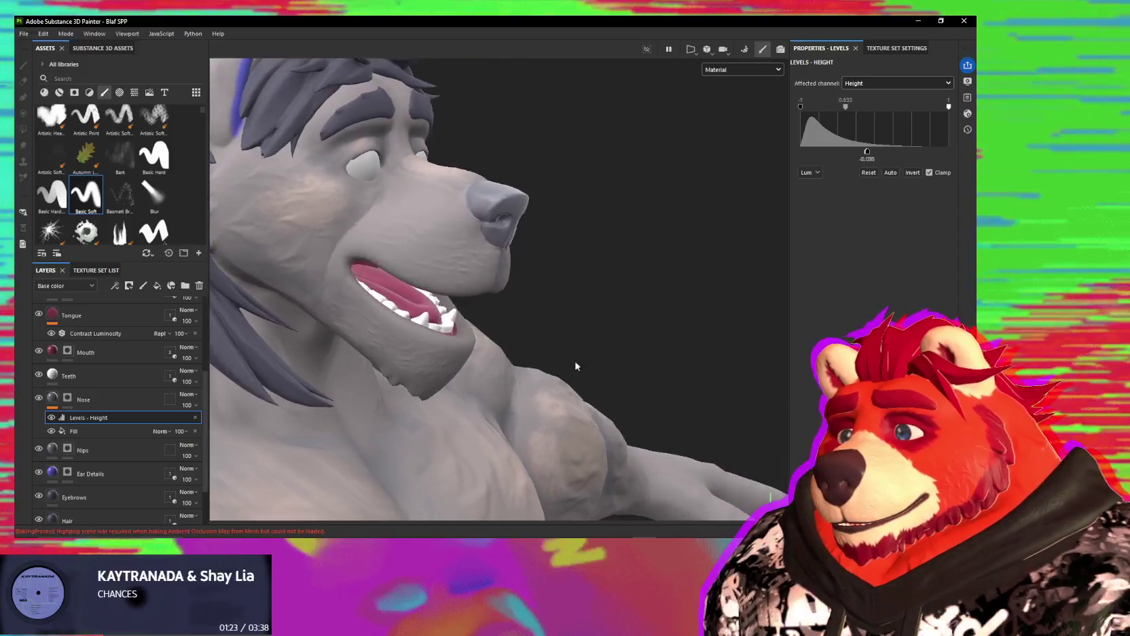
scroll(119, 388, "up", 5)
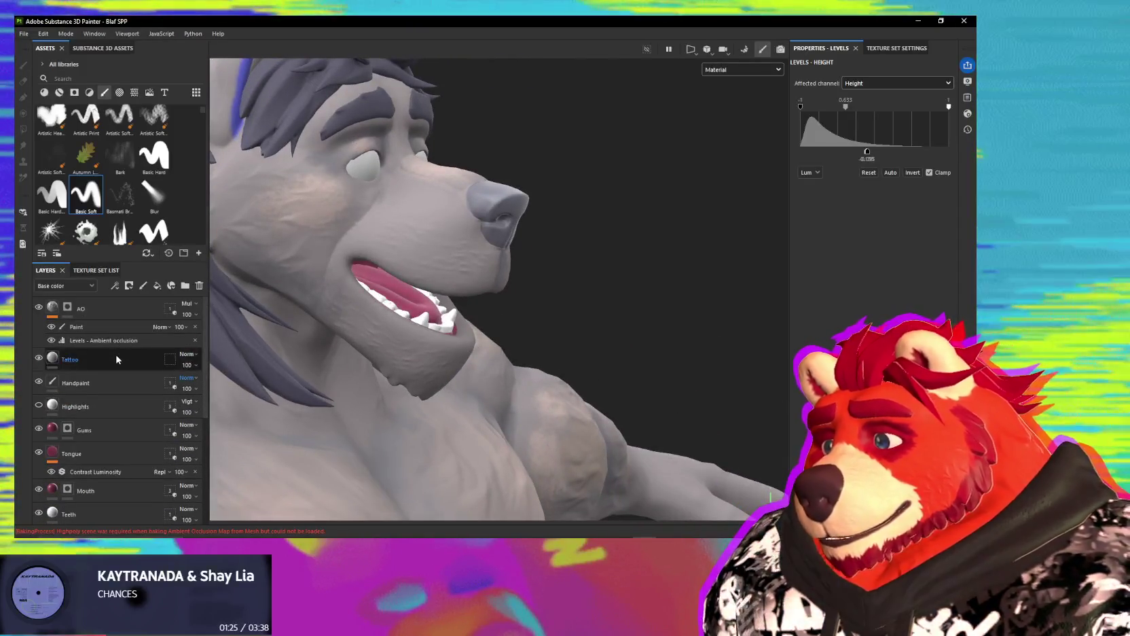
left_click(108, 364)
Step: Select the Handpaint layer and try the Eraser and Smudge tools on a frontal face view
left_click(101, 382)
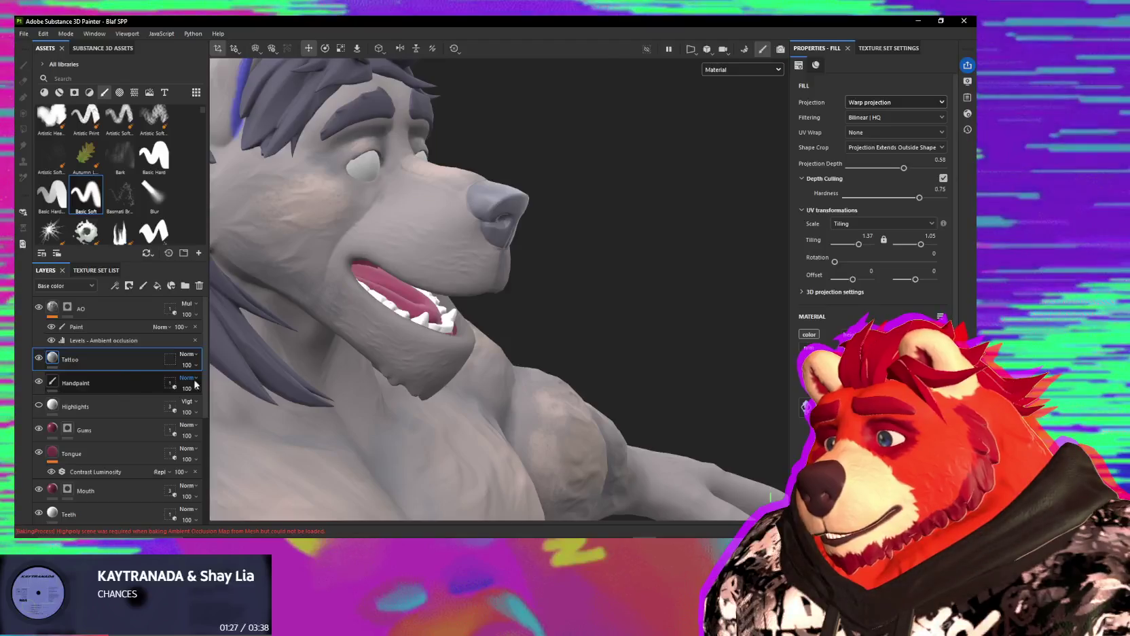
key("e")
scroll(411, 321, "up", 2)
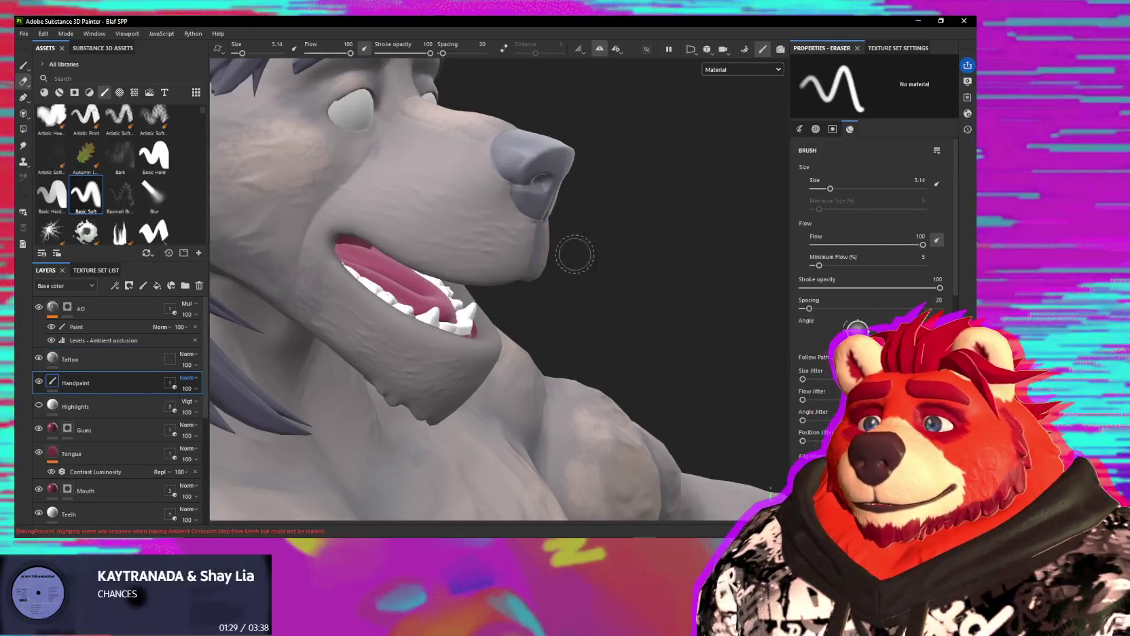
left_click_drag(548, 273, 445, 339, "alt")
key("5")
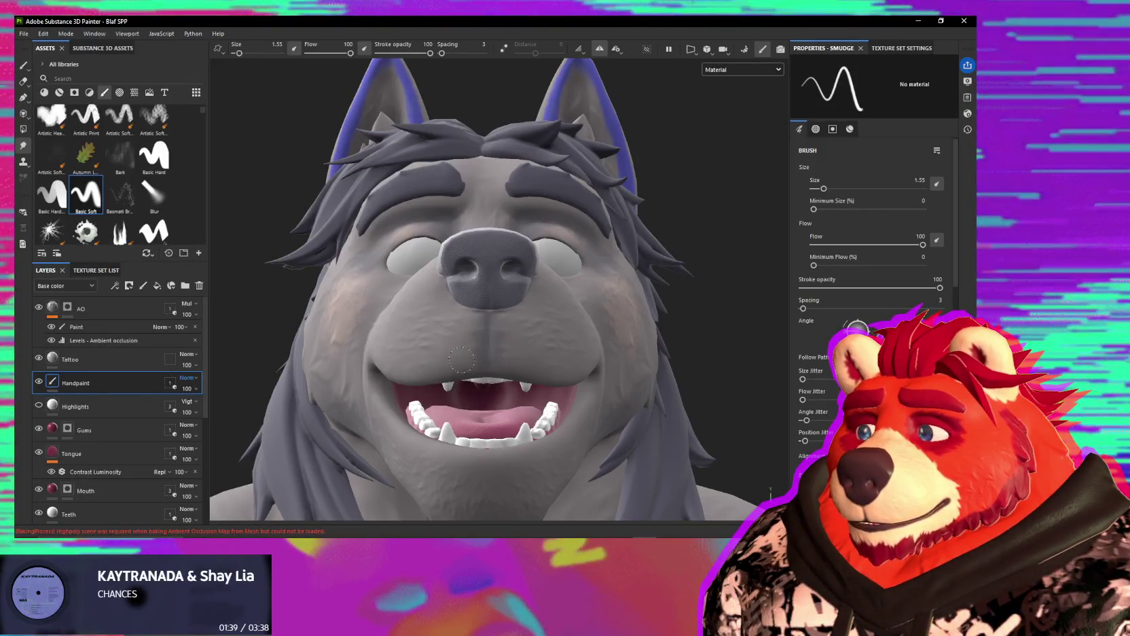
Step: Review the muzzle shading from several angles and return to the Paint brush
left_click_drag(461, 359, 478, 333, "alt")
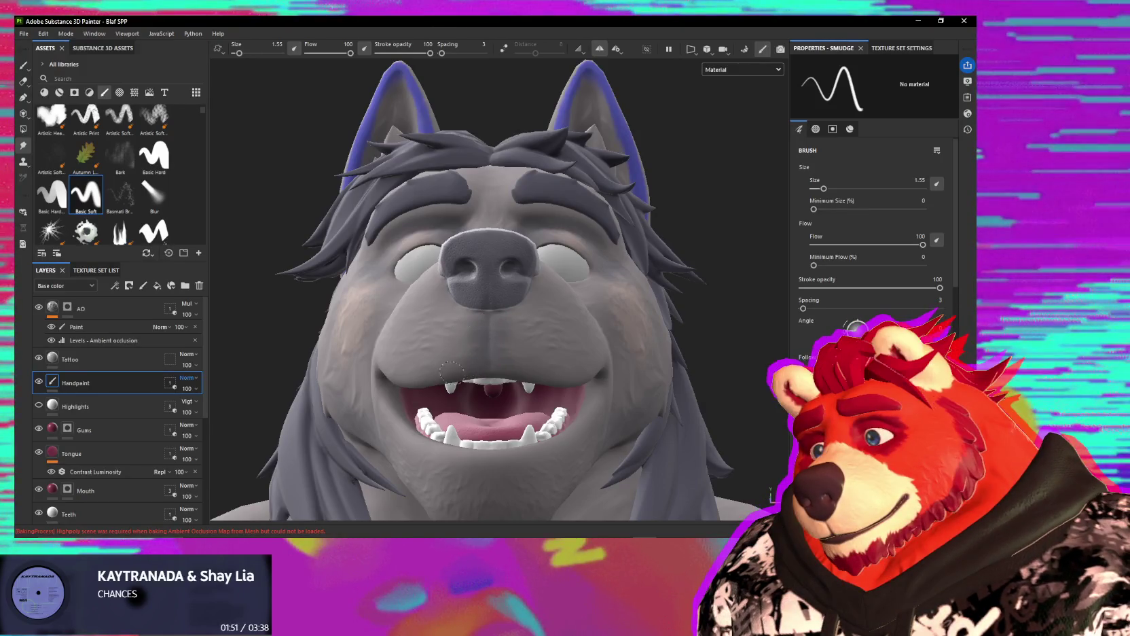
left_click_drag(451, 372, 554, 369, "alt")
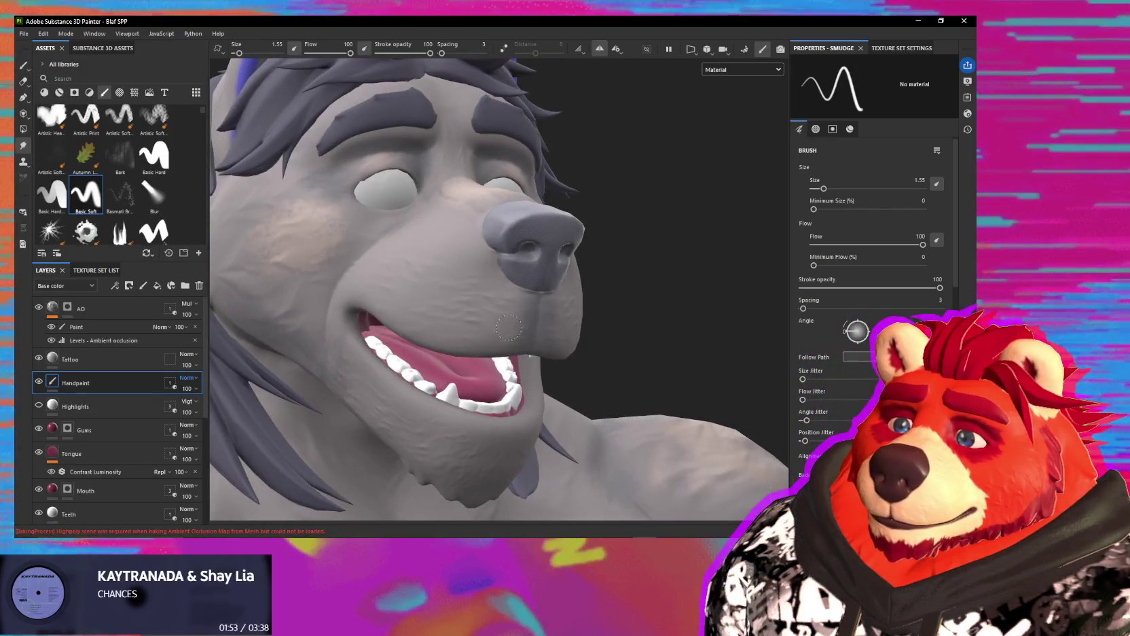
mouse_move(517, 326)
left_mouse_down("alt")
mouse_move(591, 384)
mouse_move(552, 404)
mouse_move(555, 334)
left_mouse_up("alt")
scroll(543, 340, "down", 3)
scroll(585, 386, "up", 2)
scroll(555, 331, "up", 1)
scroll(555, 331, "up", 1)
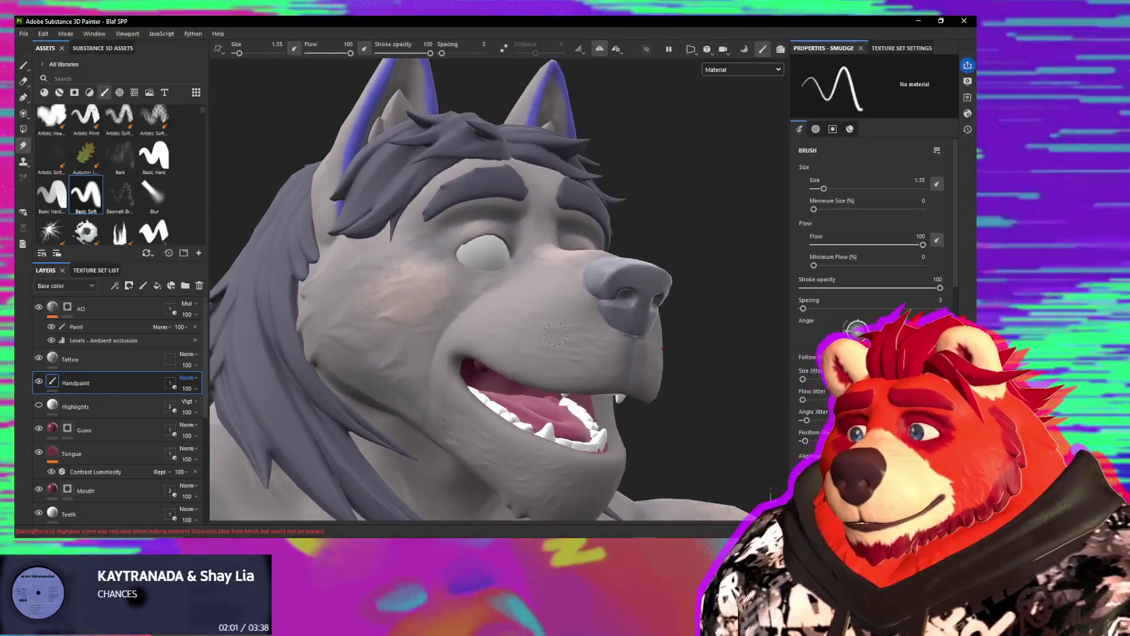
key("1")
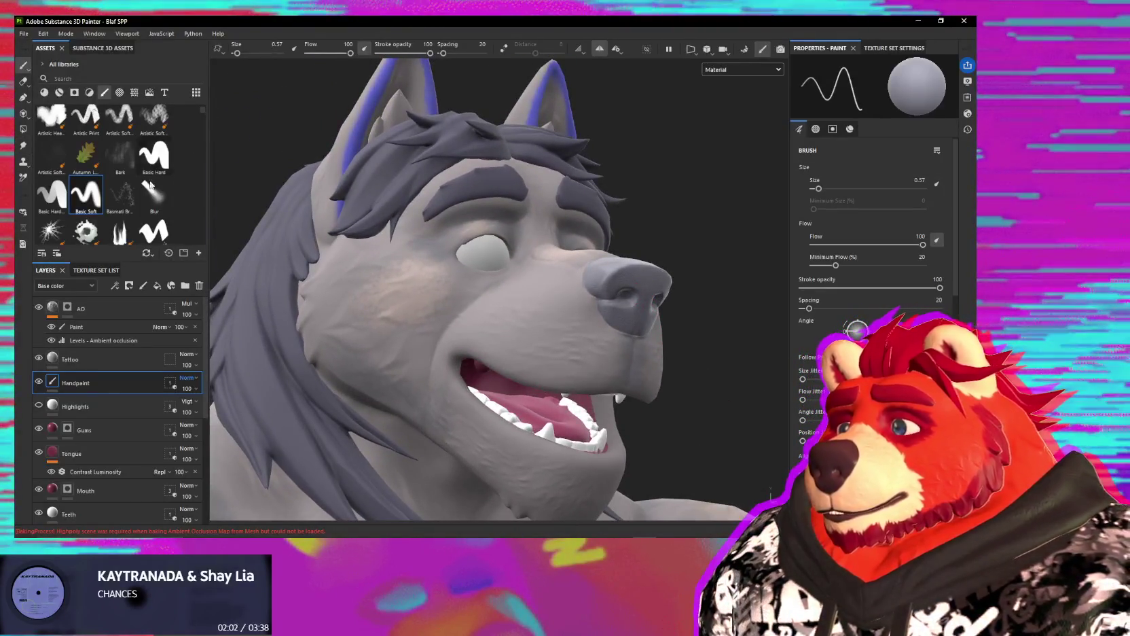
scroll(151, 184, "up", 1)
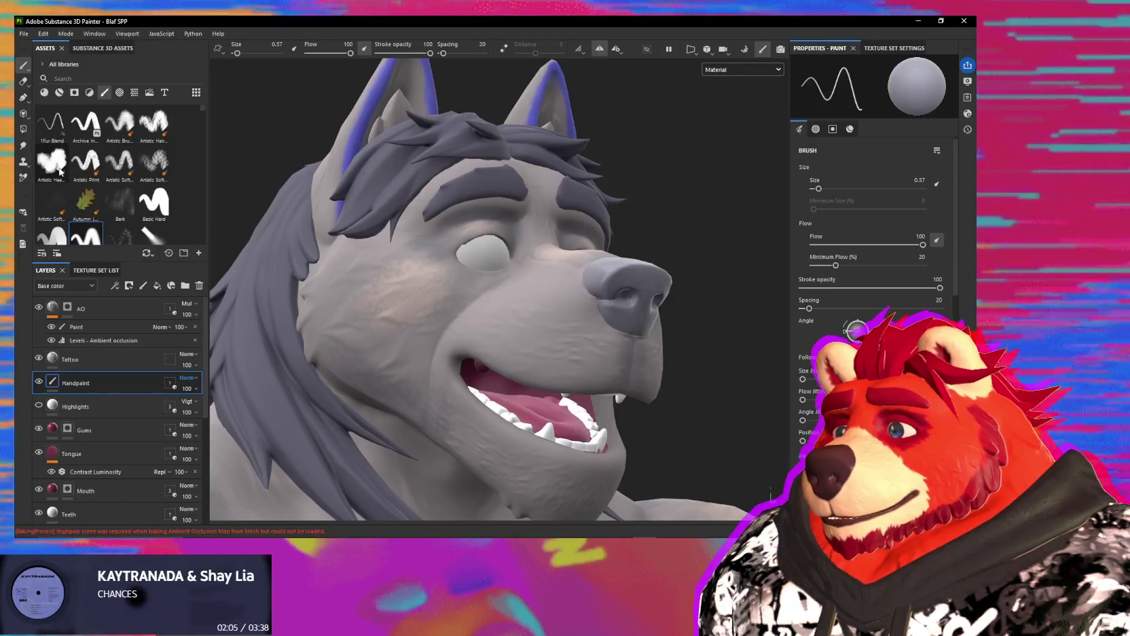
mouse_move(52, 160)
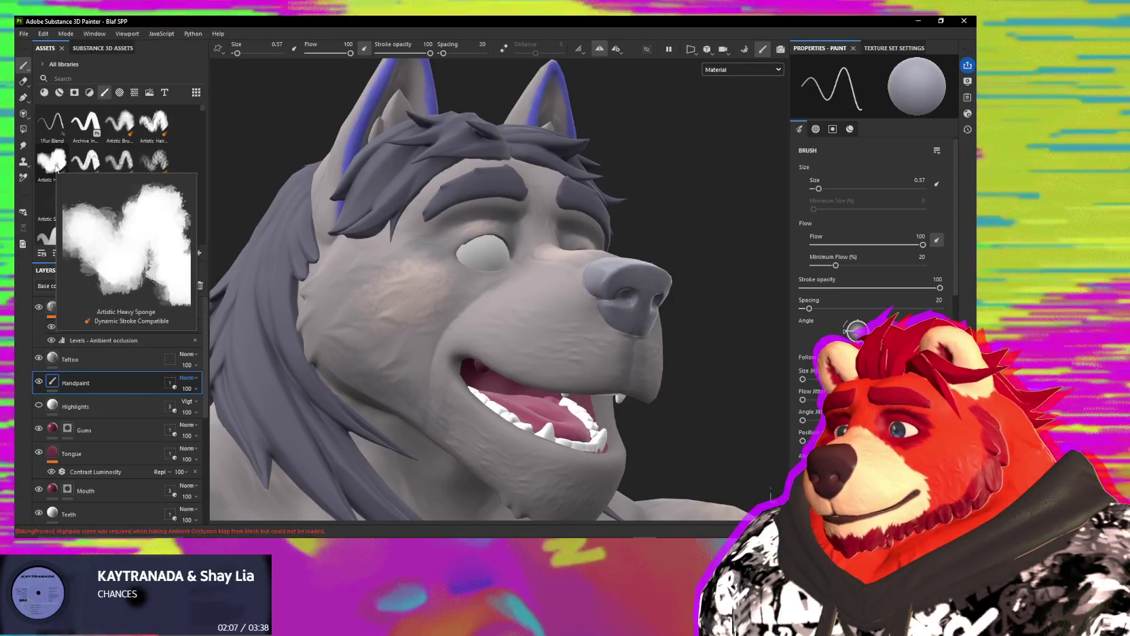
Step: Scroll the Assets brush list down to Kyle's Real Watercolor brushes
scroll(180, 204, "down", 5)
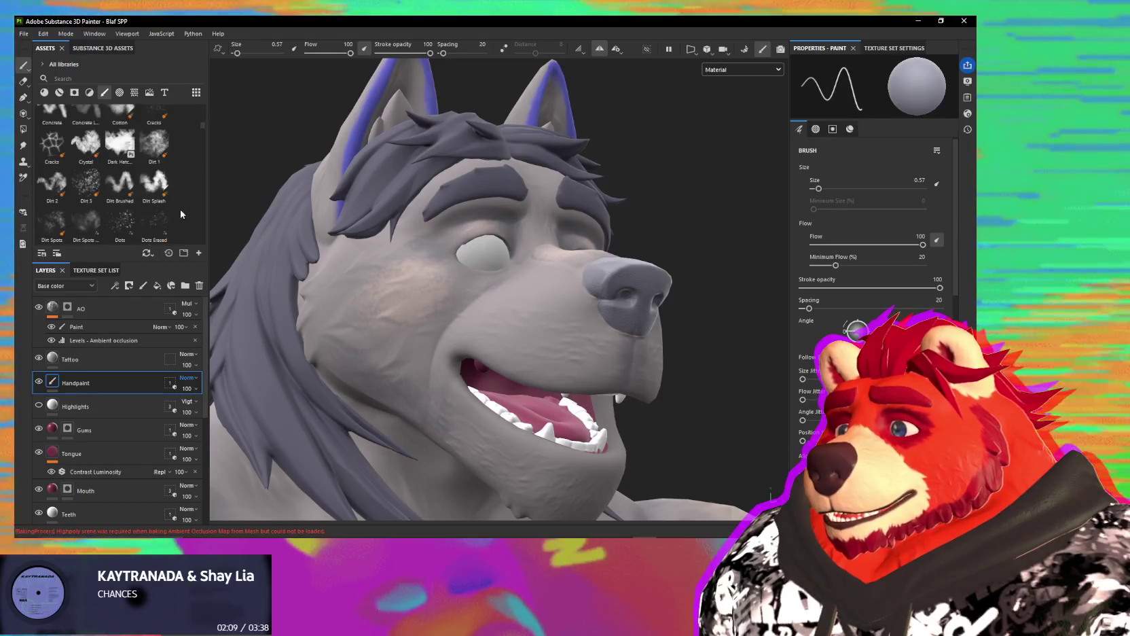
scroll(194, 207, "down", 5)
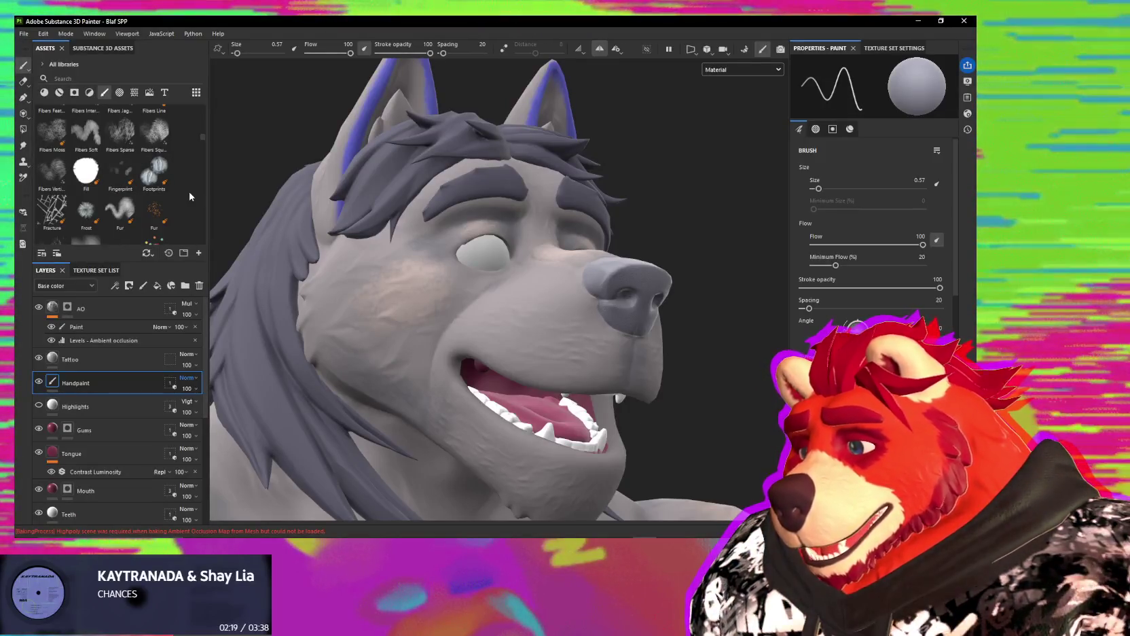
scroll(191, 196, "down", 5)
scroll(195, 196, "down", 3)
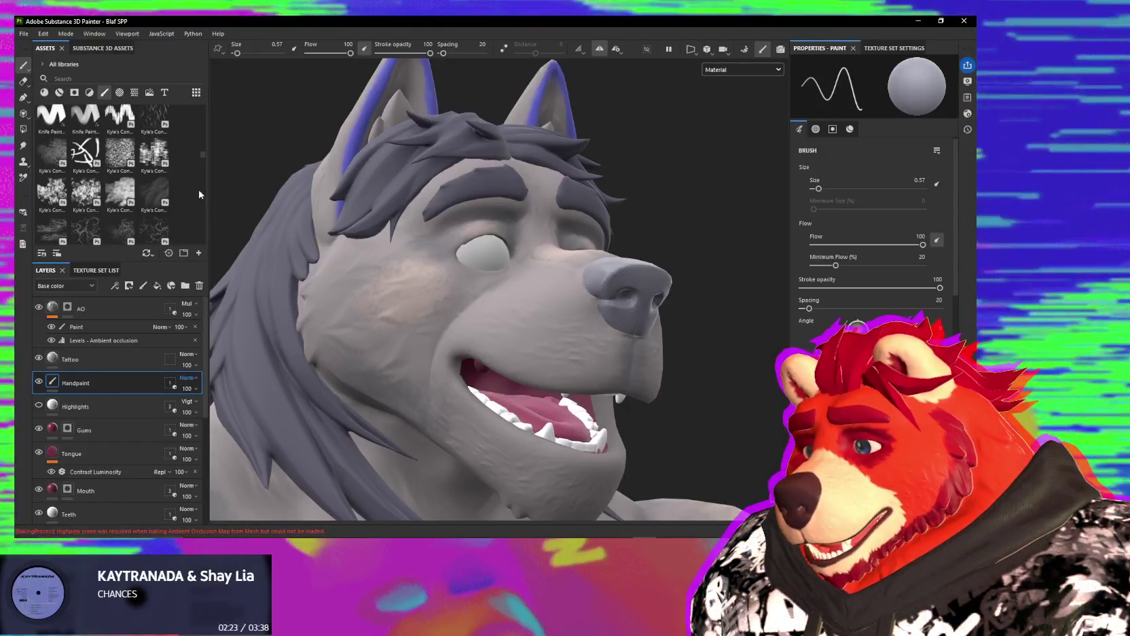
scroll(199, 195, "down", 3)
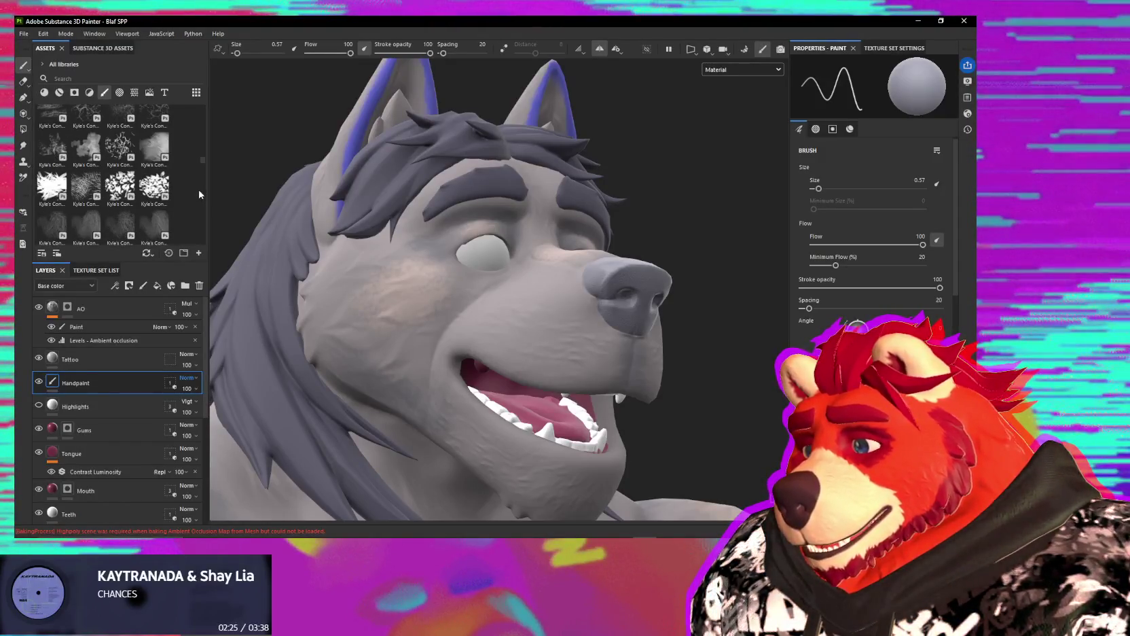
scroll(199, 195, "down", 2)
scroll(199, 194, "down", 2)
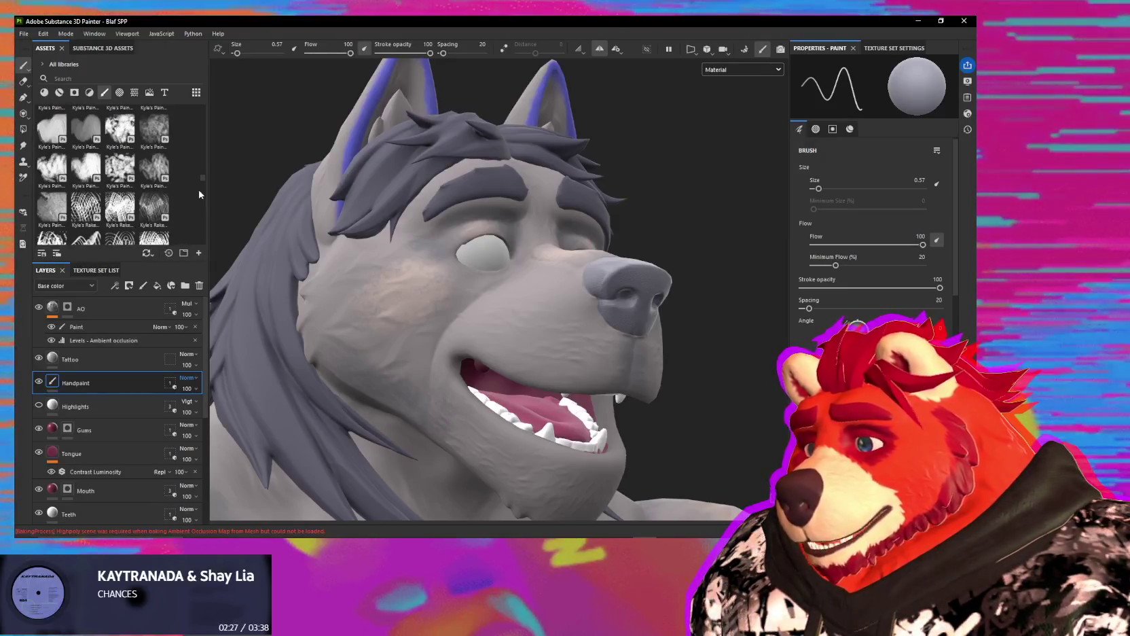
scroll(199, 194, "down", 2)
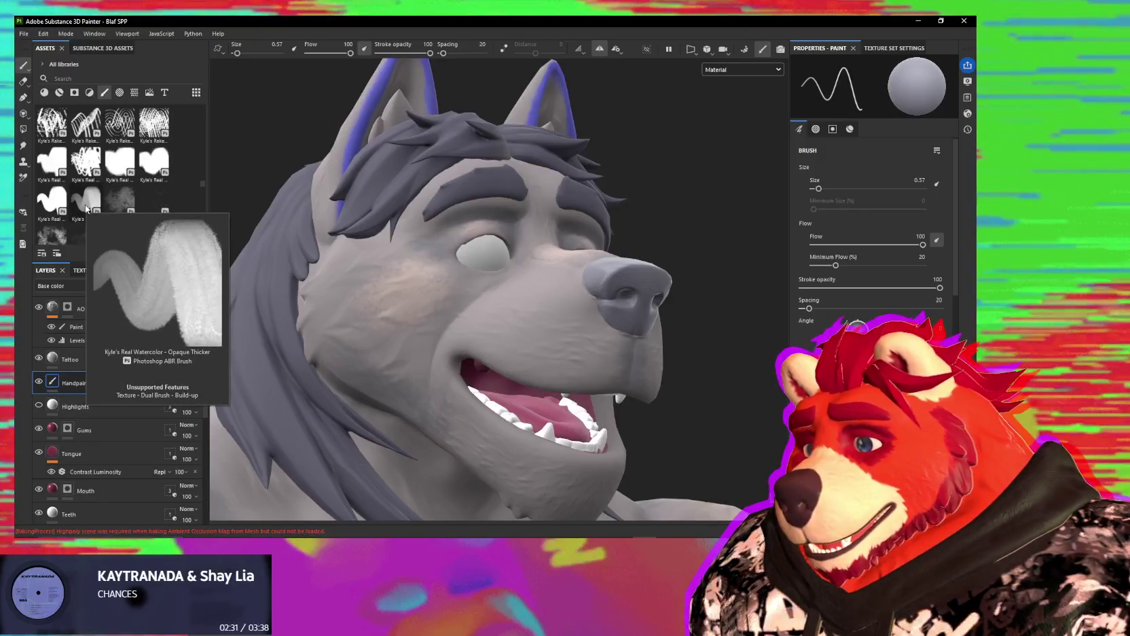
Step: Choose the Opaque Thicker watercolor brush, shrink it to 3.52, and orbit toward the cheek
left_click(87, 209)
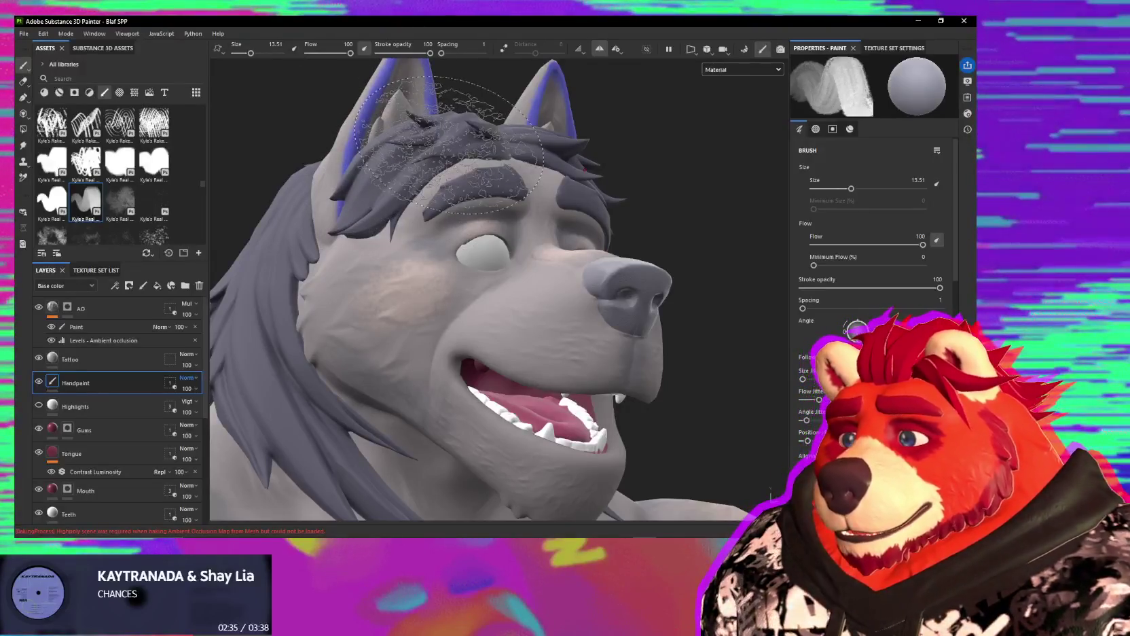
left_click_drag(449, 136, 407, 146, "alt")
left_click_drag(514, 308, 548, 319, "alt")
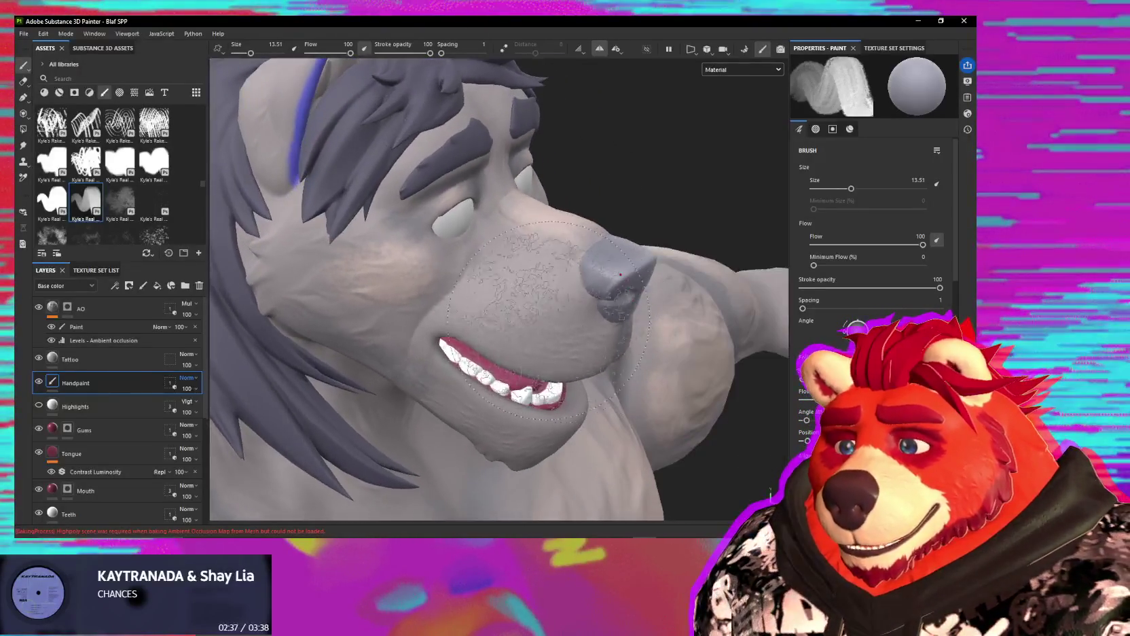
right_click_drag(502, 280, 513, 299, "ctrl")
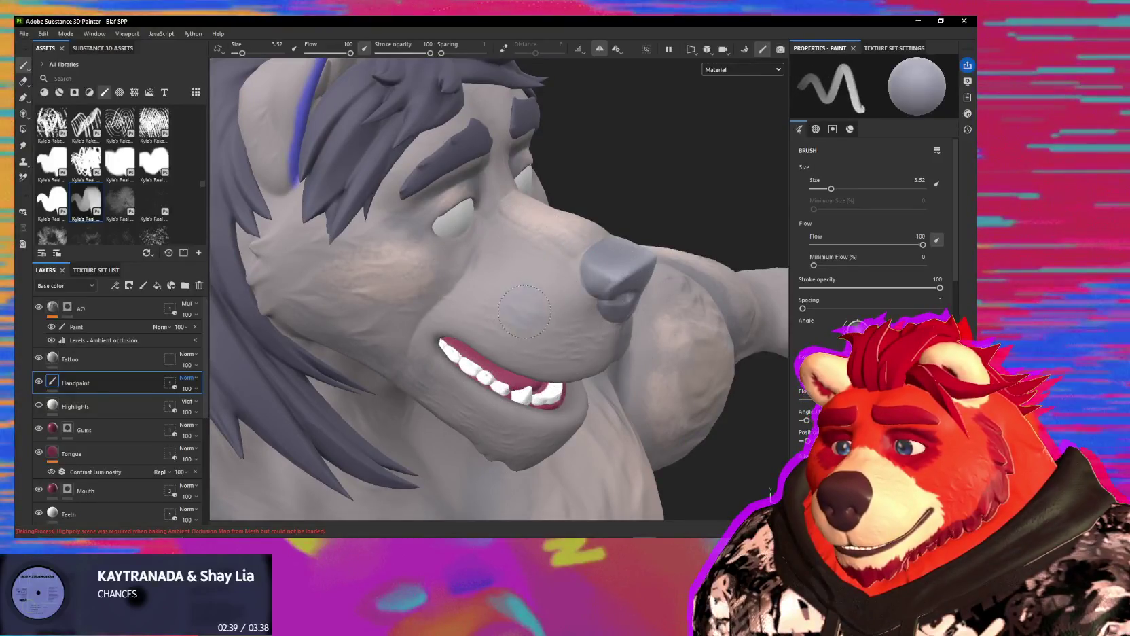
mouse_move(541, 325)
left_mouse_down("alt")
mouse_move(531, 259)
mouse_move(555, 307)
left_mouse_up("alt")
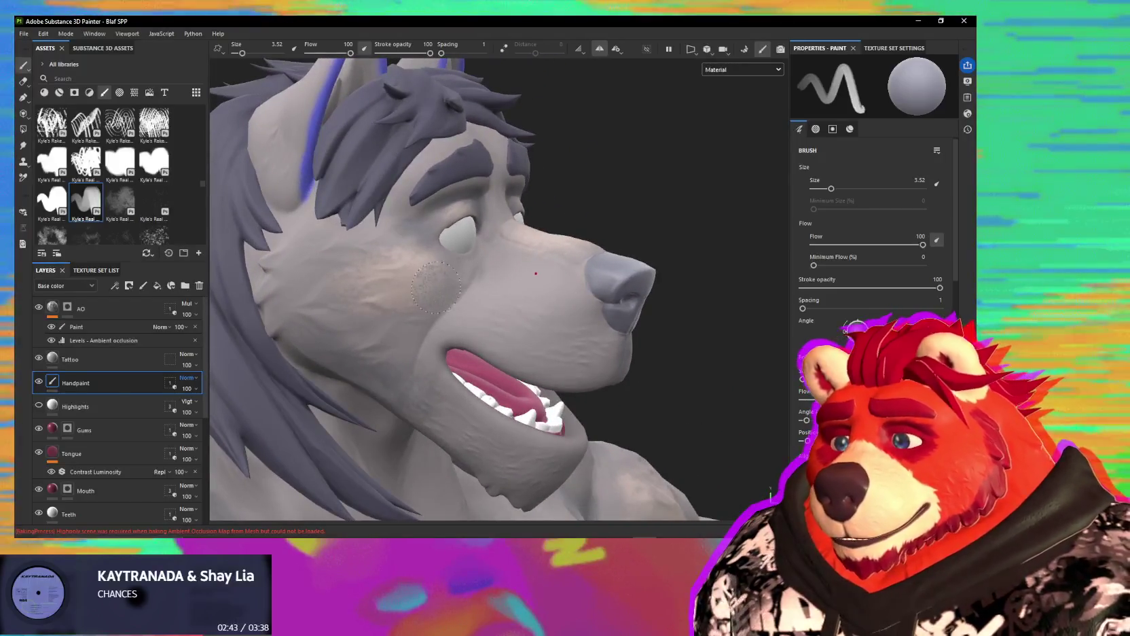
left_click_drag(426, 318, 428, 222, "alt")
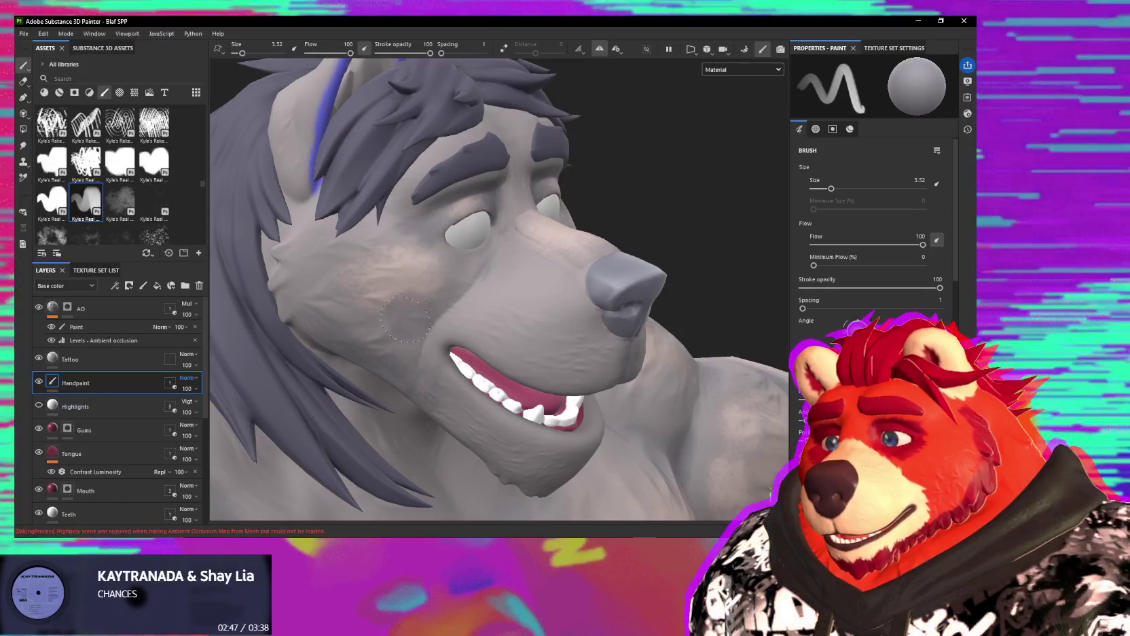
left_click_drag(458, 279, 440, 292, "alt")
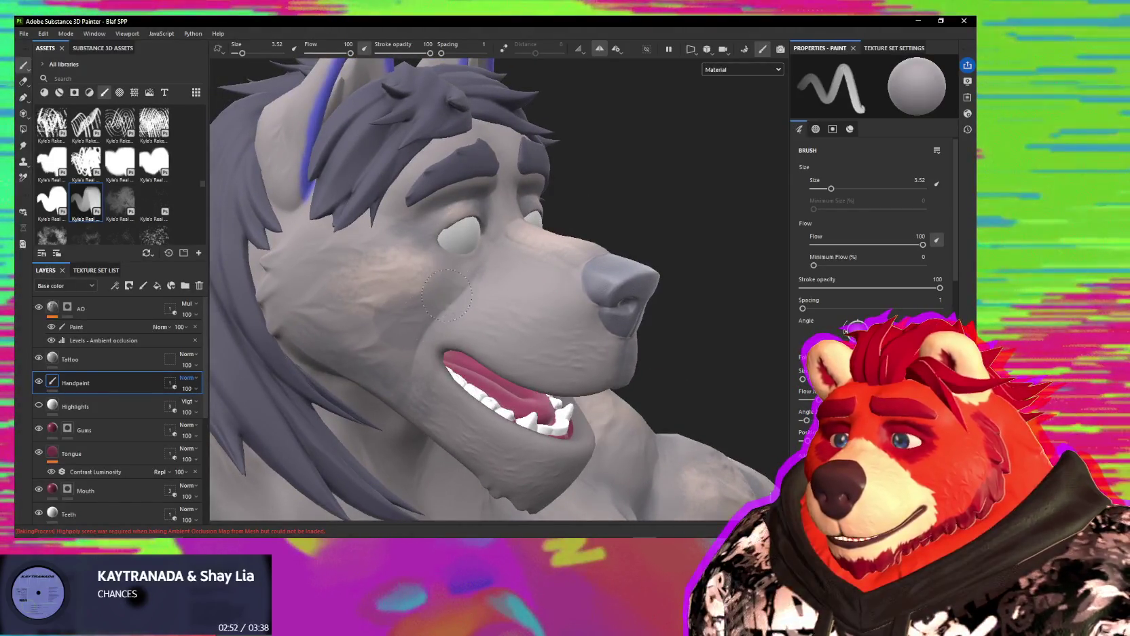
Step: Sample the grey cheek colour as the paint colour and nudge the brush size to 1.63
left_click(404, 273)
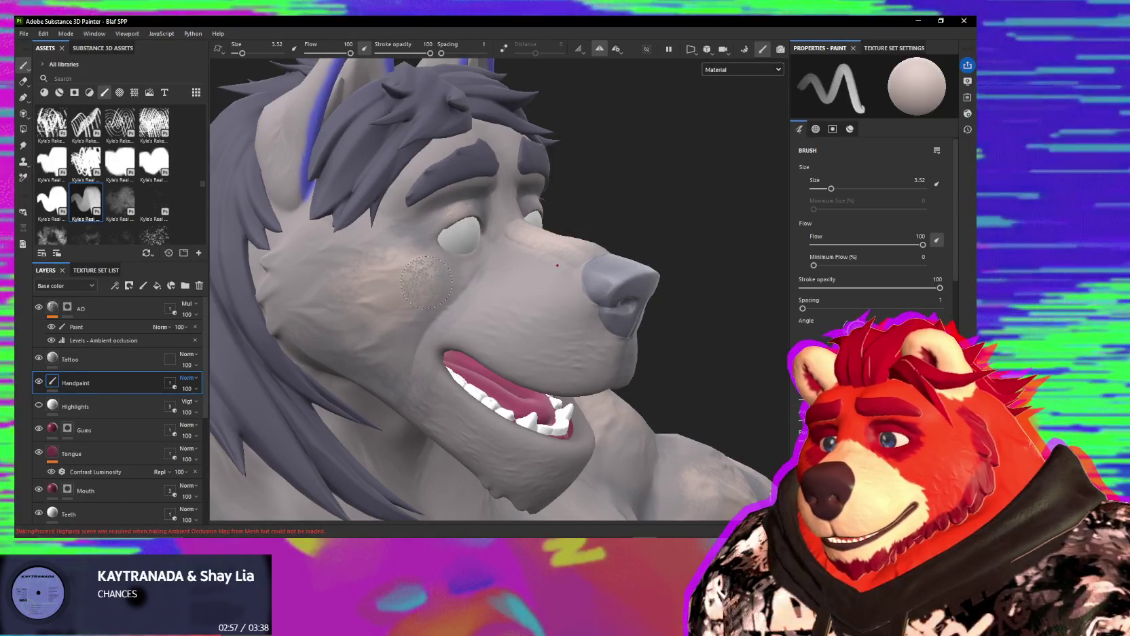
left_click_drag(426, 282, 401, 279, "alt")
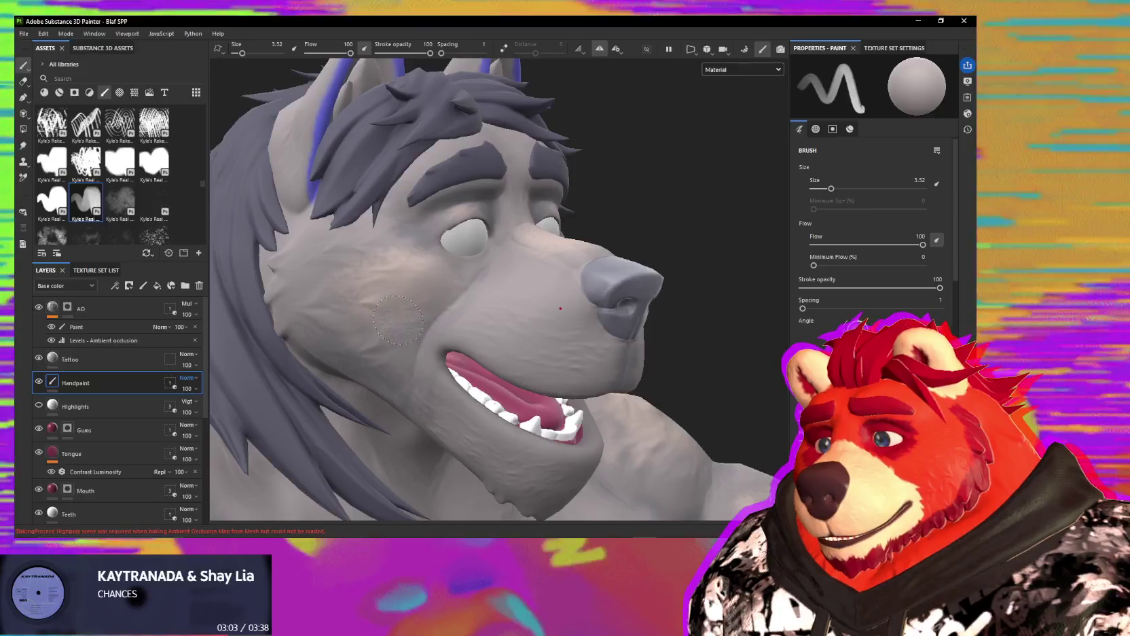
left_click_drag(445, 284, 430, 293, "alt")
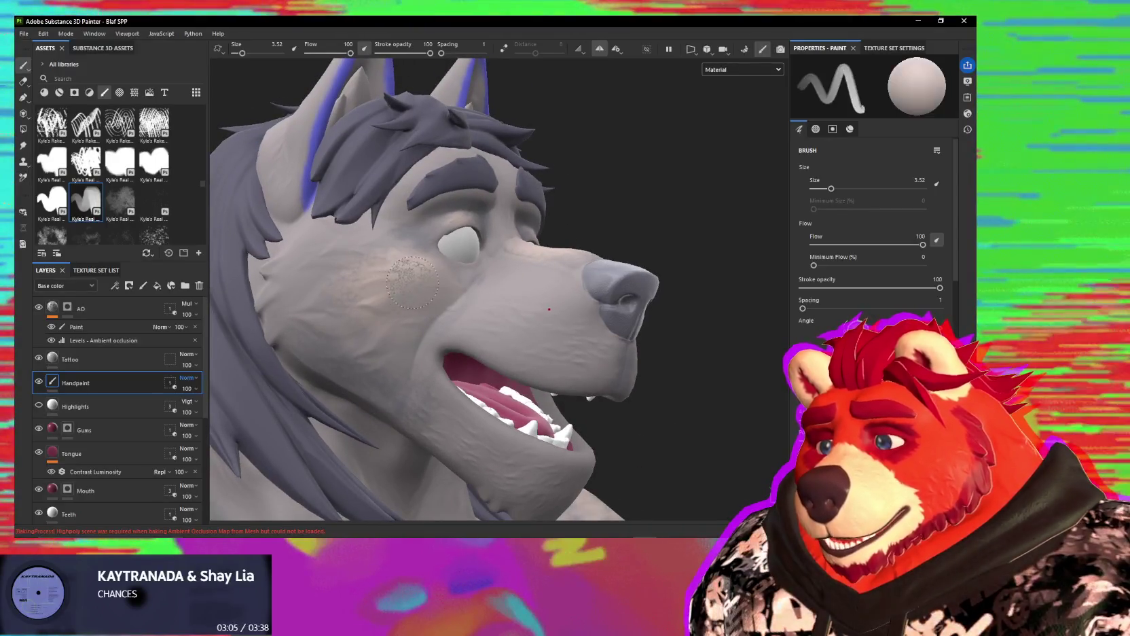
left_click_drag(457, 275, 459, 280, "alt")
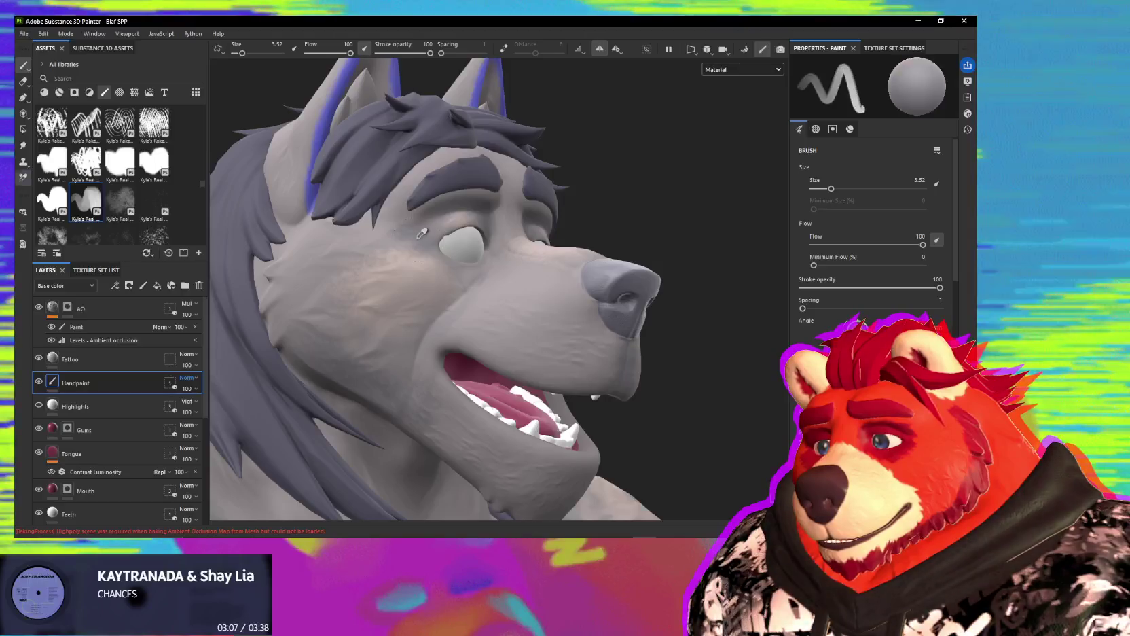
left_click(459, 286)
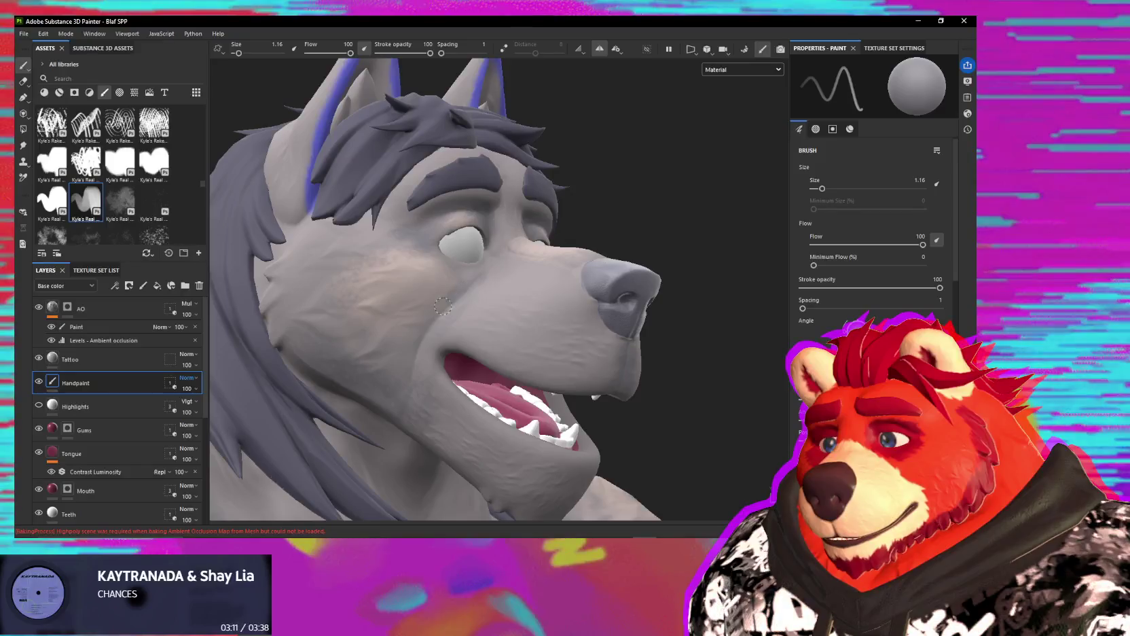
left_click_drag(450, 300, 446, 296, "alt")
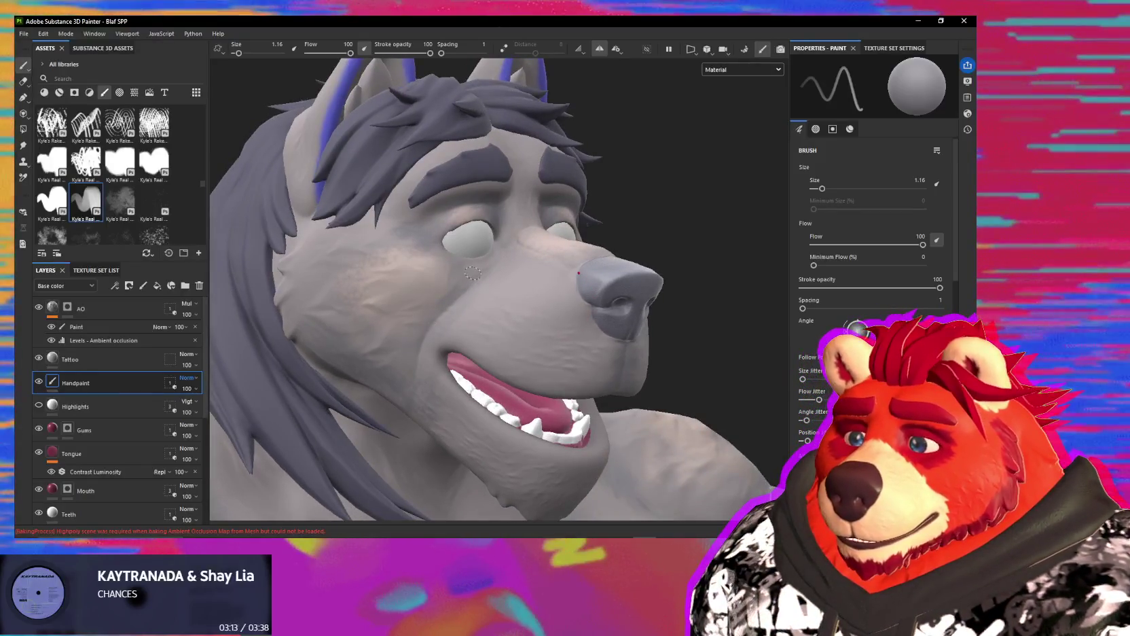
key("bracketright")
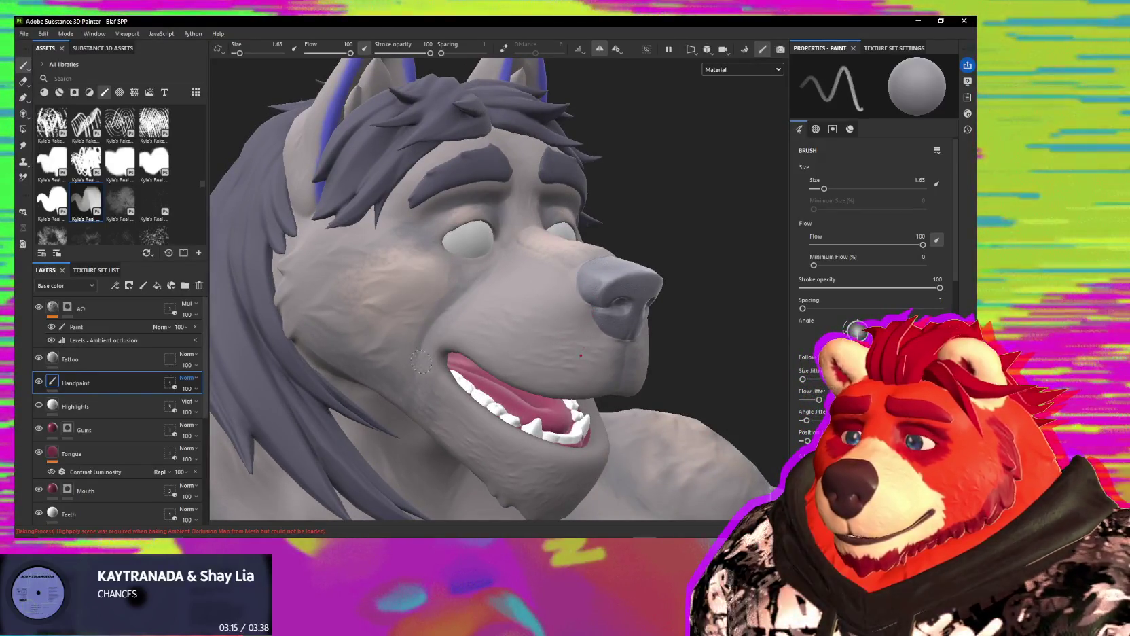
scroll(870, 238, "down", 3)
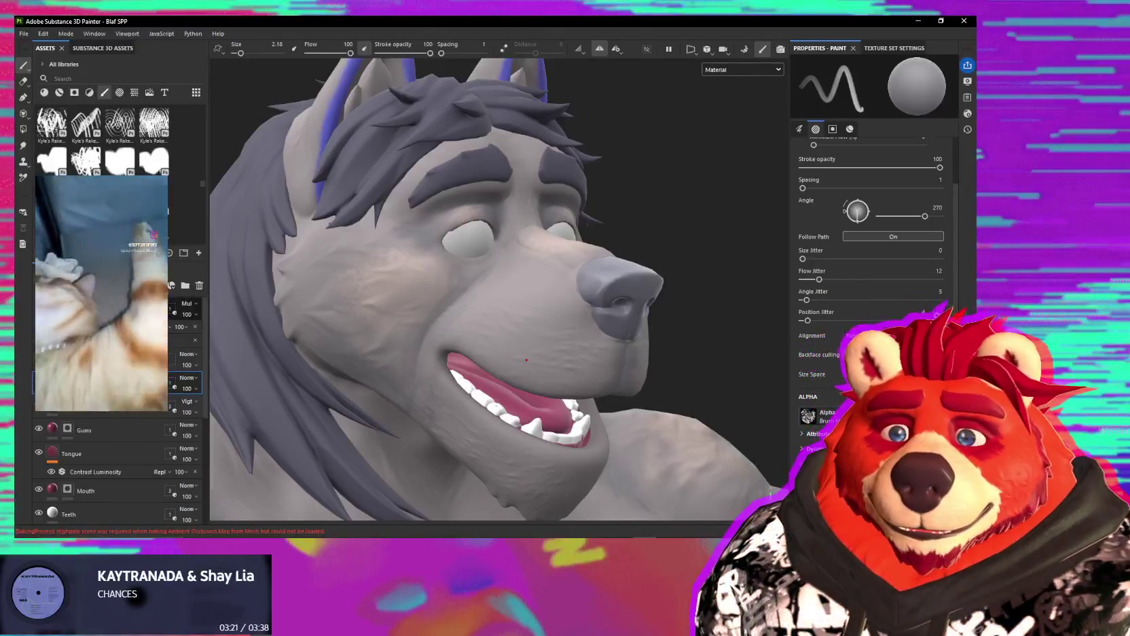
scroll(102, 136, "down", 2)
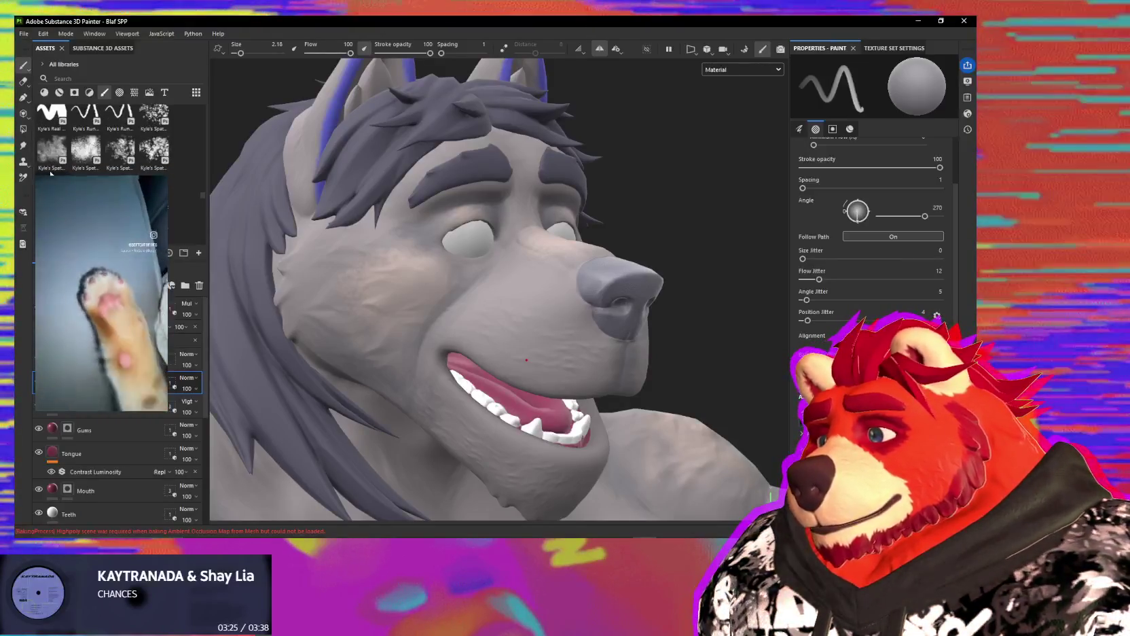
scroll(56, 164, "up", 2)
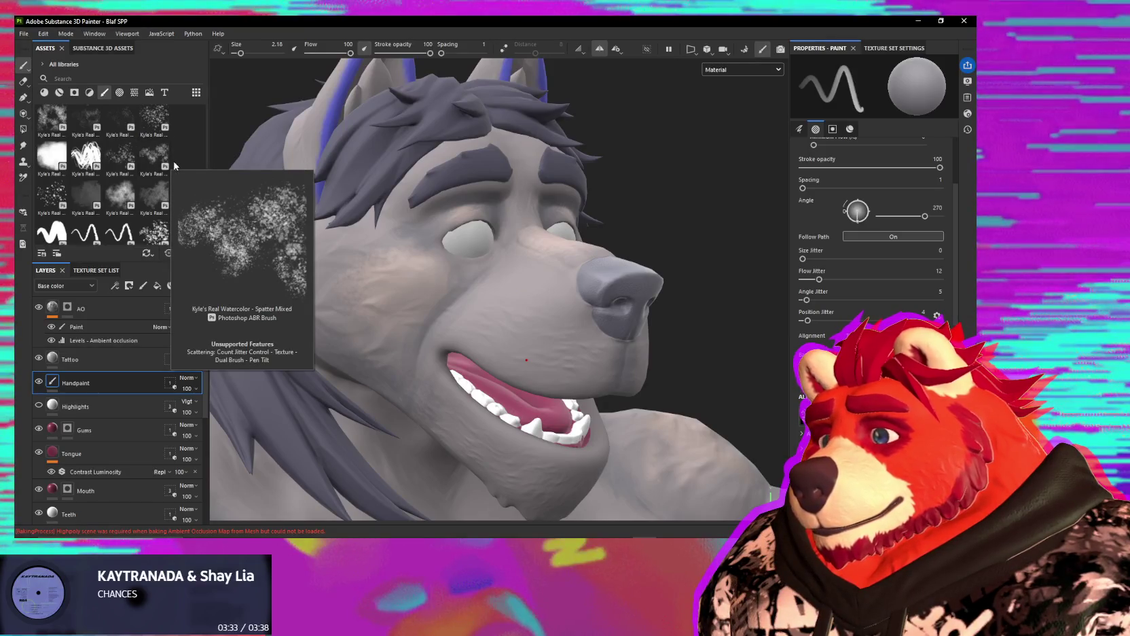
scroll(174, 165, "down", 3)
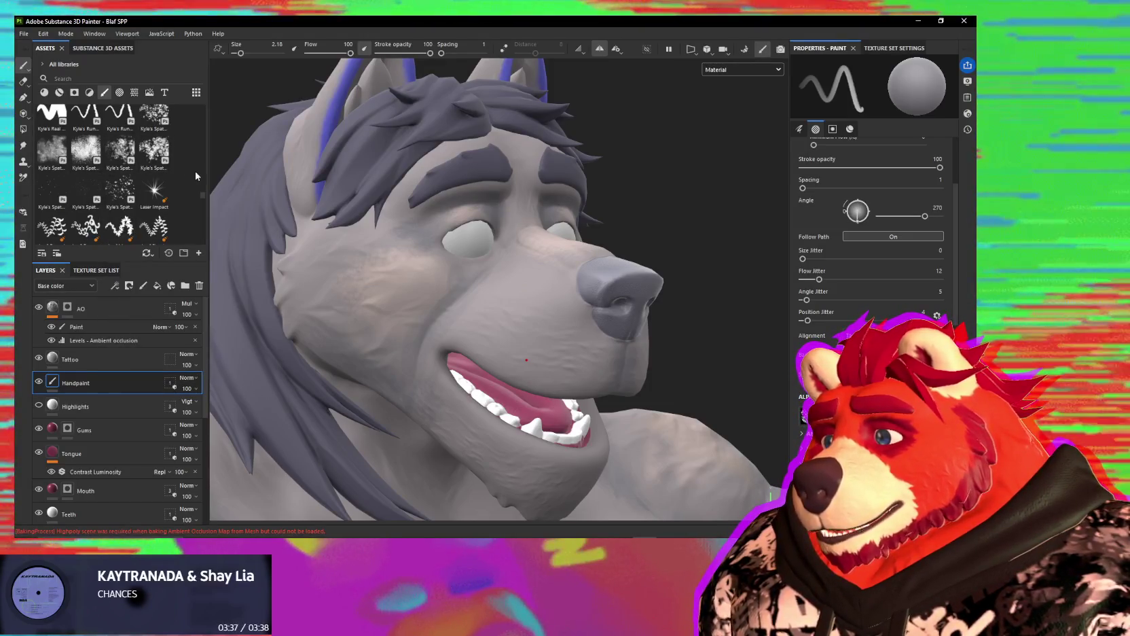
scroll(195, 175, "down", 5)
scroll(195, 176, "down", 5)
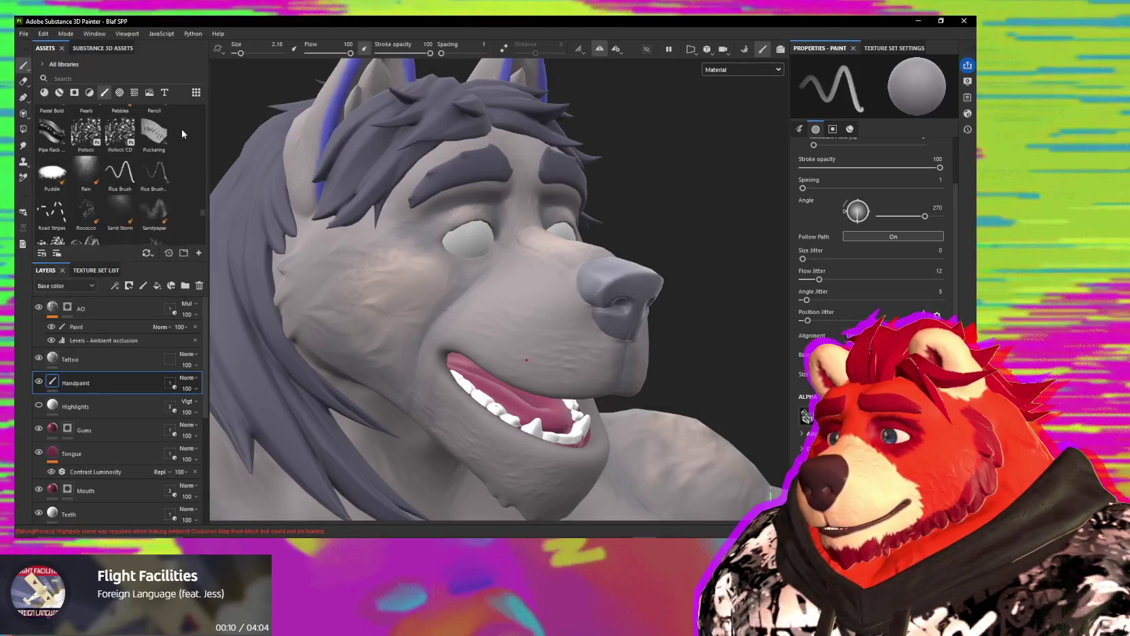
scroll(180, 173, "down", 5)
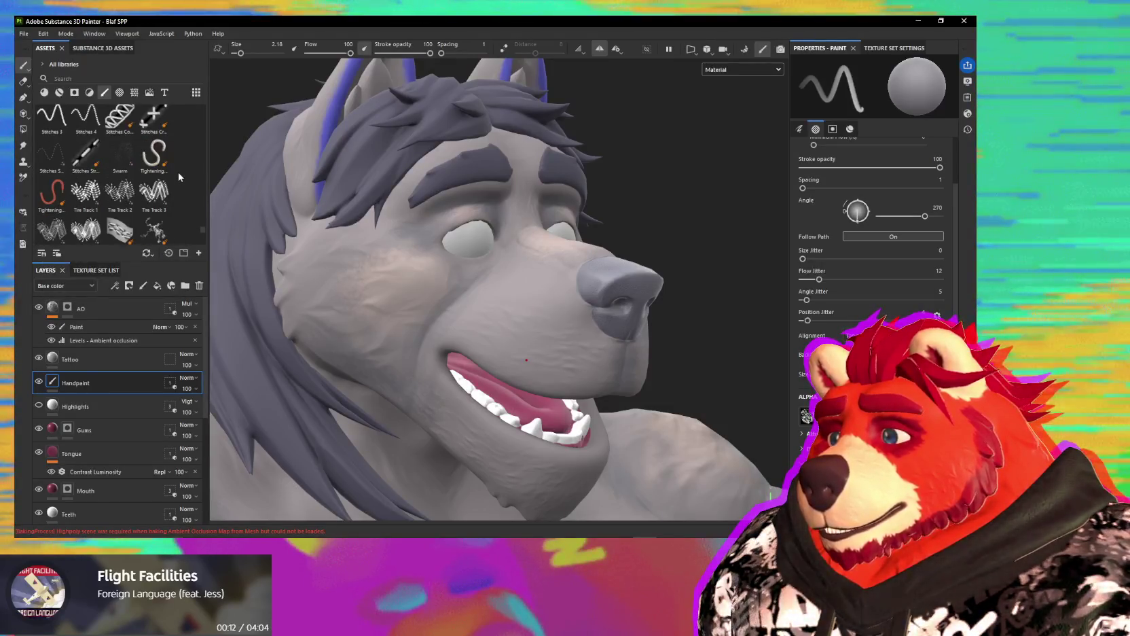
scroll(187, 176, "down", 4)
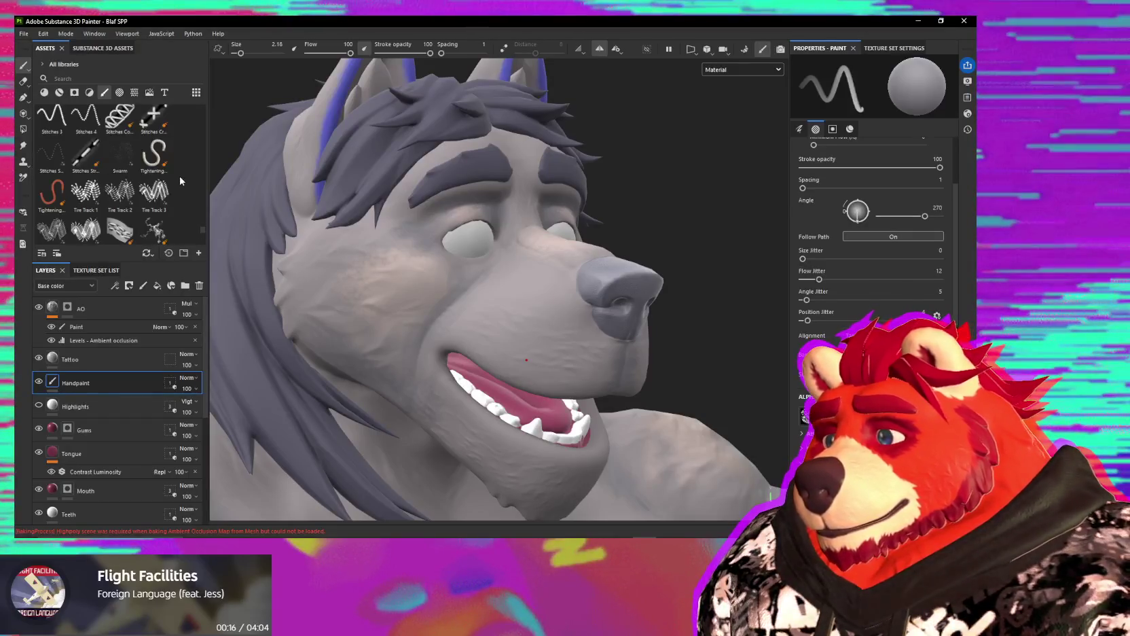
scroll(182, 185, "down", 3)
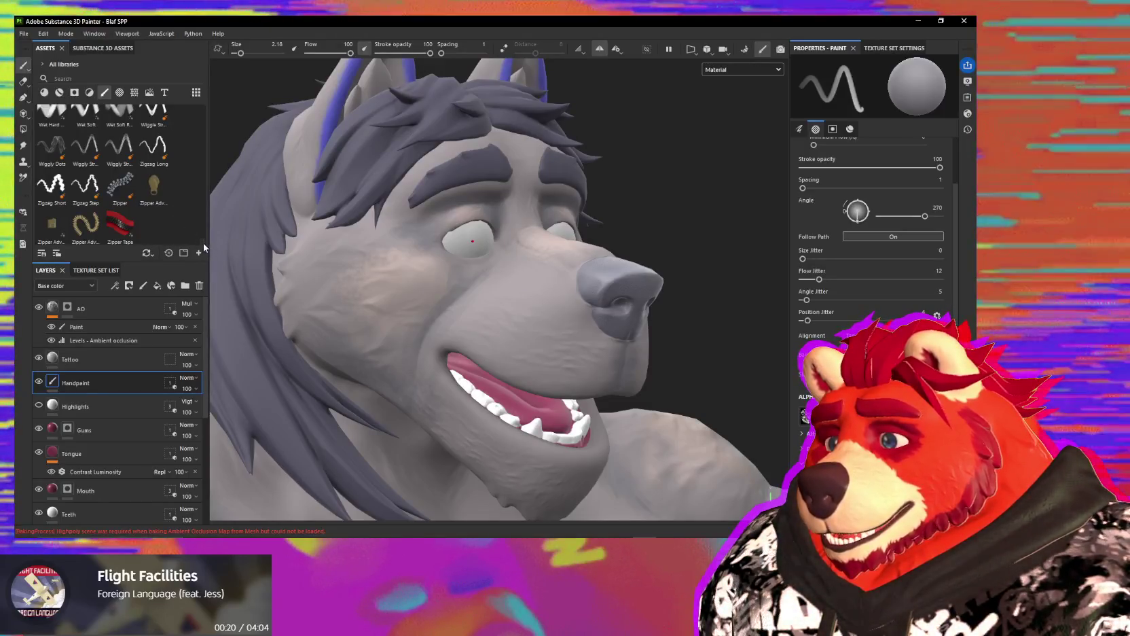
scroll(201, 235, "up", 1)
scroll(201, 235, "up", 1)
scroll(200, 229, "up", 1)
scroll(200, 229, "up", 1)
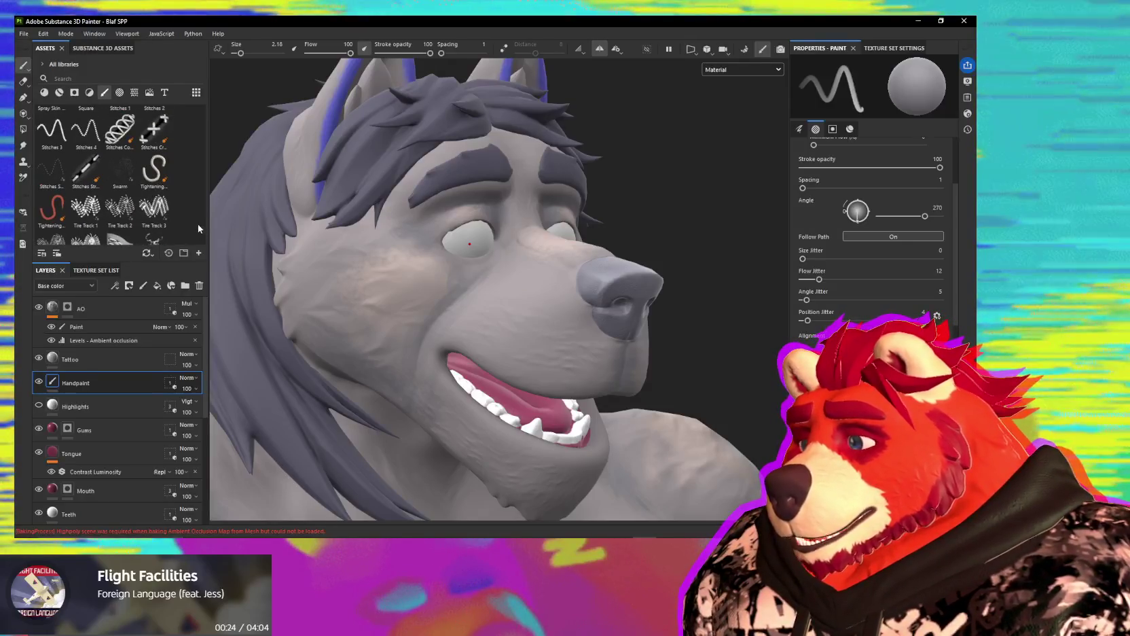
scroll(198, 224, "up", 2)
scroll(197, 221, "up", 1)
scroll(198, 217, "up", 1)
scroll(198, 214, "up", 1)
scroll(198, 209, "up", 1)
scroll(198, 206, "up", 2)
scroll(198, 203, "up", 2)
scroll(197, 200, "up", 2)
scroll(197, 197, "up", 2)
scroll(196, 190, "up", 2)
scroll(196, 184, "up", 2)
scroll(197, 177, "up", 2)
scroll(197, 175, "up", 1)
scroll(198, 166, "up", 2)
scroll(198, 157, "up", 2)
scroll(202, 152, "up", 3)
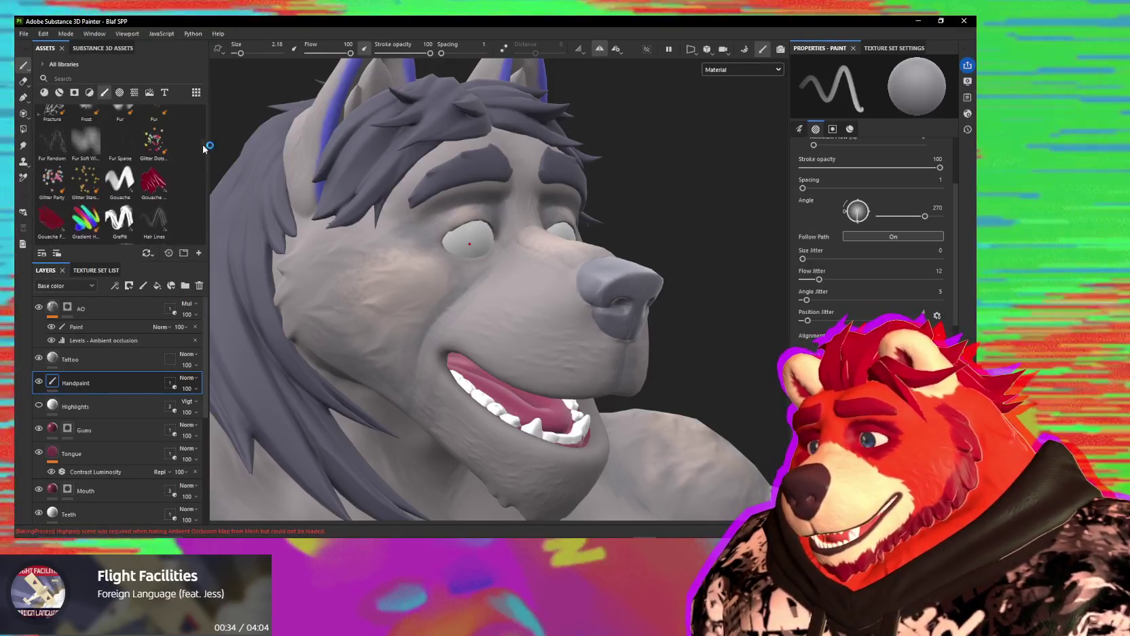
scroll(198, 146, "down", 1)
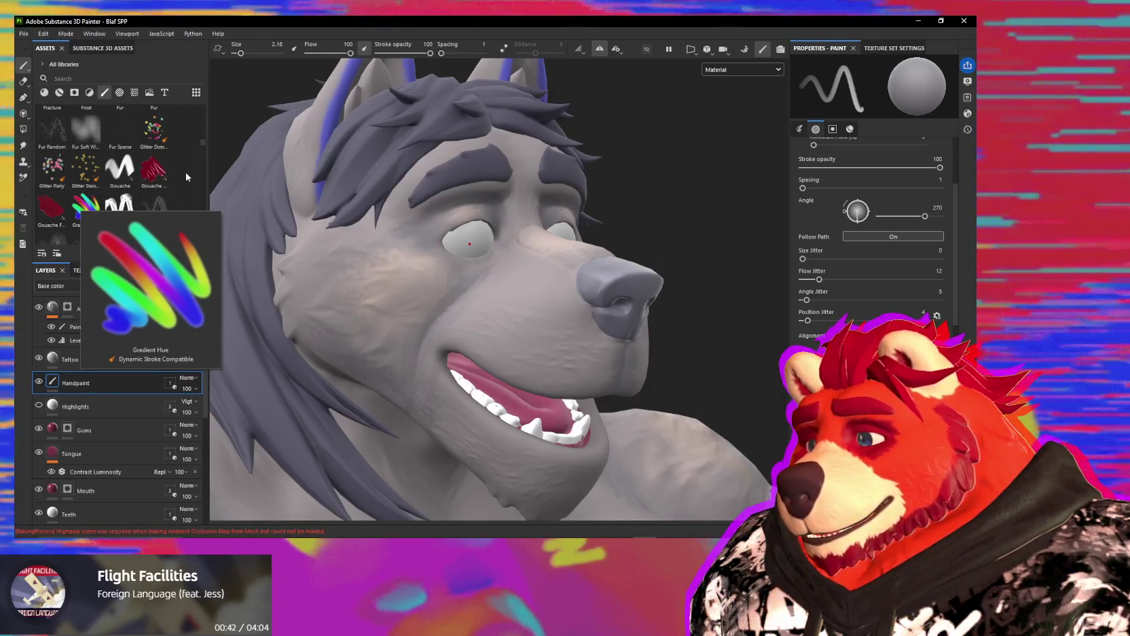
mouse_move(118, 221)
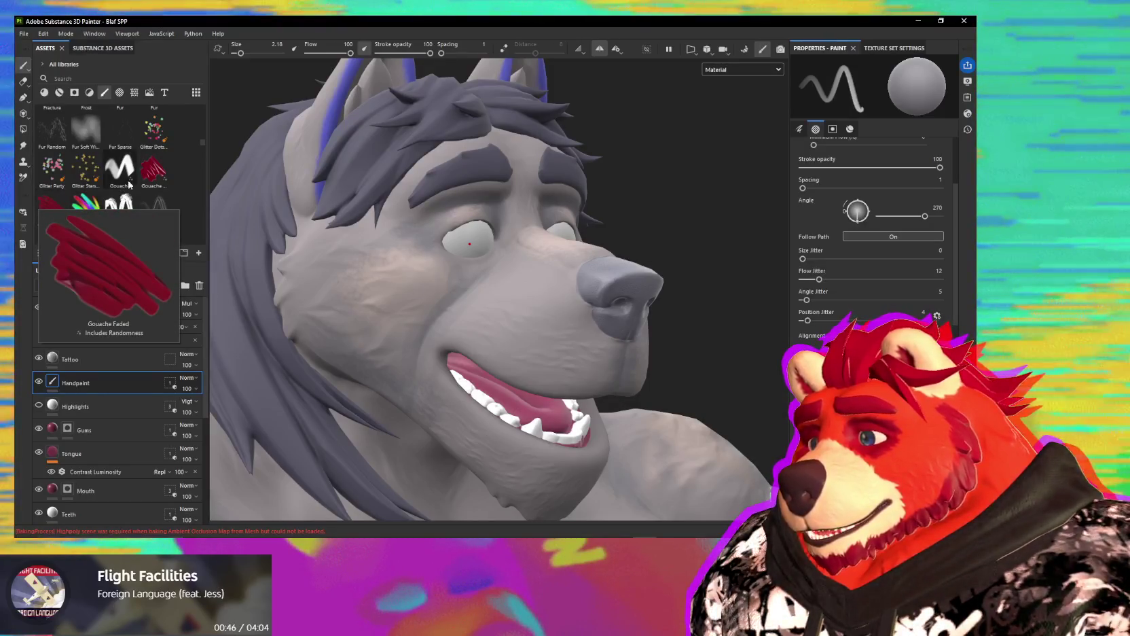
left_click(153, 173)
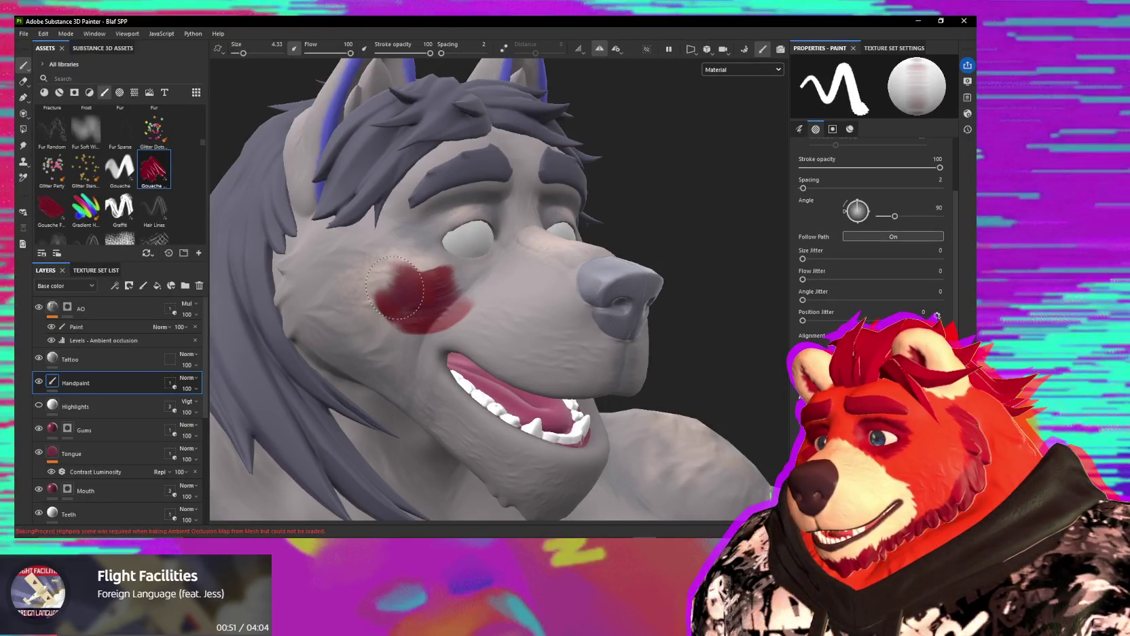
Step: Undo the trial red gouache stroke on the cheek
scroll(414, 297, "up", 2)
scroll(414, 297, "up", 2)
scroll(415, 296, "up", 2)
mouse_move(475, 292)
left_mouse_down("alt")
mouse_move(551, 283)
mouse_move(342, 303)
mouse_move(376, 311)
left_mouse_up("alt")
key("ctrl+z")
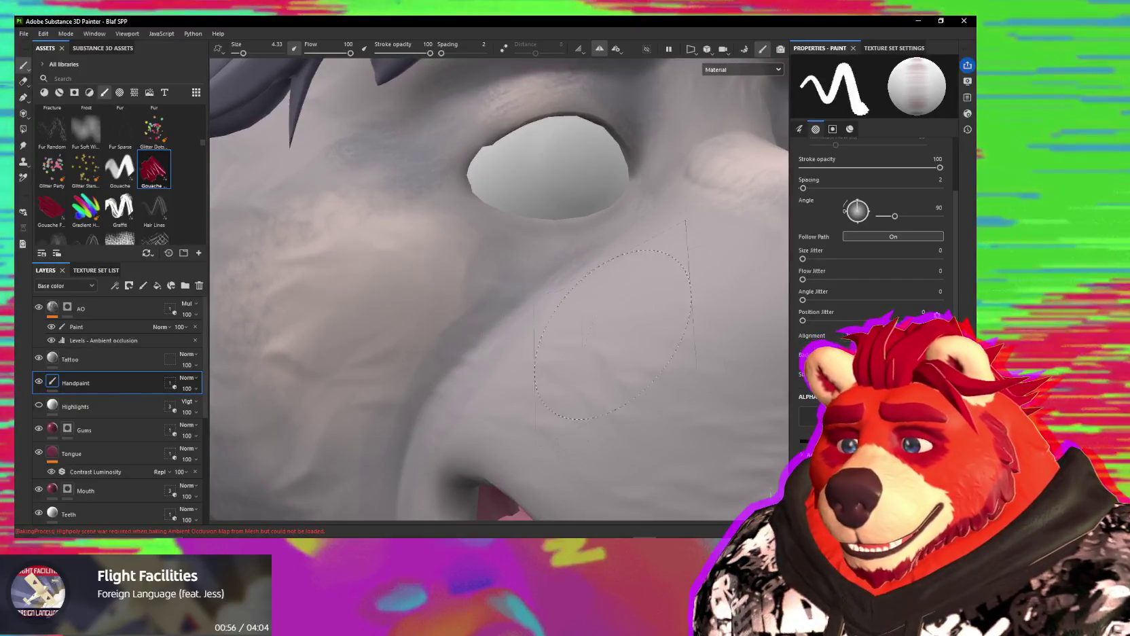
Step: Switch to the Artistic Heavy Sponge brush at size 12.17 and check the muzzle
scroll(876, 408, "down", 3)
scroll(823, 422, "down", 2)
scroll(822, 422, "down", 2)
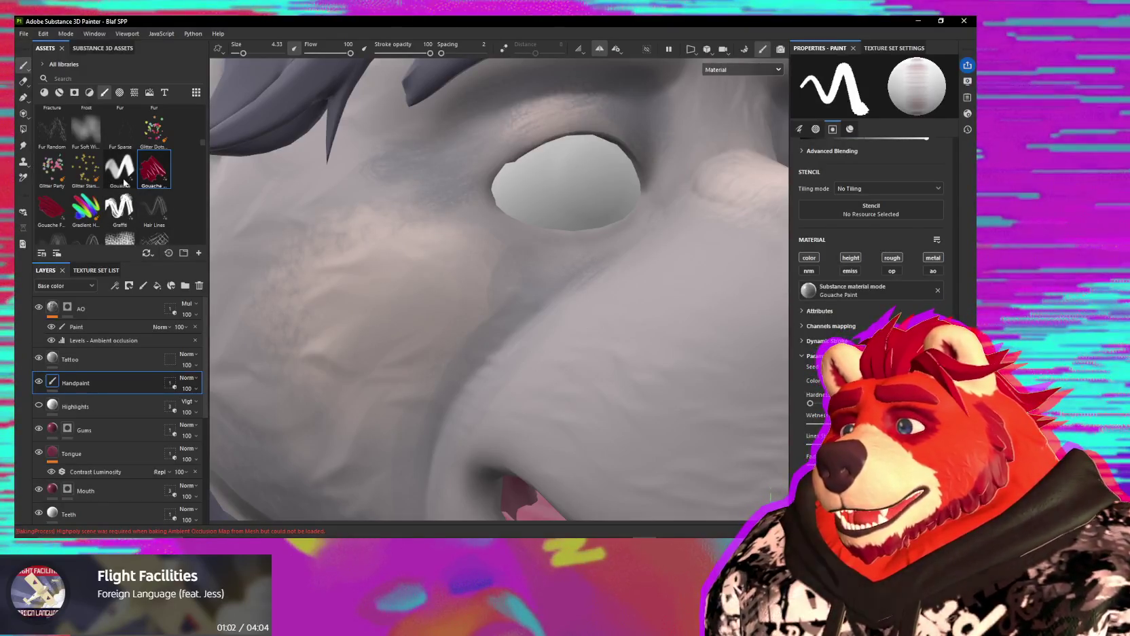
scroll(131, 166, "up", 3)
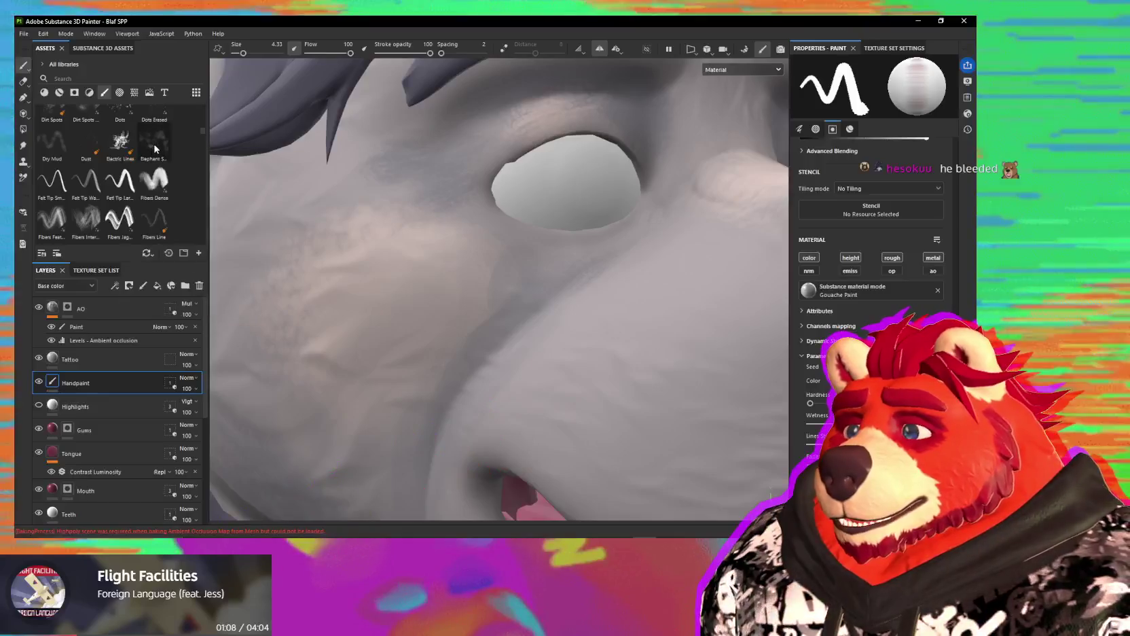
scroll(83, 153, "up", 5)
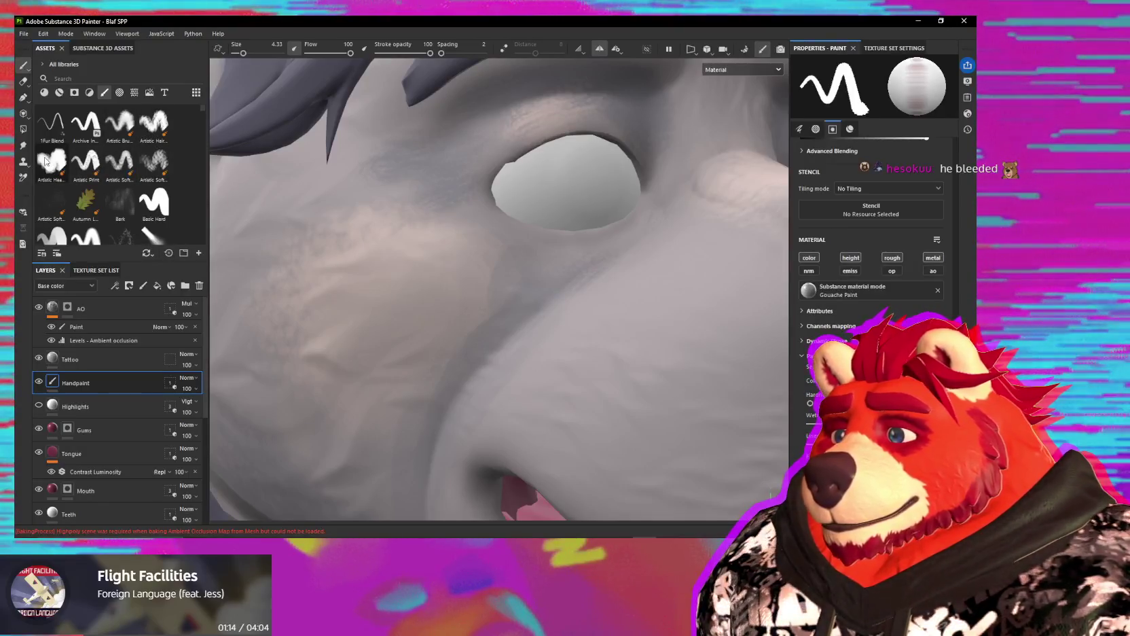
left_click_drag(437, 230, 262, 136)
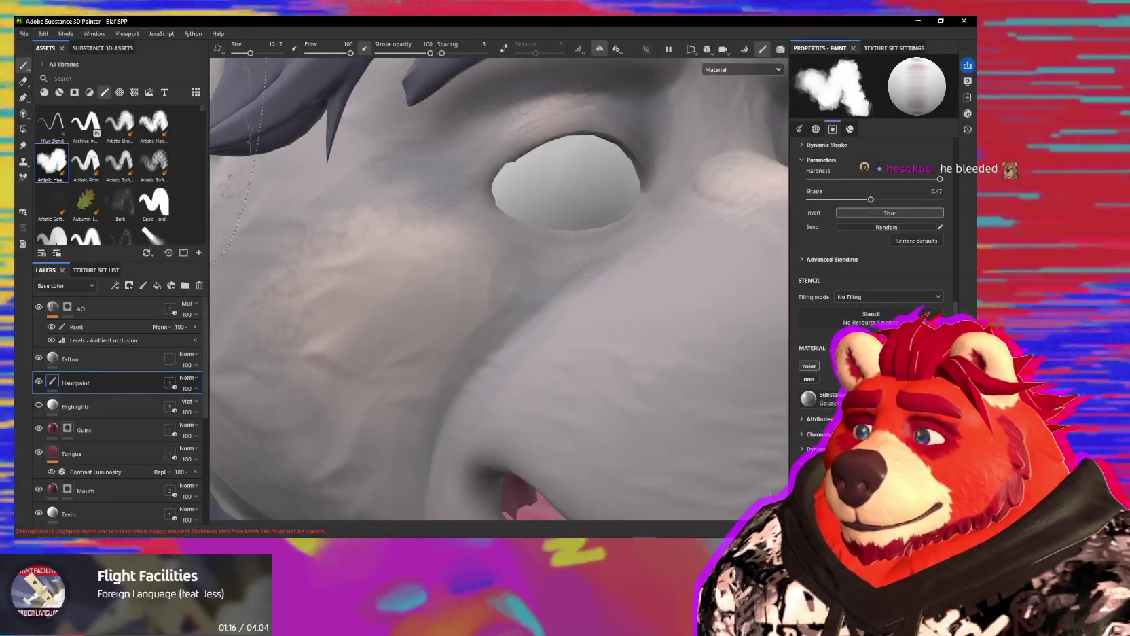
scroll(488, 317, "down", 3)
scroll(488, 317, "down", 2)
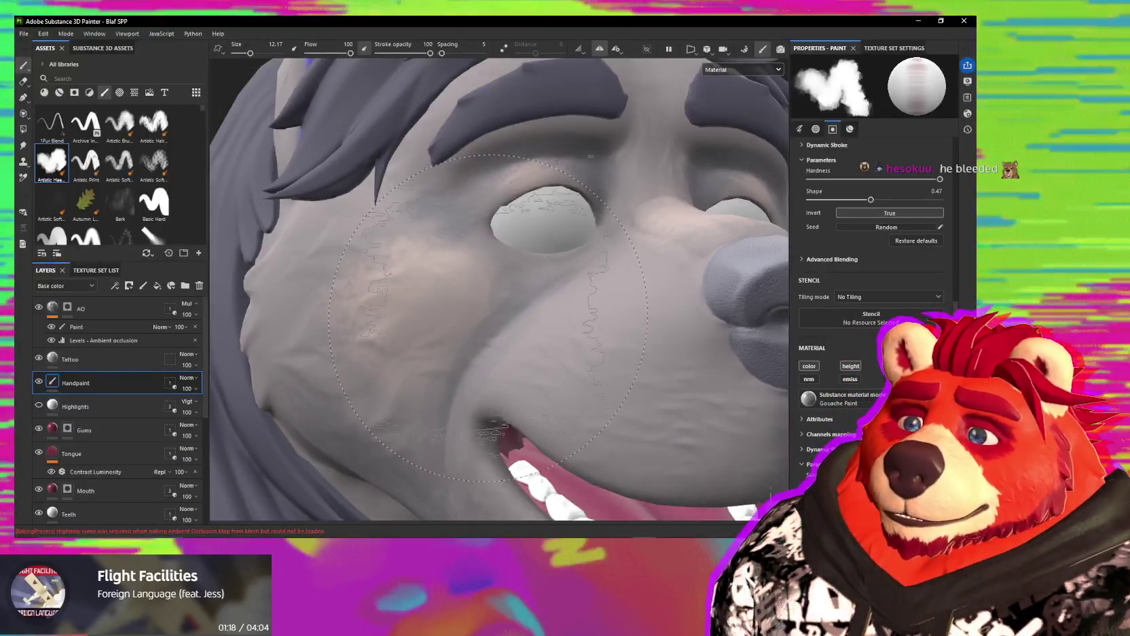
left_click_drag(487, 317, 508, 331, "alt")
scroll(506, 317, "up", 2)
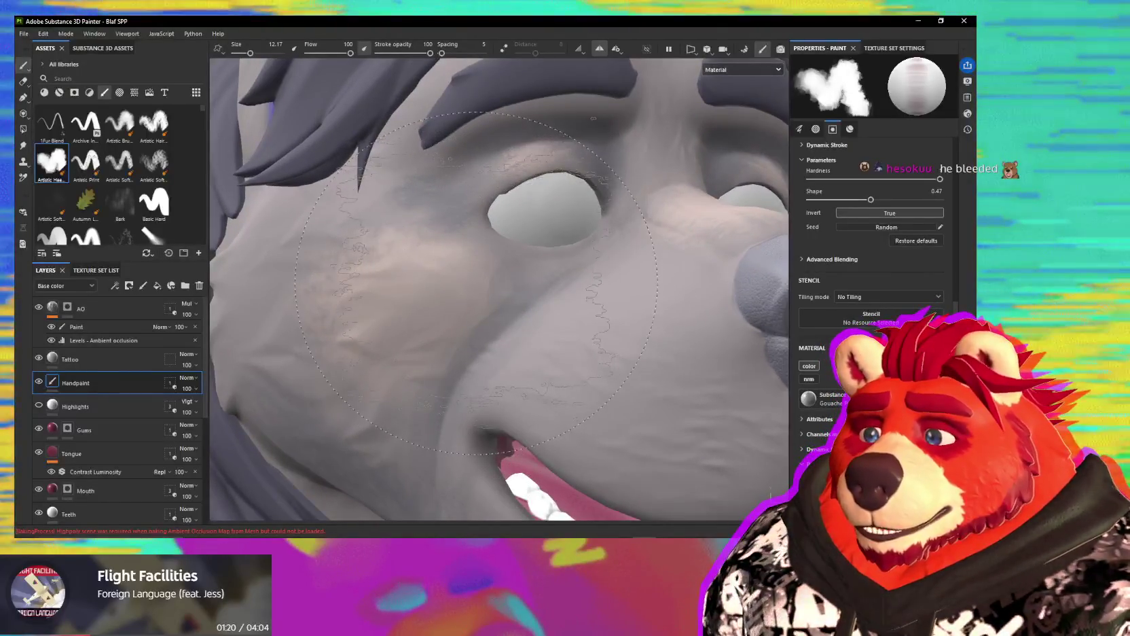